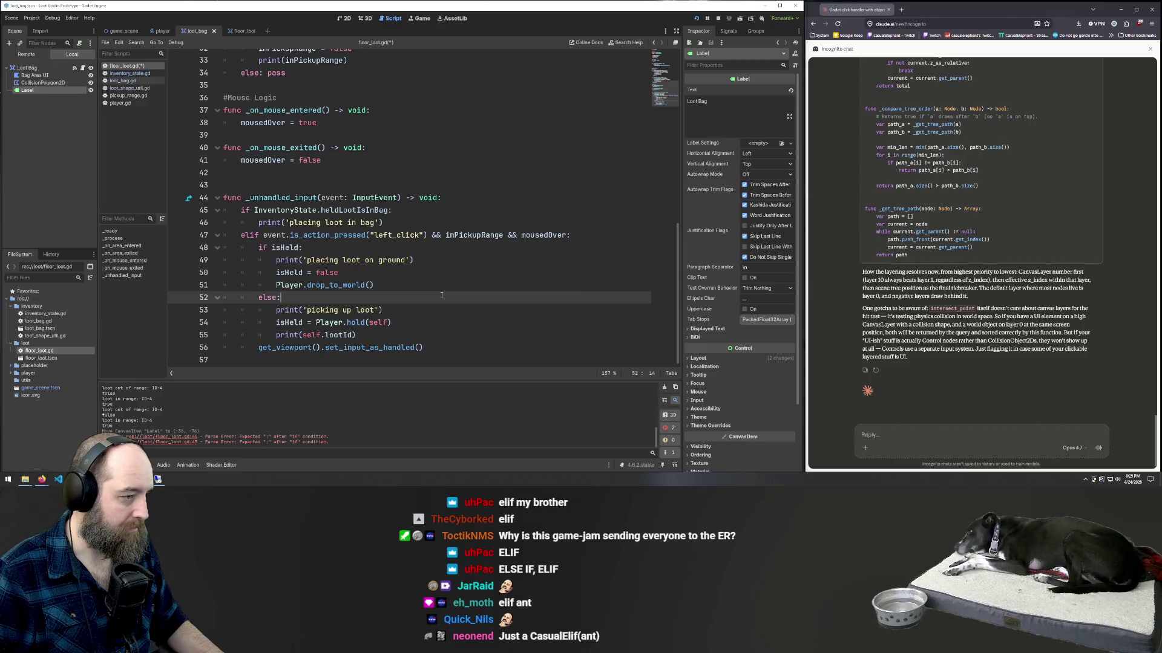
# - Save floor_loot.gd with its new if/elif input branches and launch the game with F5
pyautogui.click(489, 224)
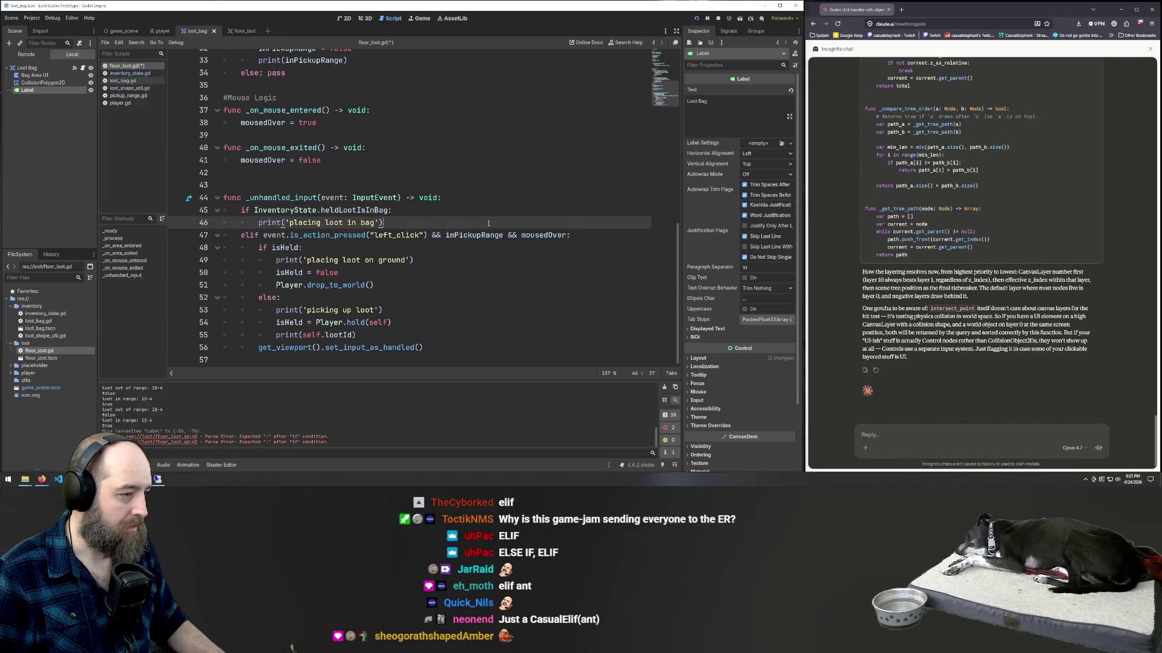
pyautogui.hotkey('ctrl', 's')
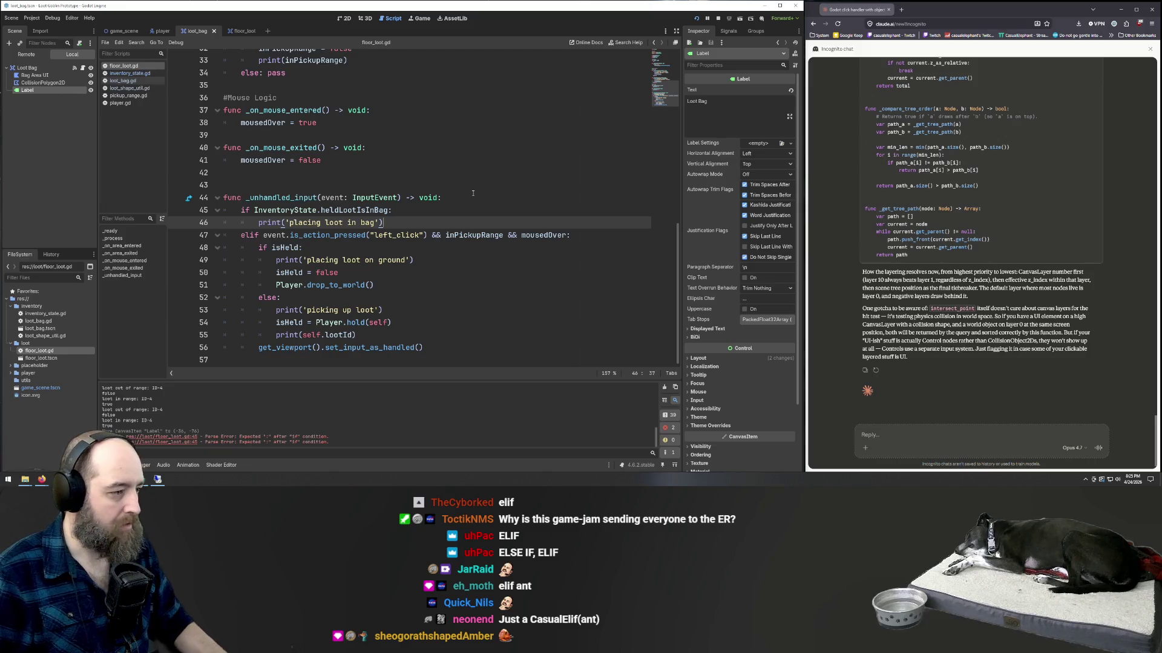
pyautogui.click(472, 193)
pyautogui.press('F5')
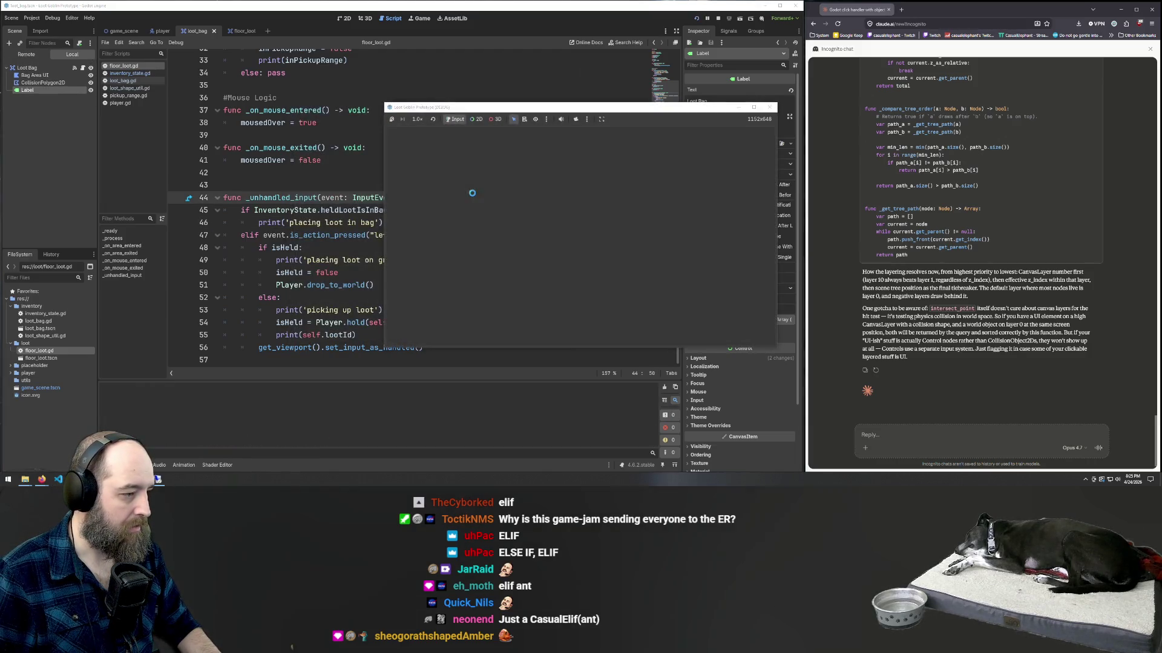
# - Pick up a loot item, carry it right and drop it on the ground, then return to the editor
pyautogui.press('a')
pyautogui.click(550, 233)
pyautogui.press('d')
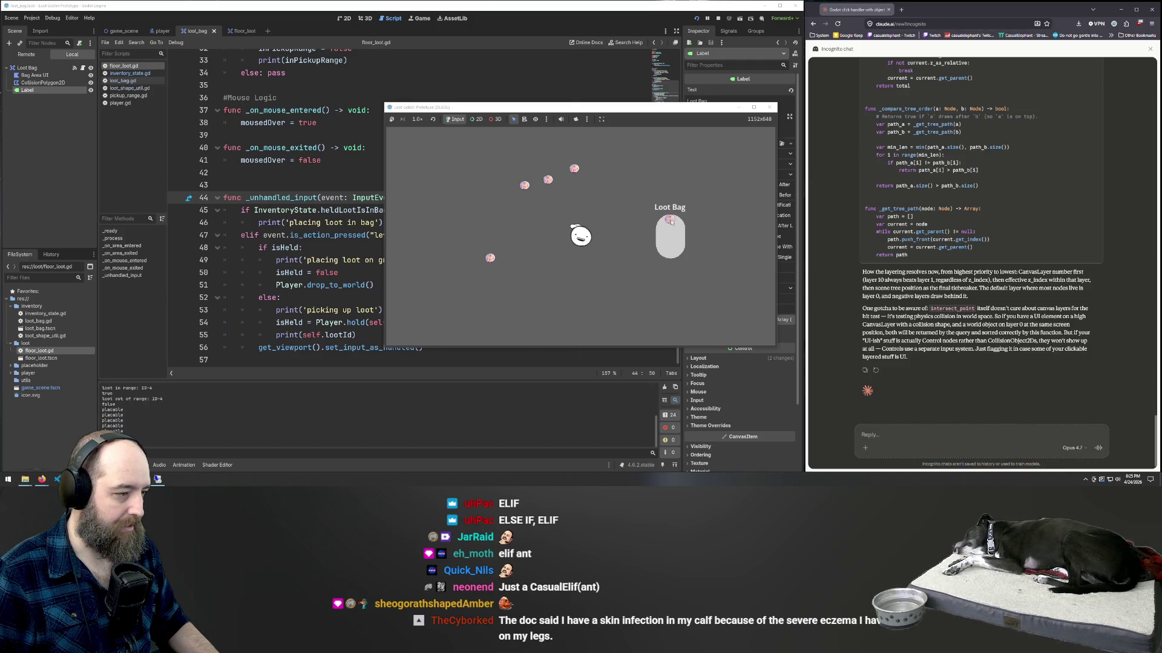
pyautogui.click(571, 250)
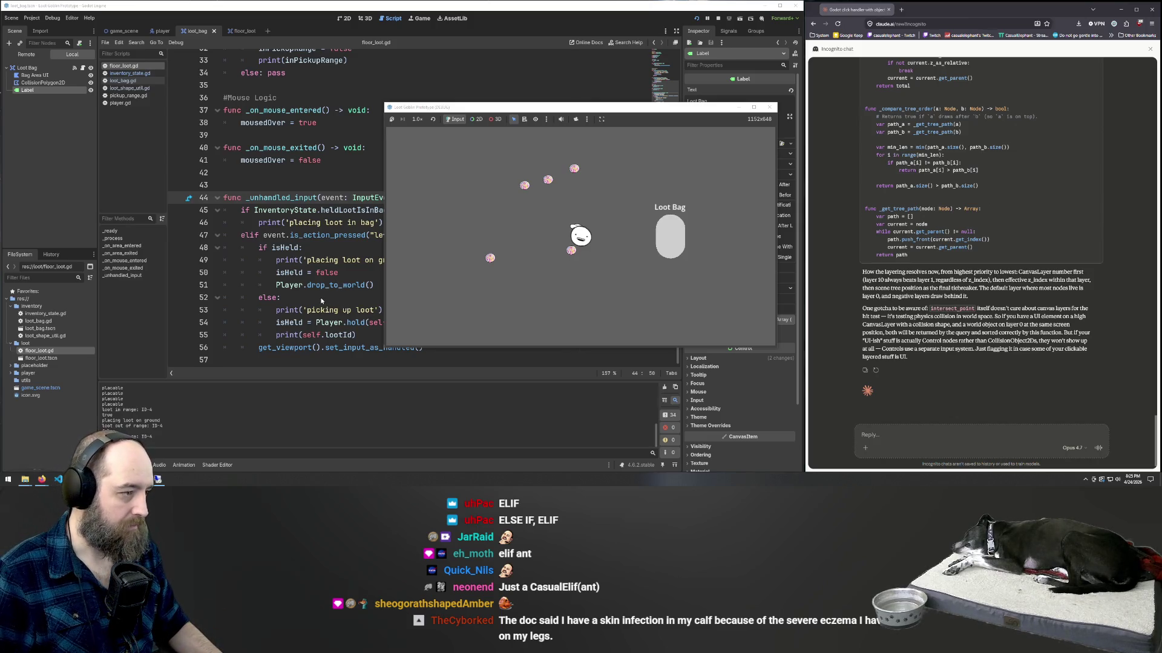
pyautogui.click(321, 300)
pyautogui.scroll(10, 395, 258)
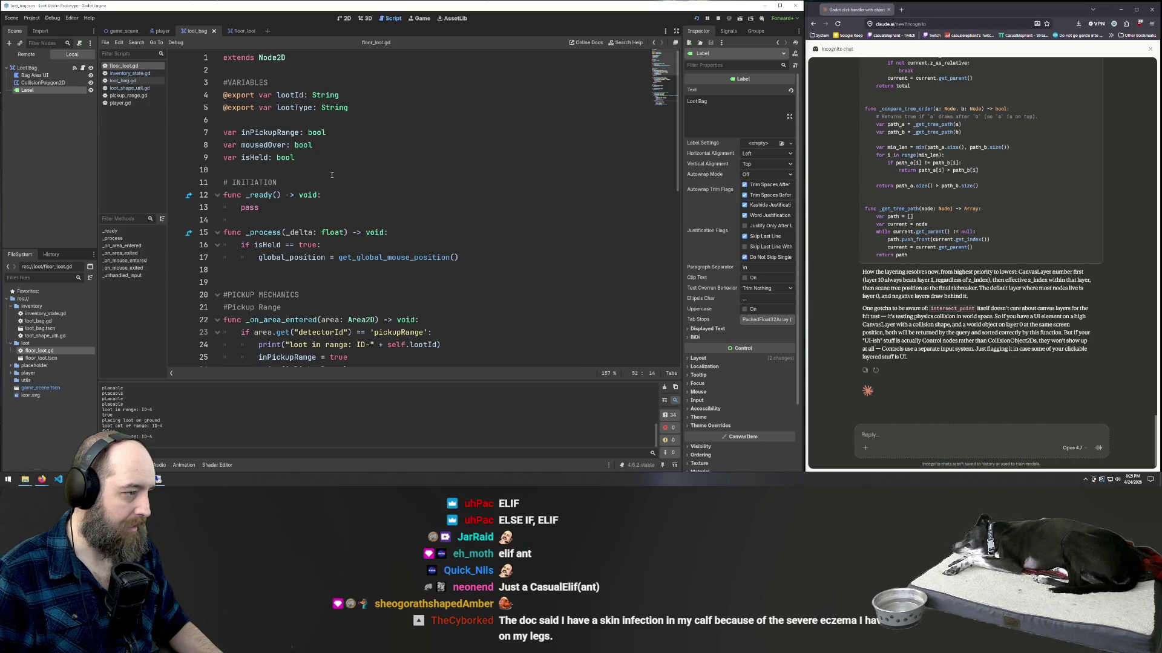
# - Scroll through floor_loot.gd, then switch to loot_bag.gd from the Scripts list
pyautogui.scroll(-10, 299, 195)
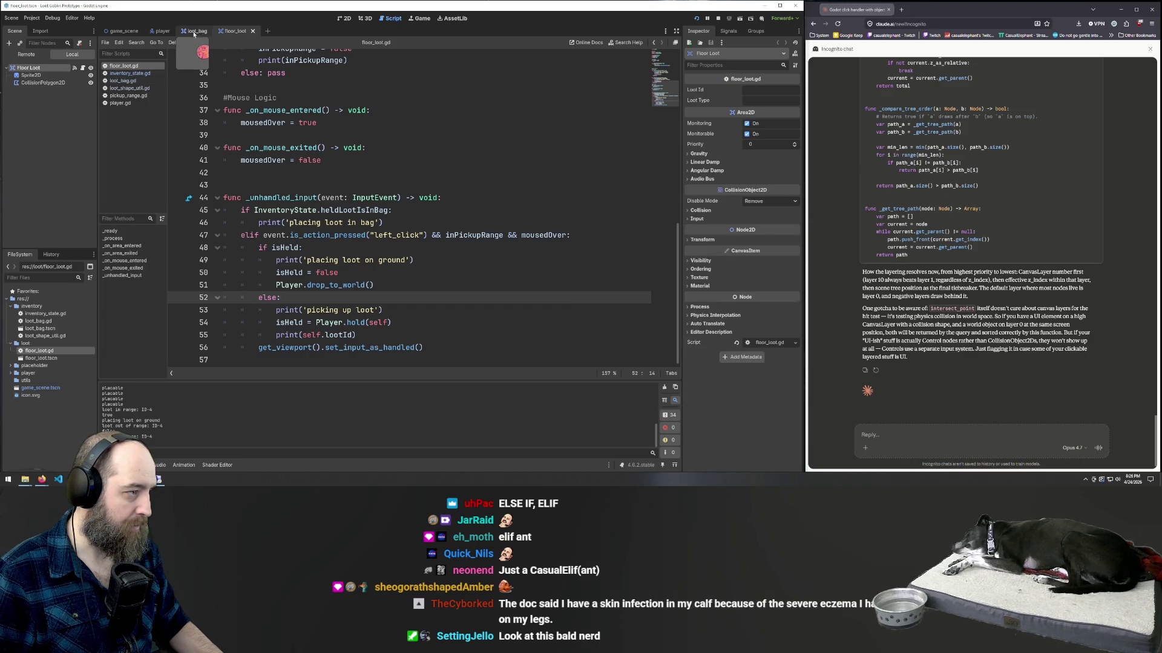
pyautogui.click(126, 82)
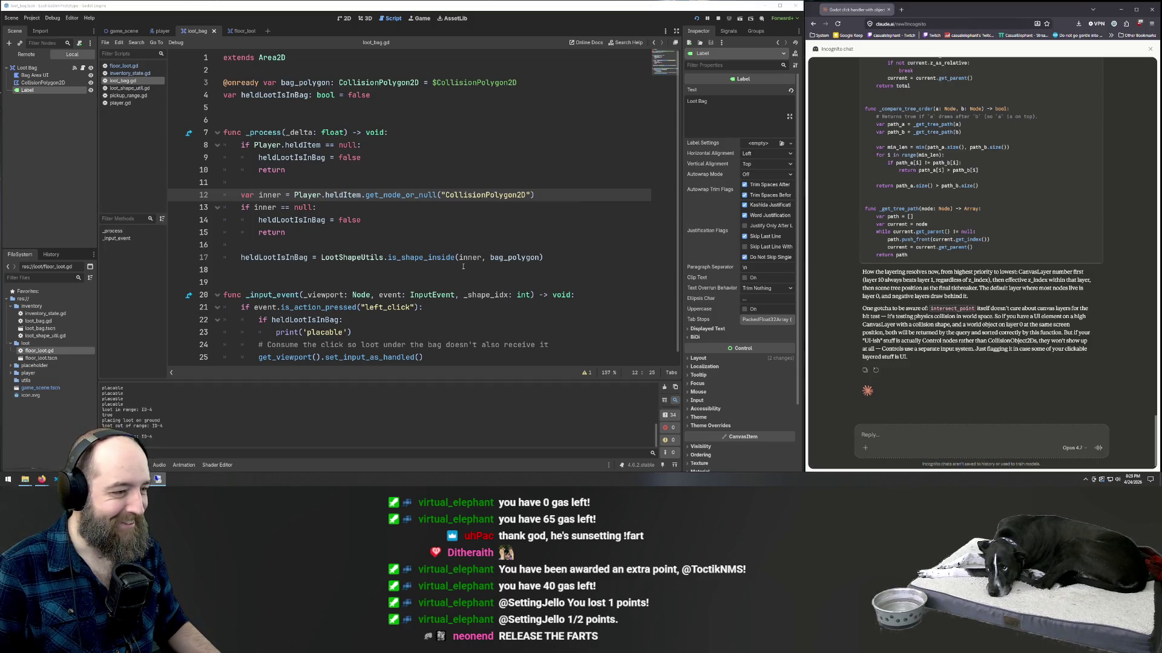
pyautogui.scroll(-1, 467, 257)
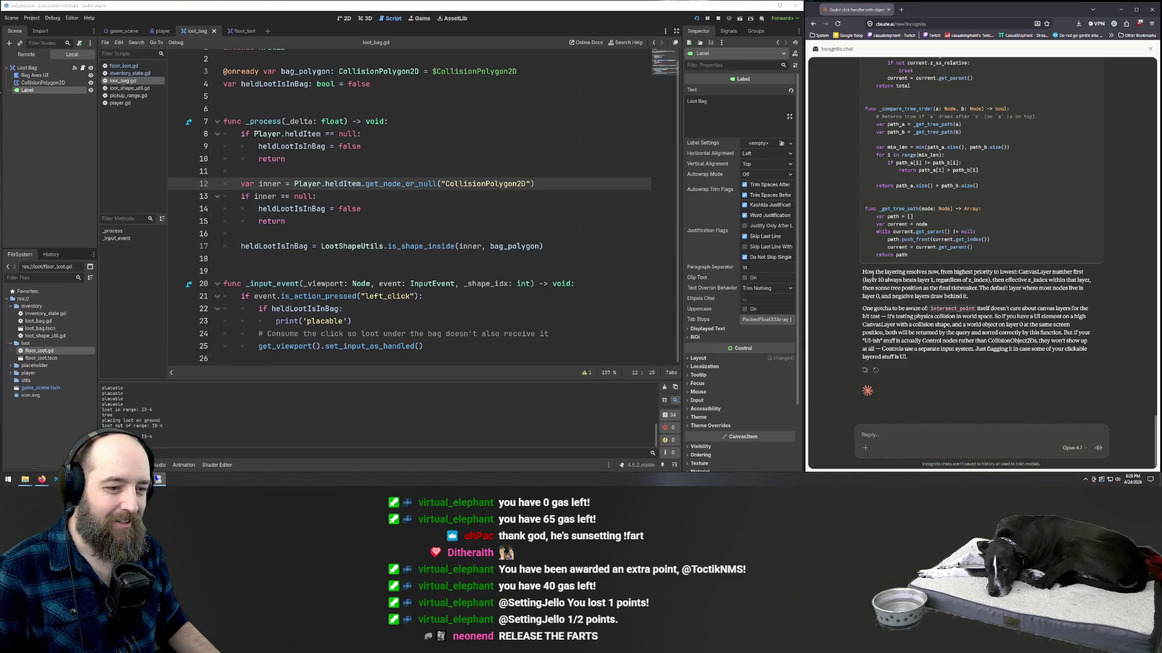
pyautogui.click(803, 252)
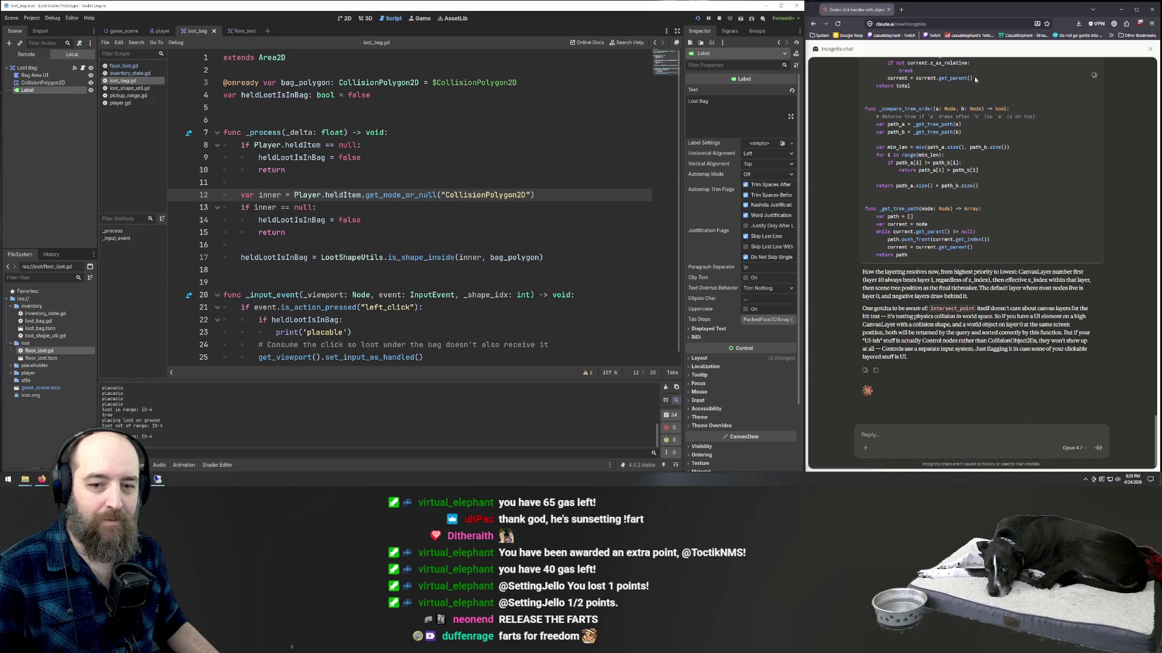
pyautogui.click(981, 3)
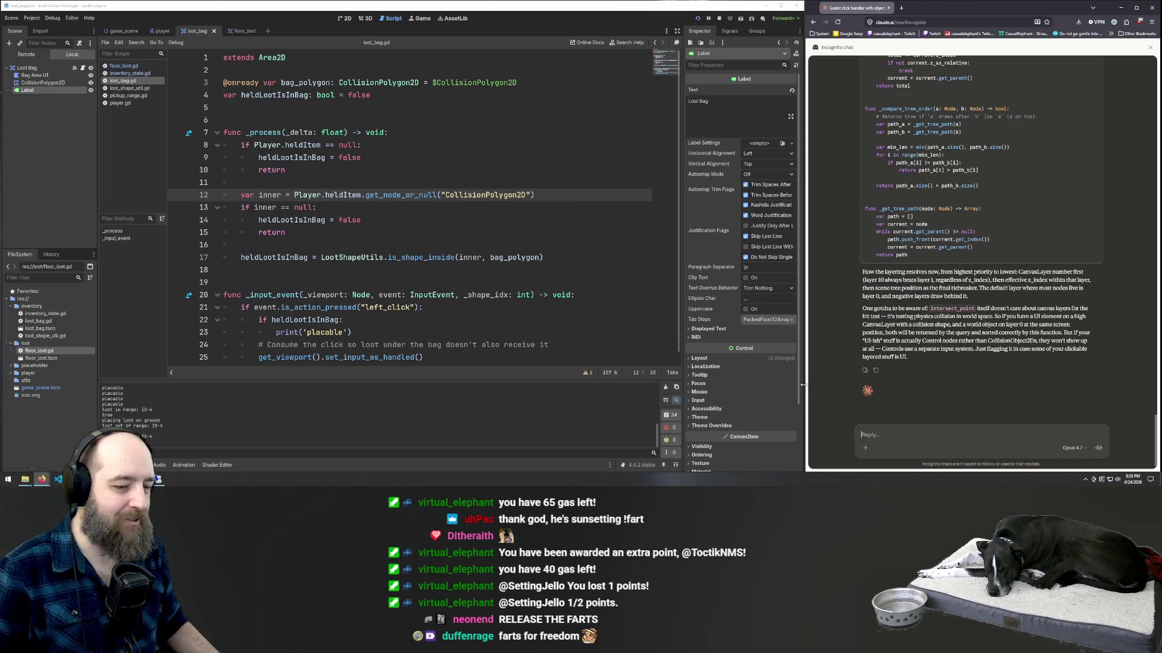
pyautogui.moveTo(805, 385); pyautogui.dragTo(802, 385)
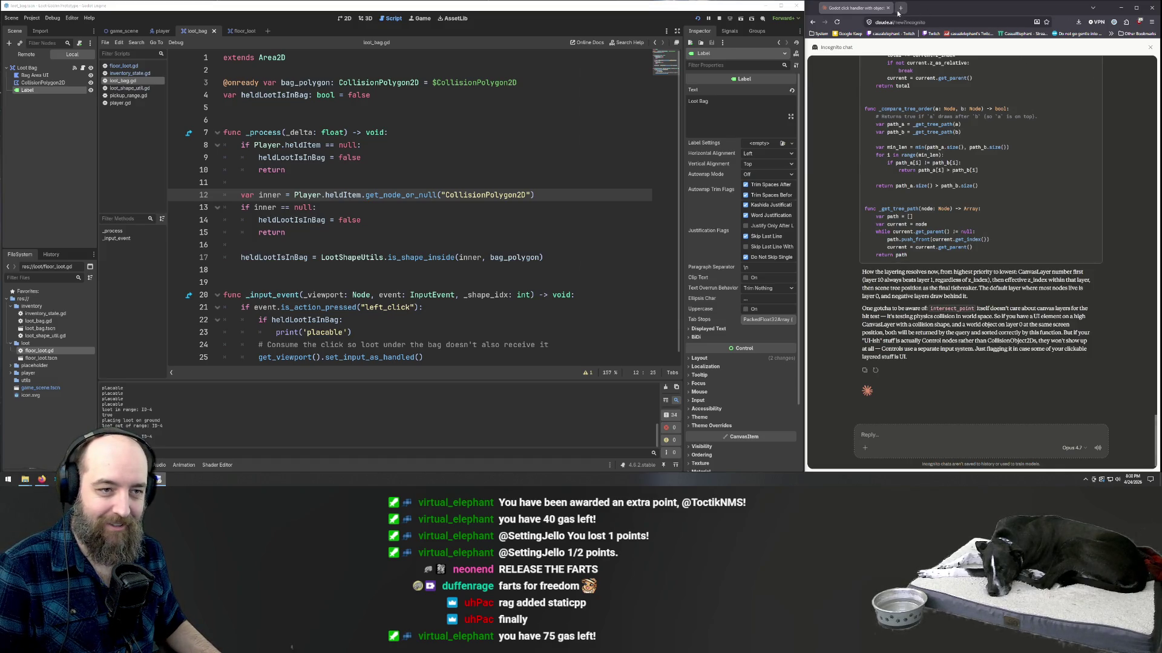
pyautogui.click(851, 35)
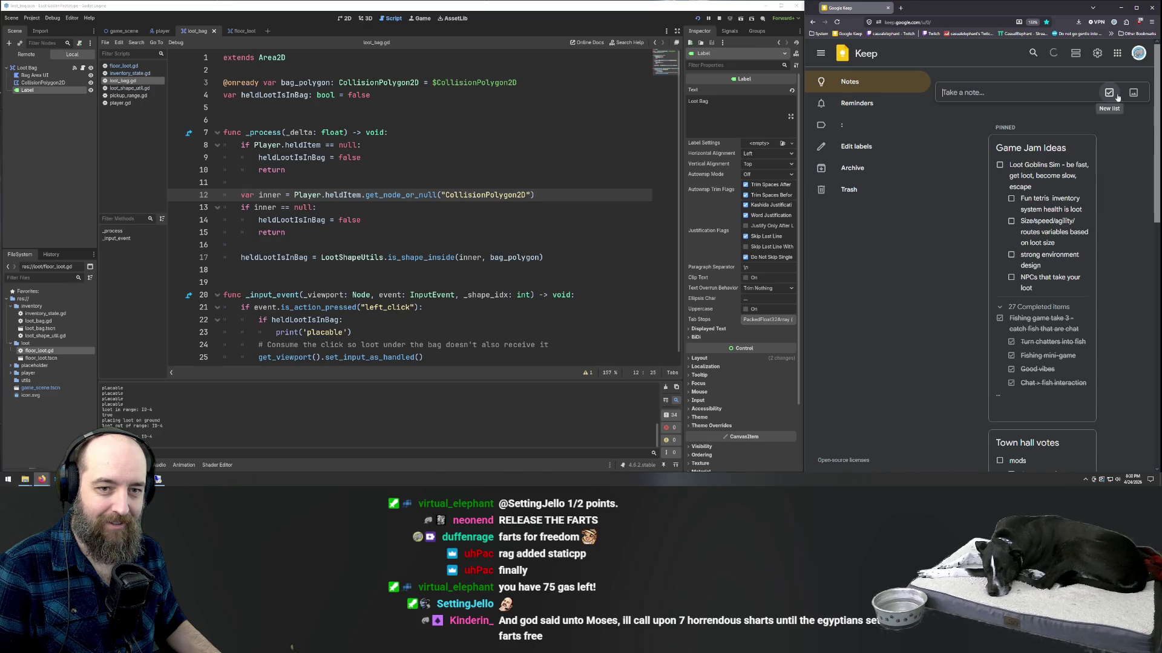
# - Start a Google Keep note, discard the typed 'Commands to ad', glance at Trash, and return to Notes
pyautogui.click(1021, 92)
pyautogui.write('Co')
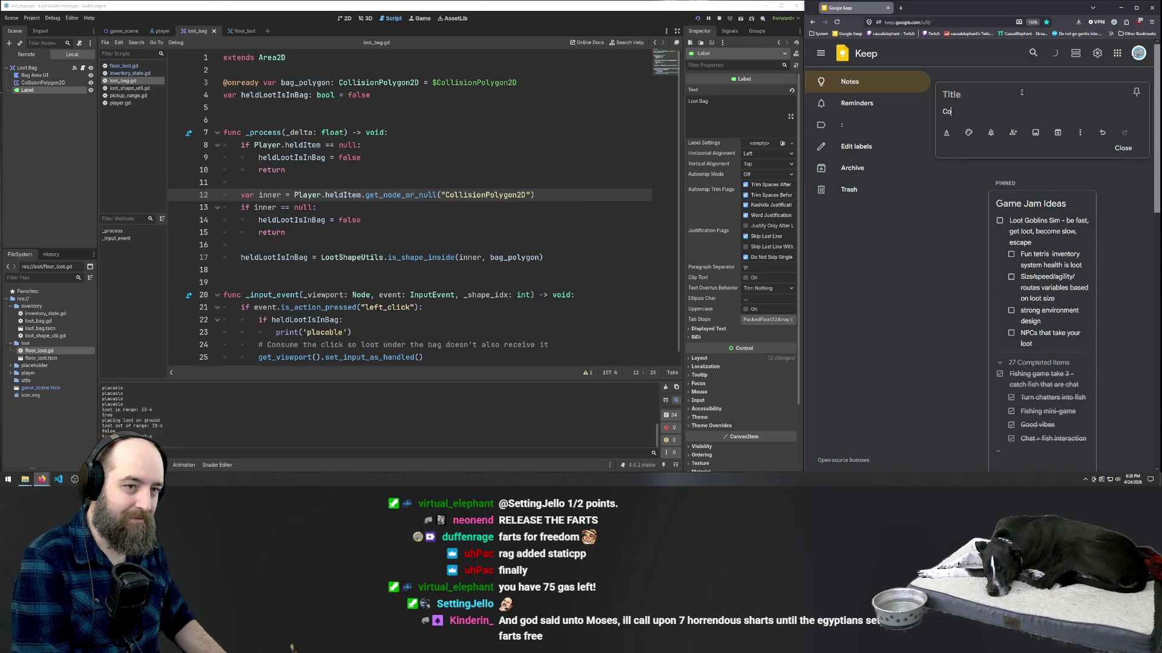
pyautogui.write('mmands to ad')
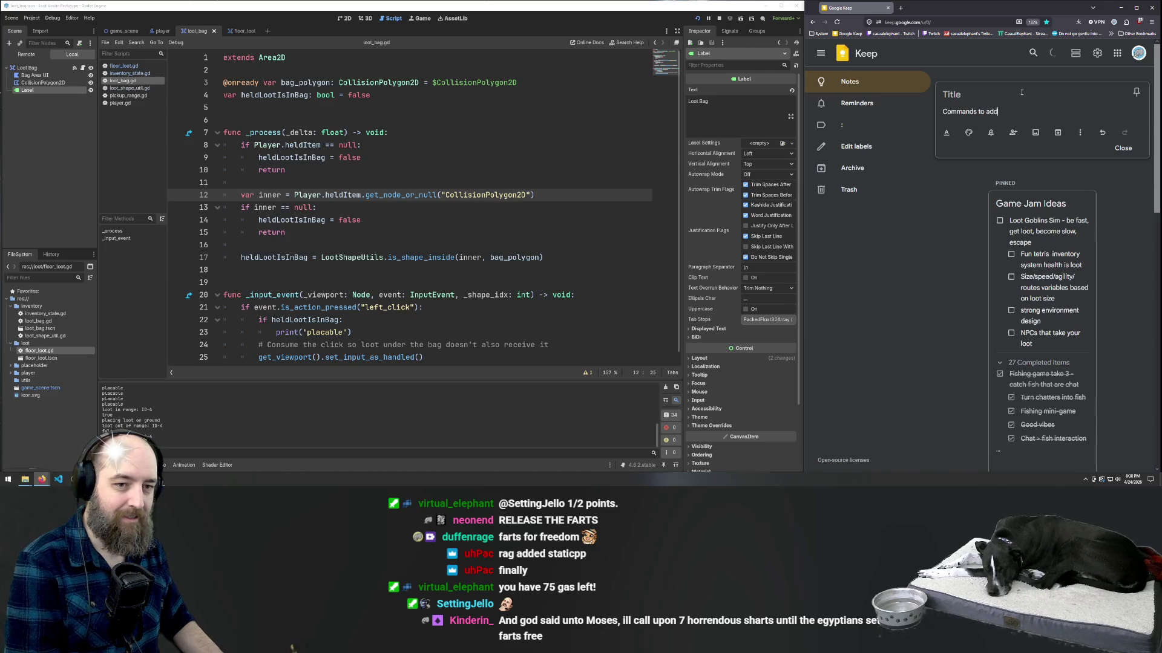
pyautogui.hotkey('ctrl', 'z')
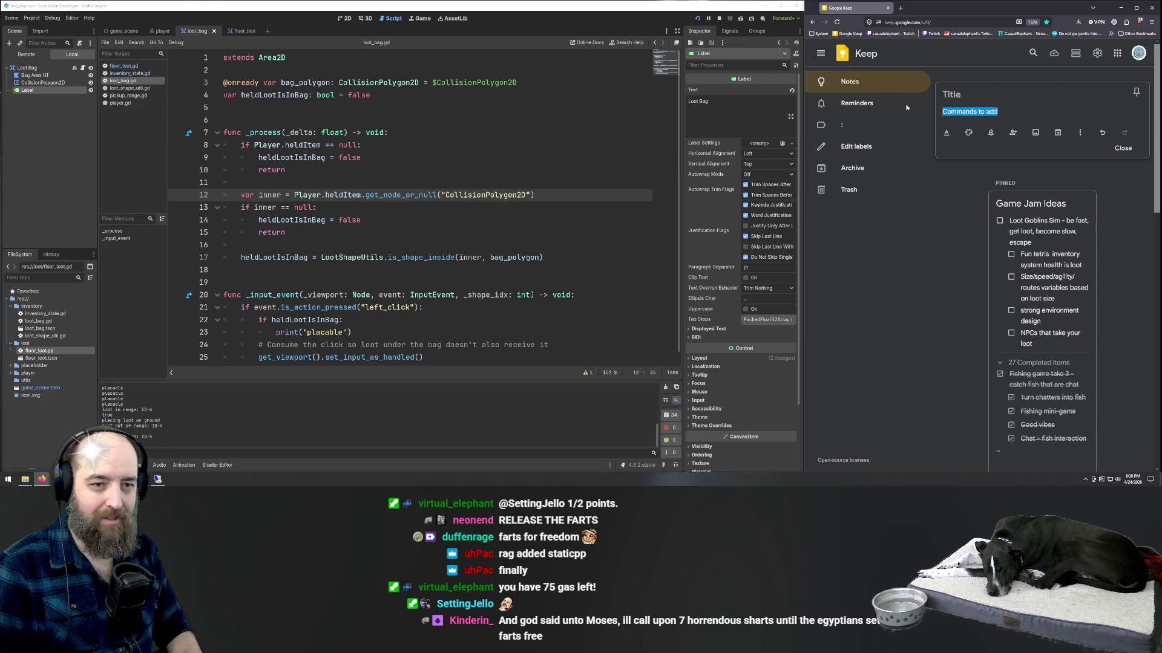
pyautogui.click(890, 190)
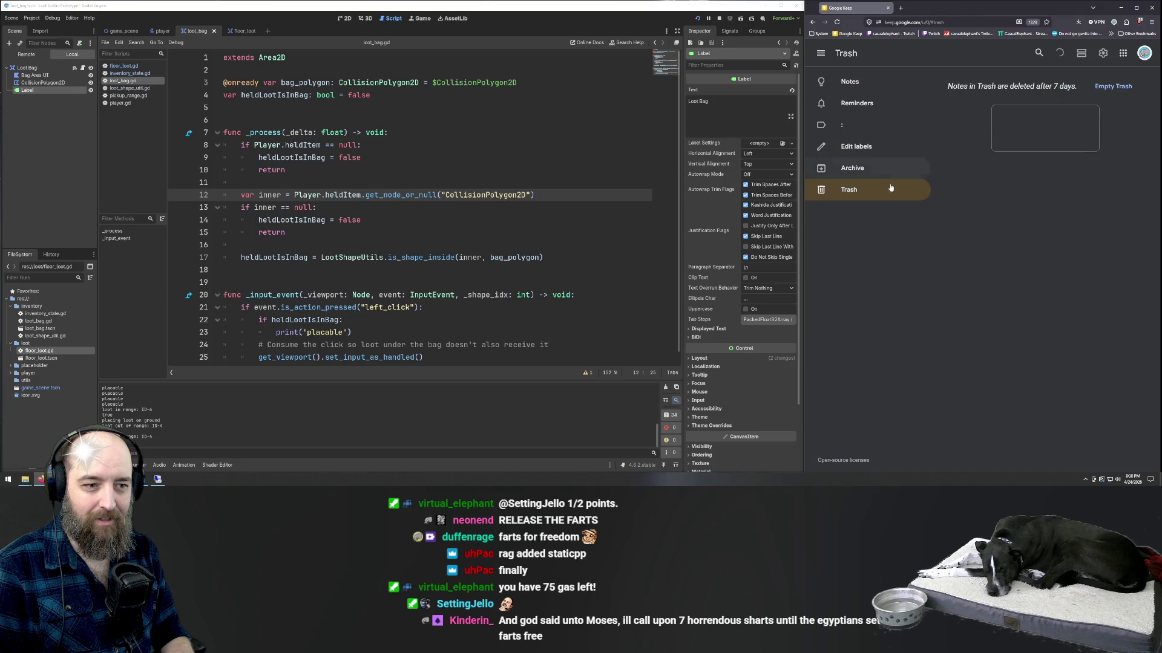
pyautogui.click(861, 88)
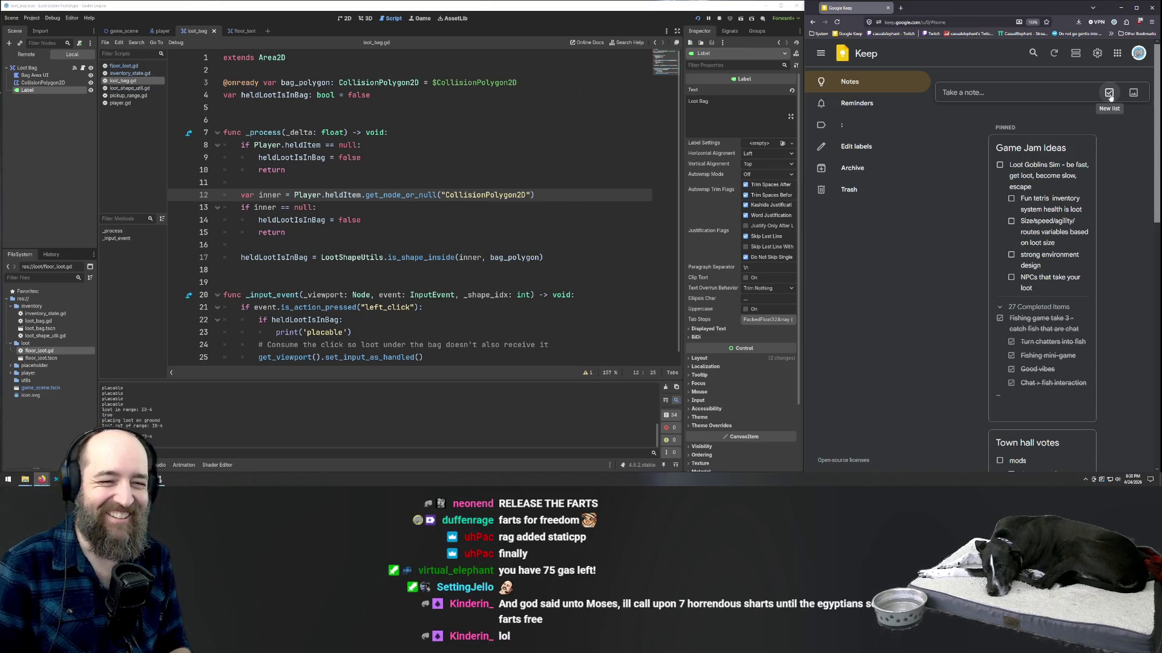
# - Start a new checklist note titled 'commands to add'
pyautogui.click(1110, 94)
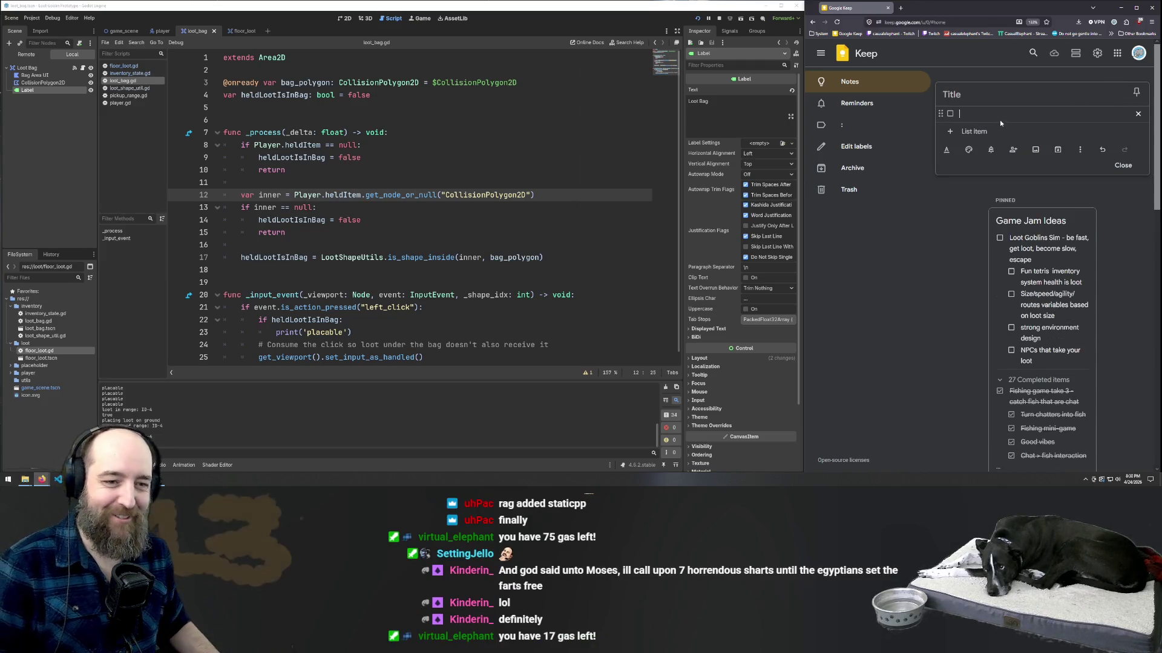
pyautogui.click(975, 95)
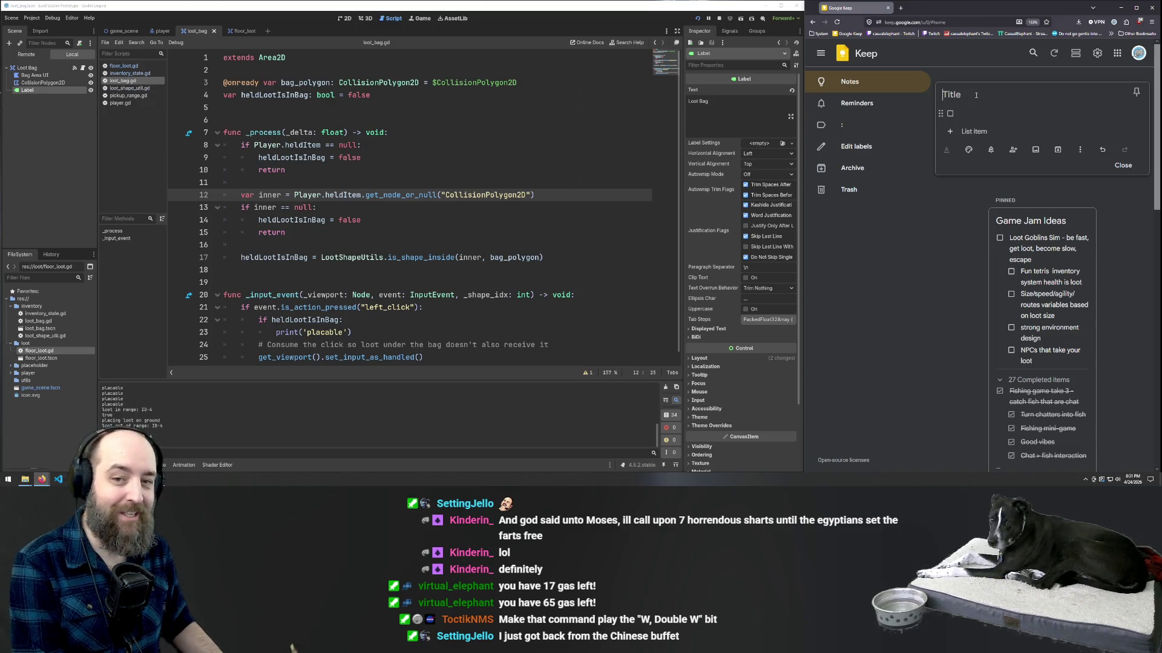
pyautogui.write('commands to add')
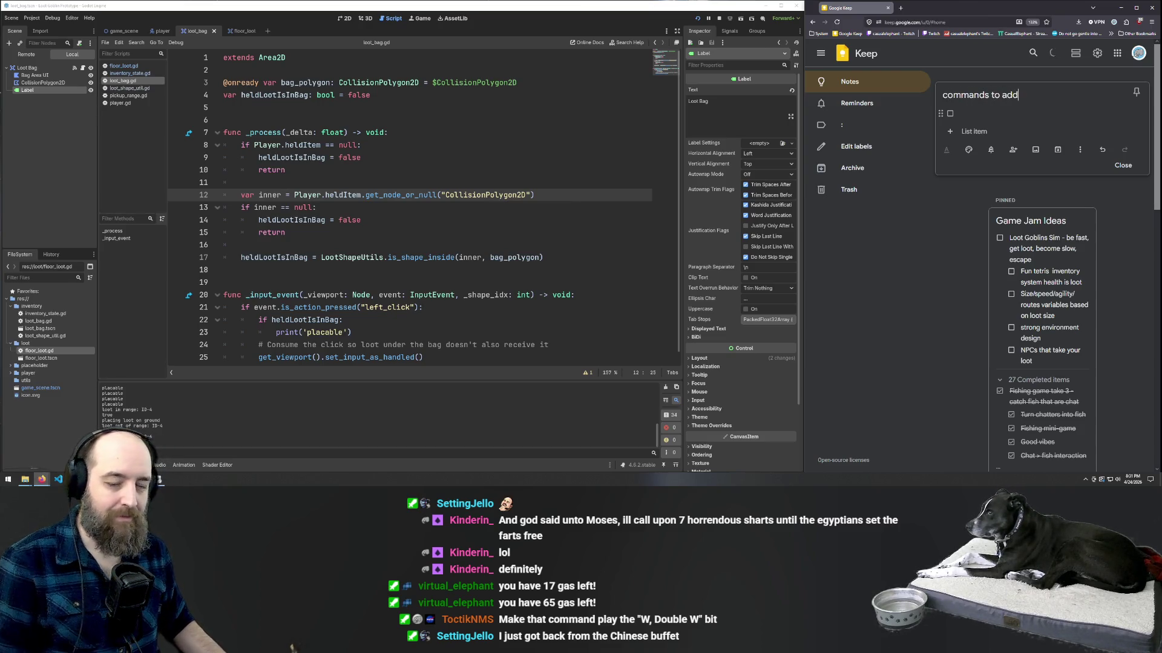
pyautogui.press('Return')
# - Add the pasted command idea and a second item to the checklist, then close the note
pyautogui.hotkey('ctrl', 'v')
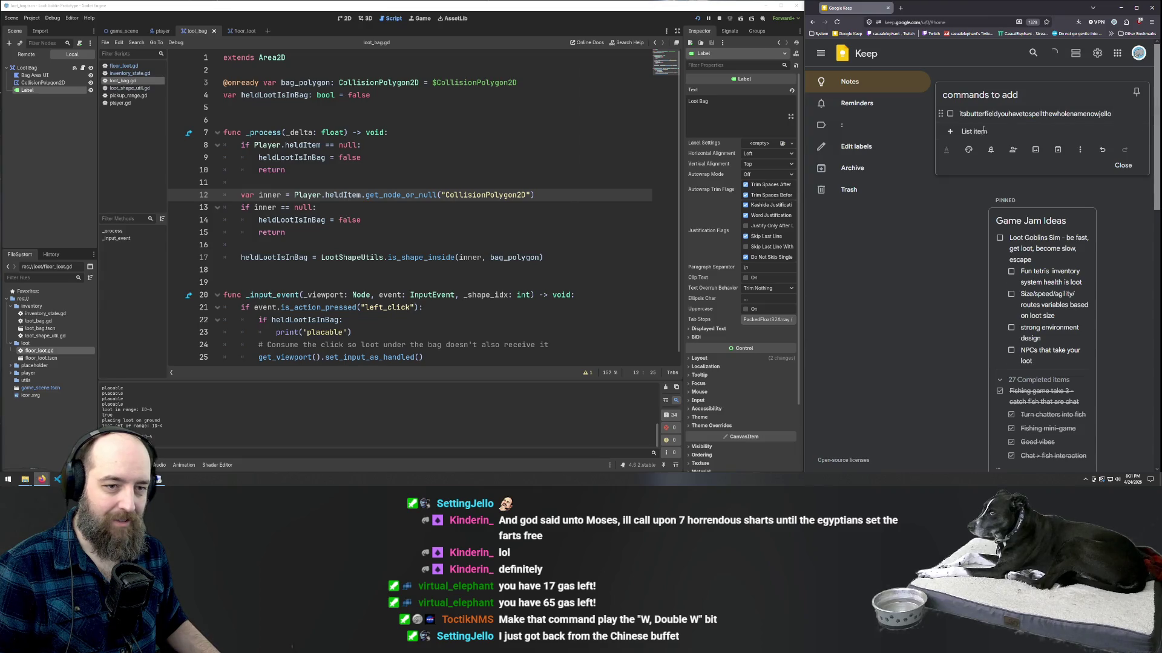
pyautogui.press('Return')
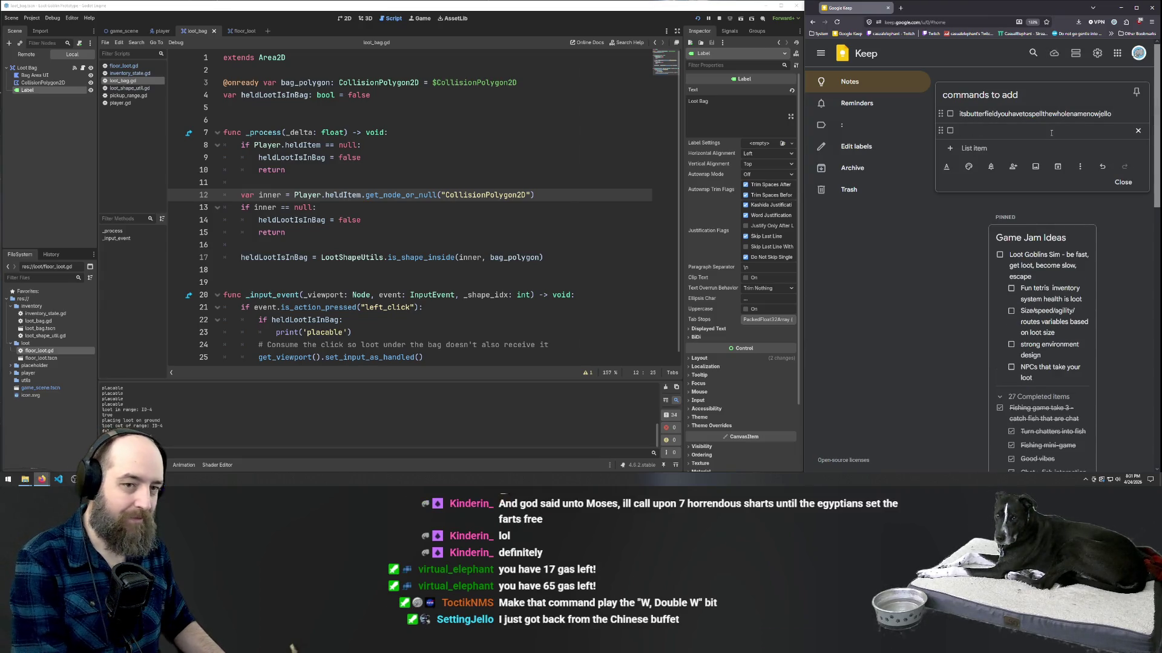
pyautogui.write('Ihavehair')
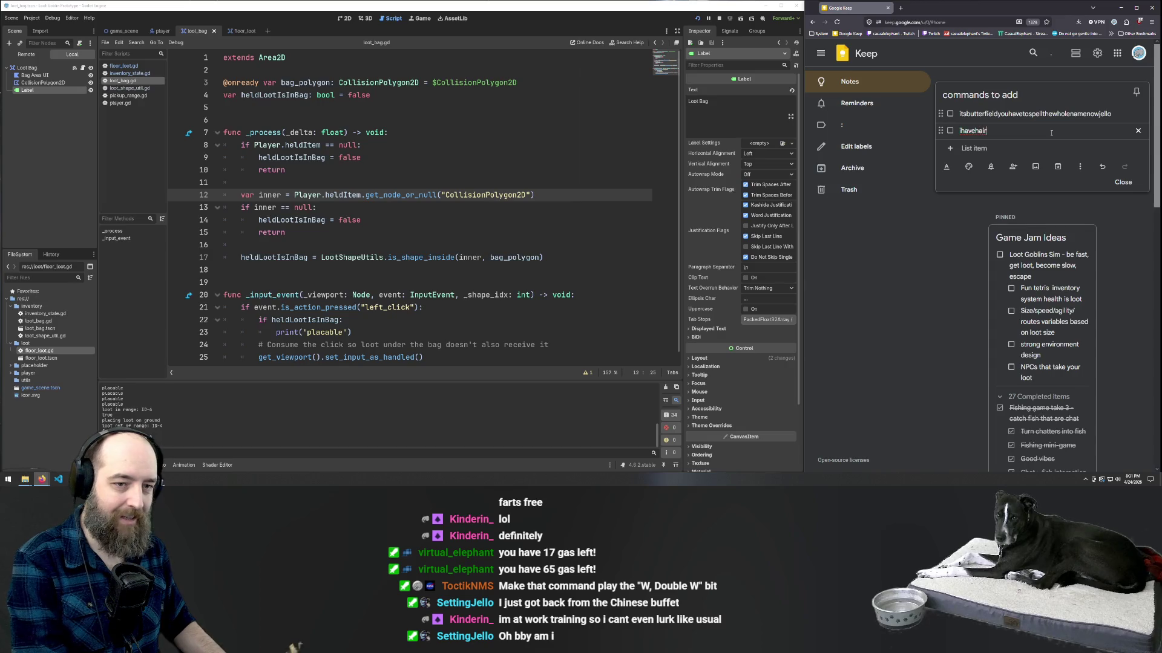
pyautogui.press('Return')
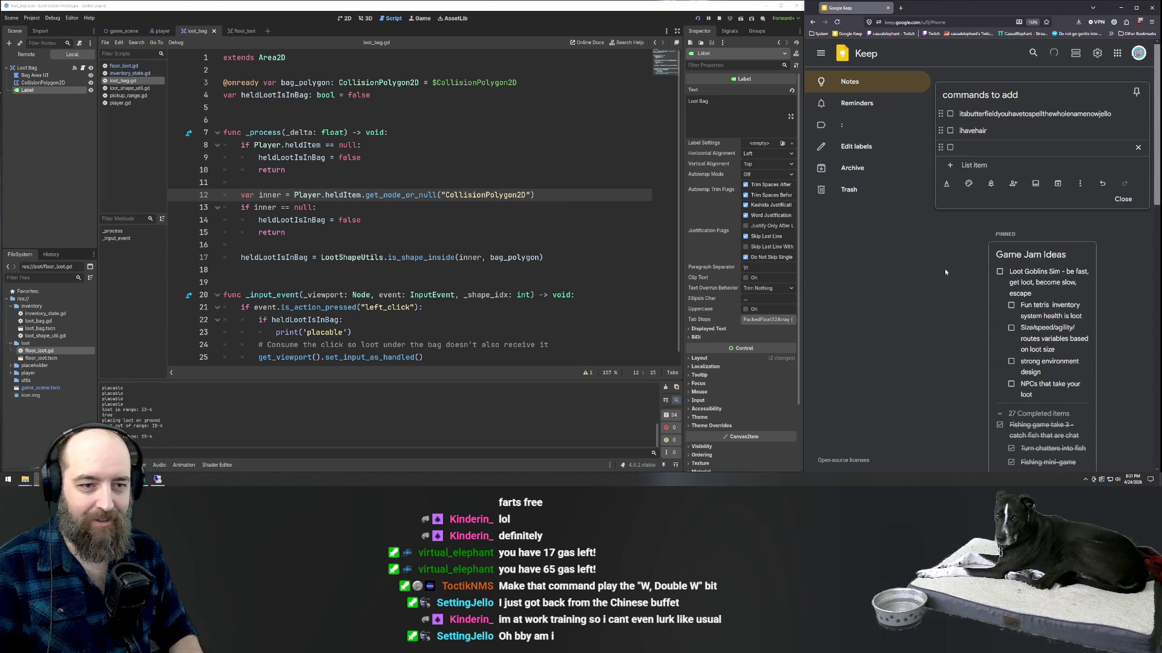
pyautogui.click(928, 231)
pyautogui.scroll(-5, 991, 187)
pyautogui.scroll(5, 968, 181)
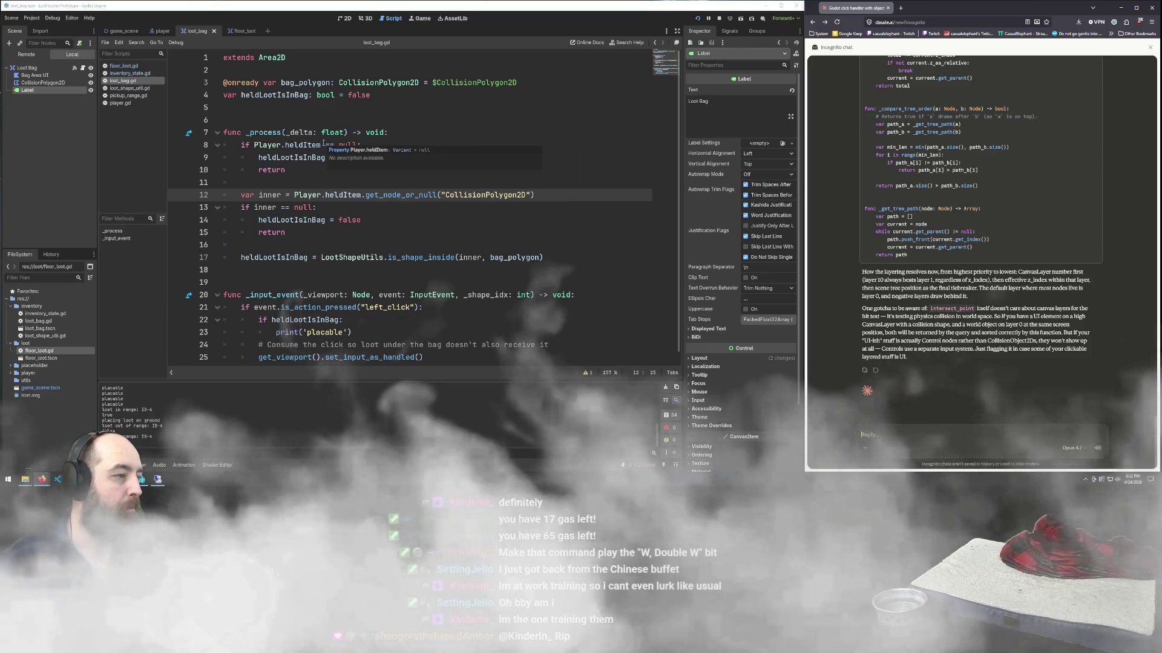
pyautogui.scroll(-1, 299, 157)
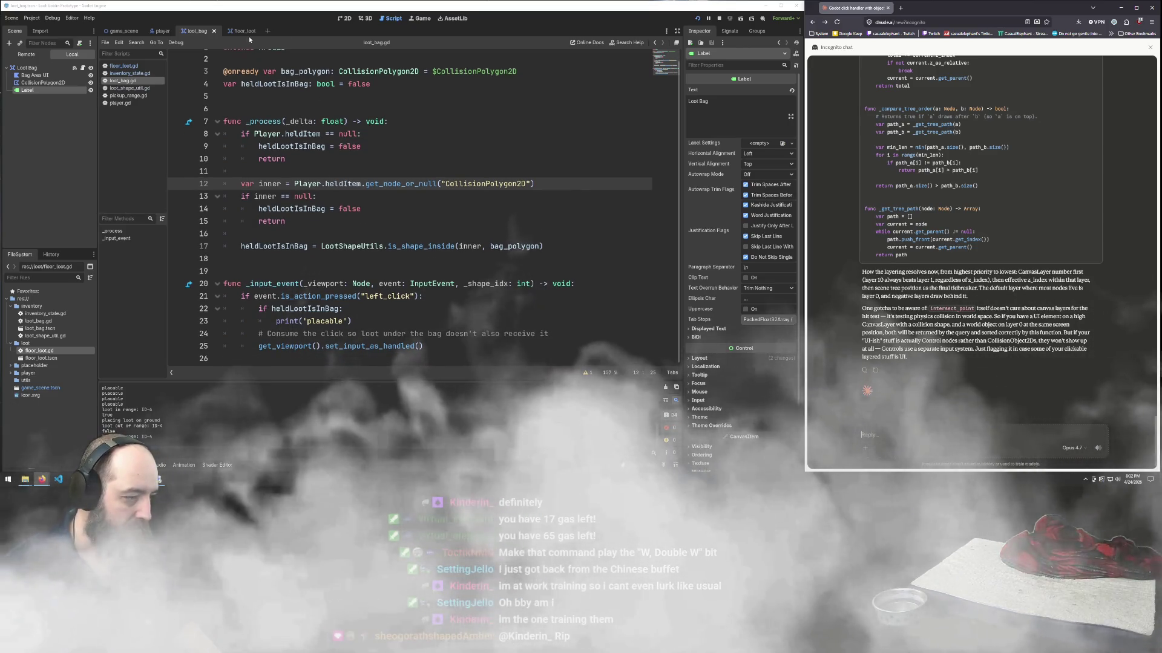
pyautogui.click(291, 296)
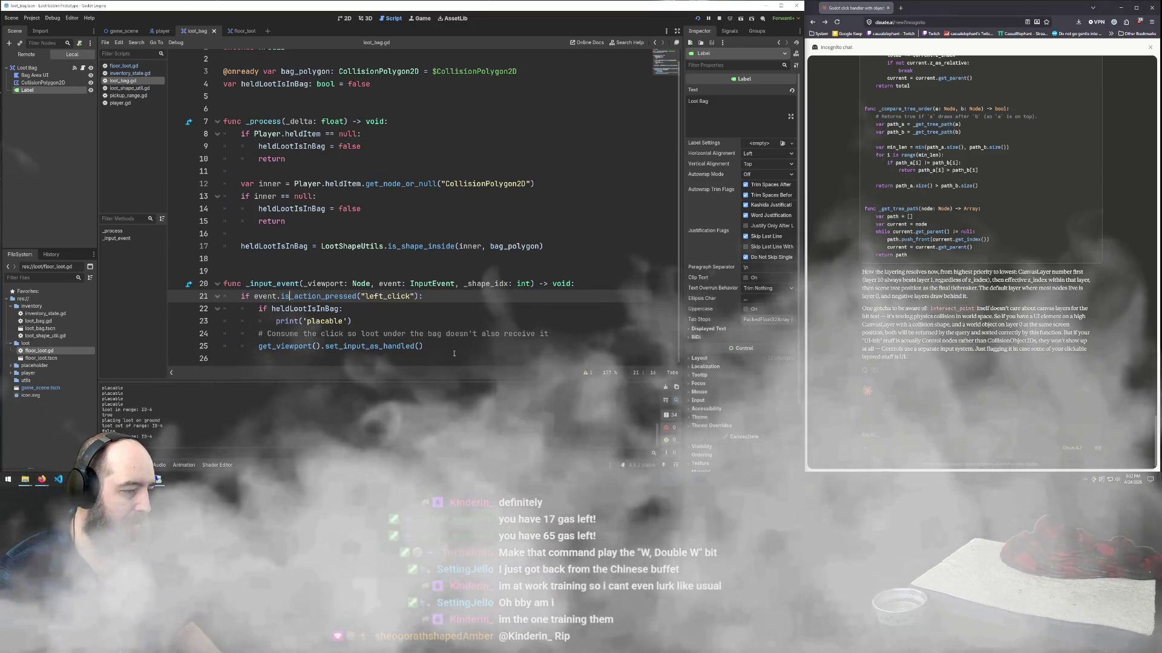
pyautogui.click(296, 272)
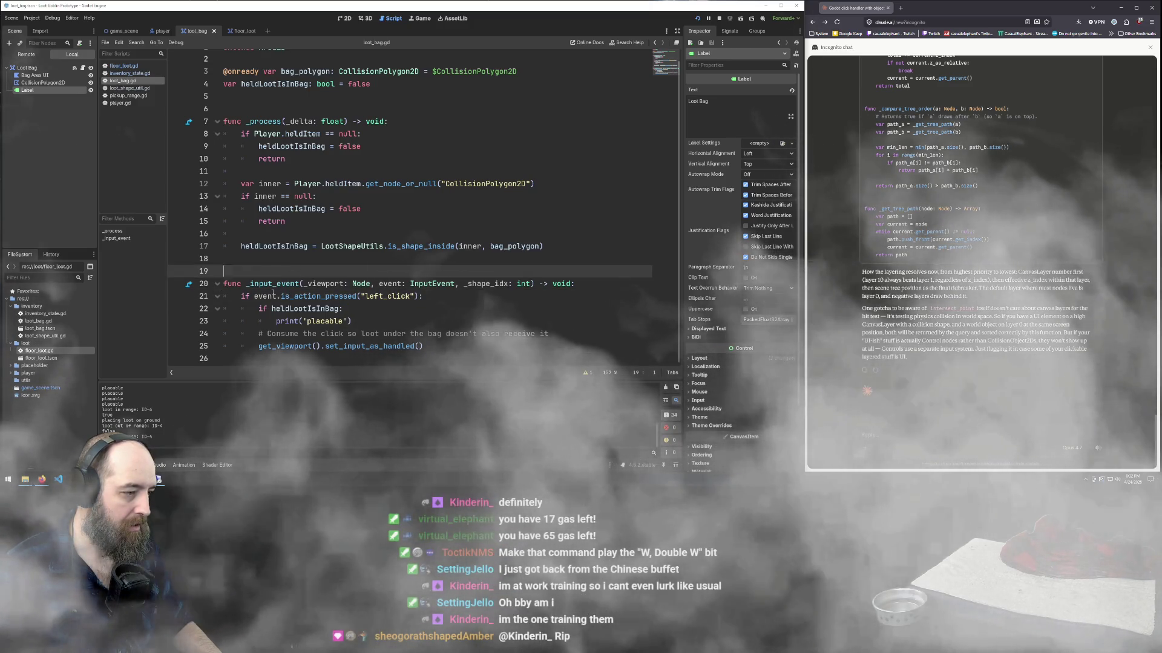
pyautogui.click(366, 296)
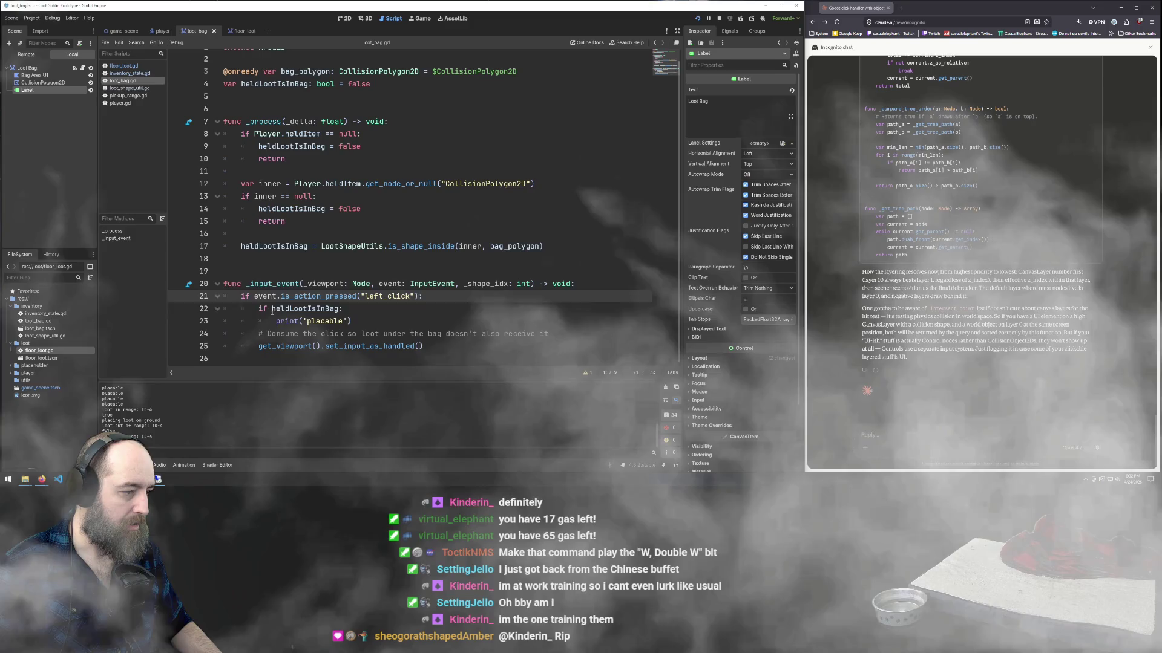
pyautogui.click(289, 309)
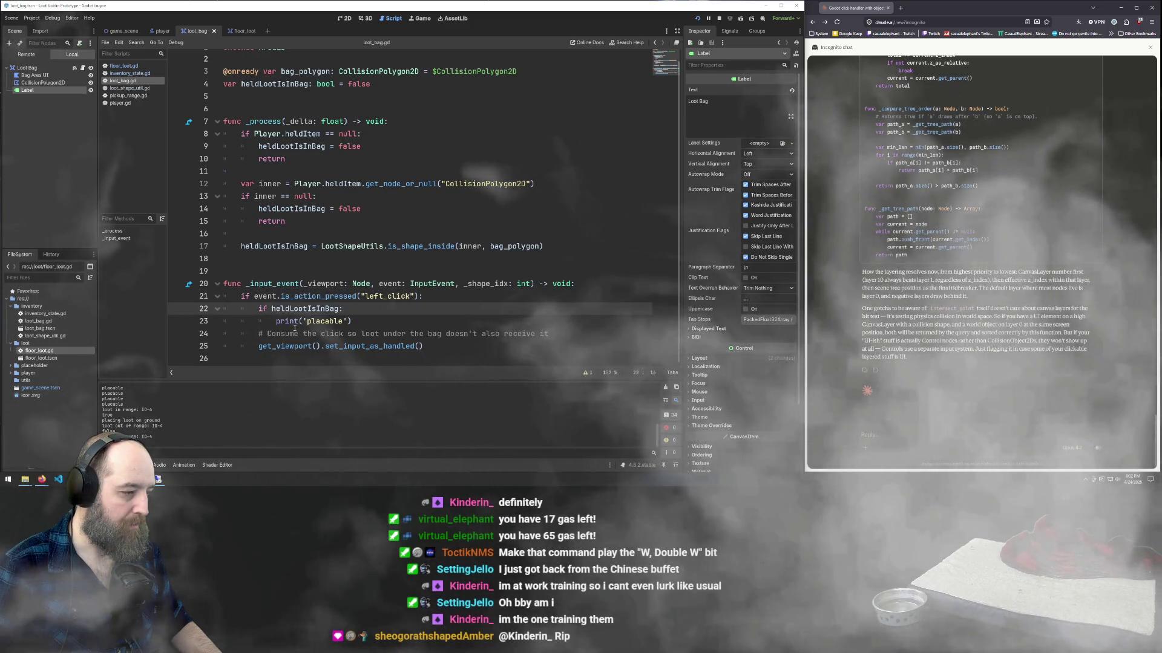
pyautogui.press('Right')
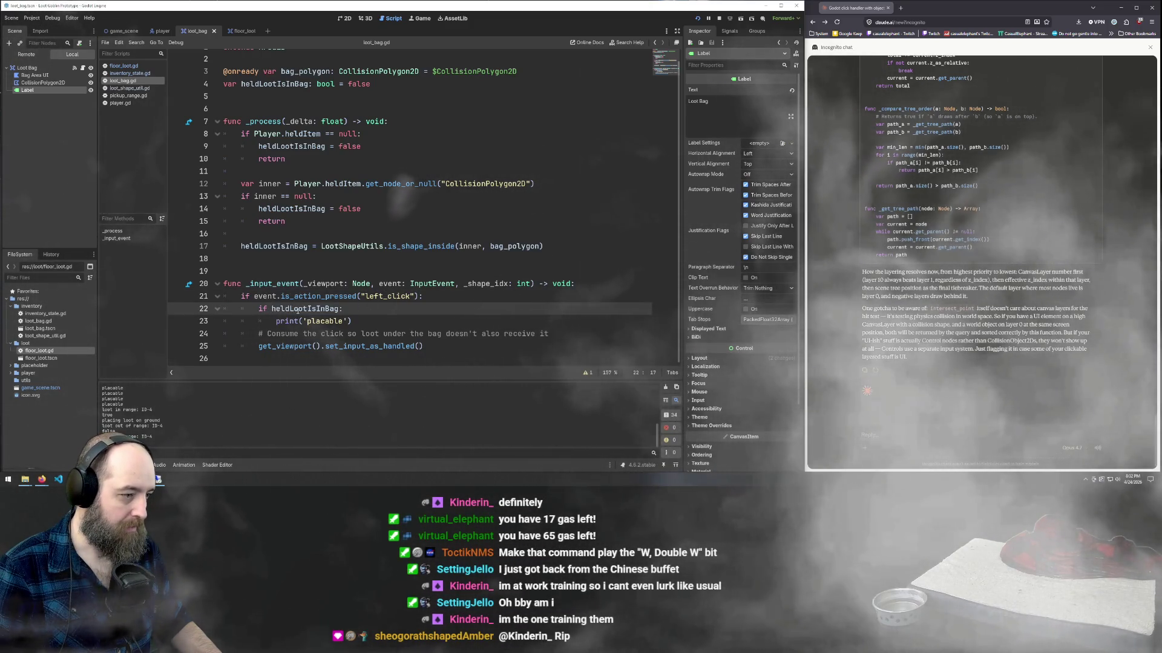
pyautogui.doubleClick(305, 309)
pyautogui.scroll(1, 455, 282)
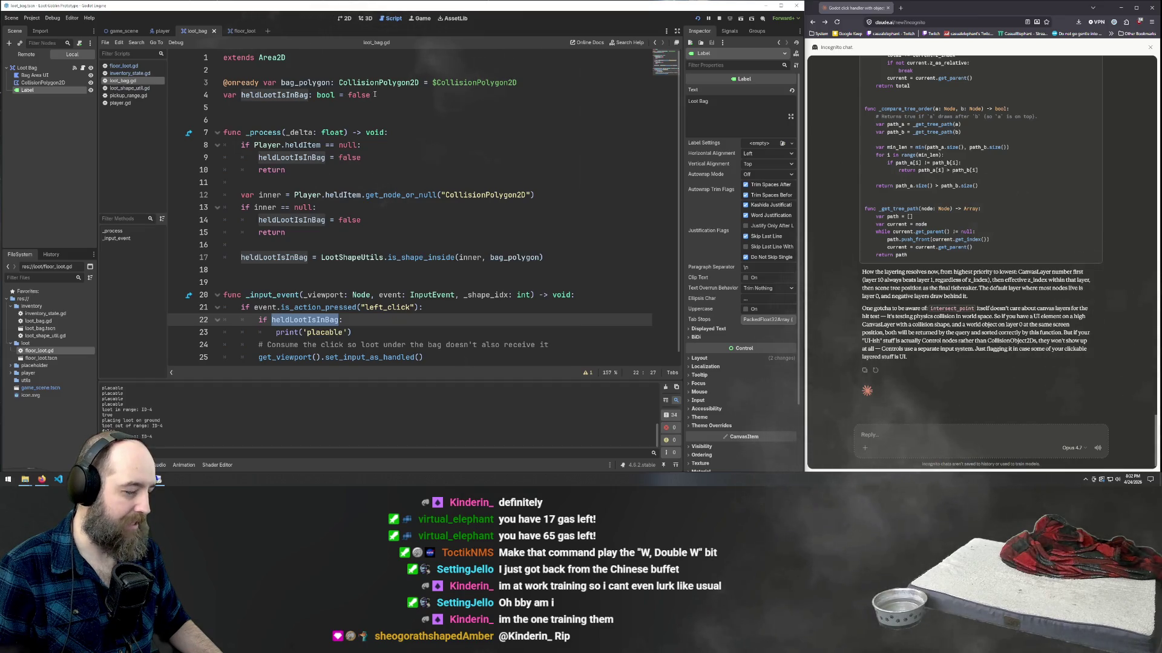
pyautogui.moveTo(371, 95); pyautogui.dragTo(223, 96)
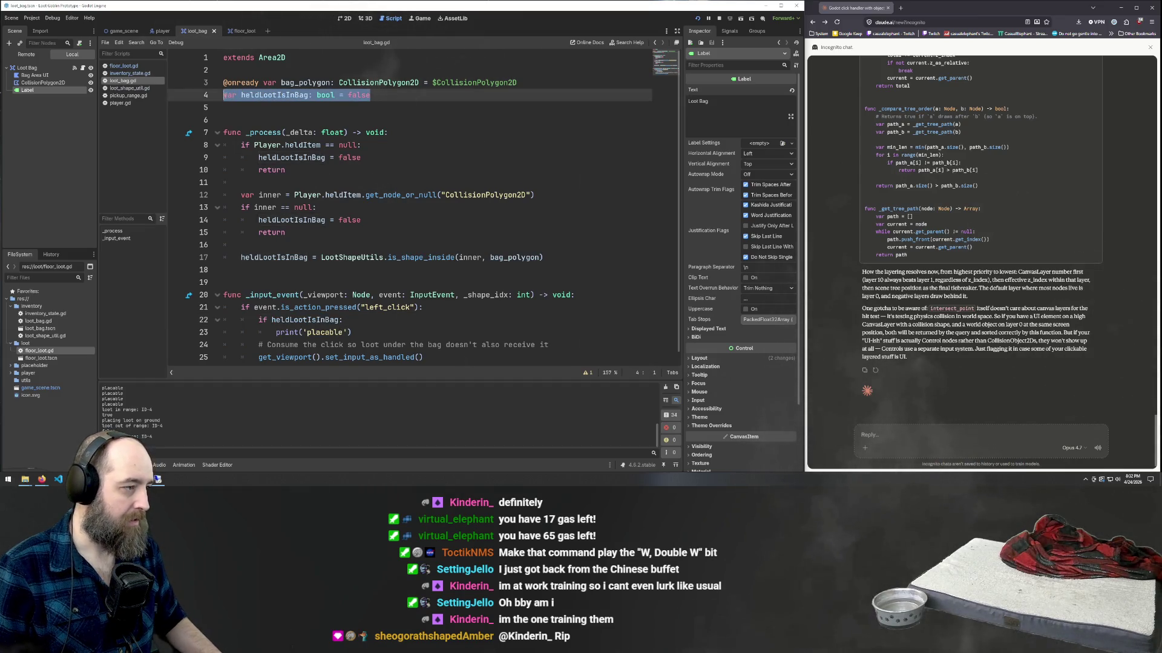
# - Look over inventory_state.gd, then switch to the Floor Loot scene and show floor_loot.gd
pyautogui.click(128, 73)
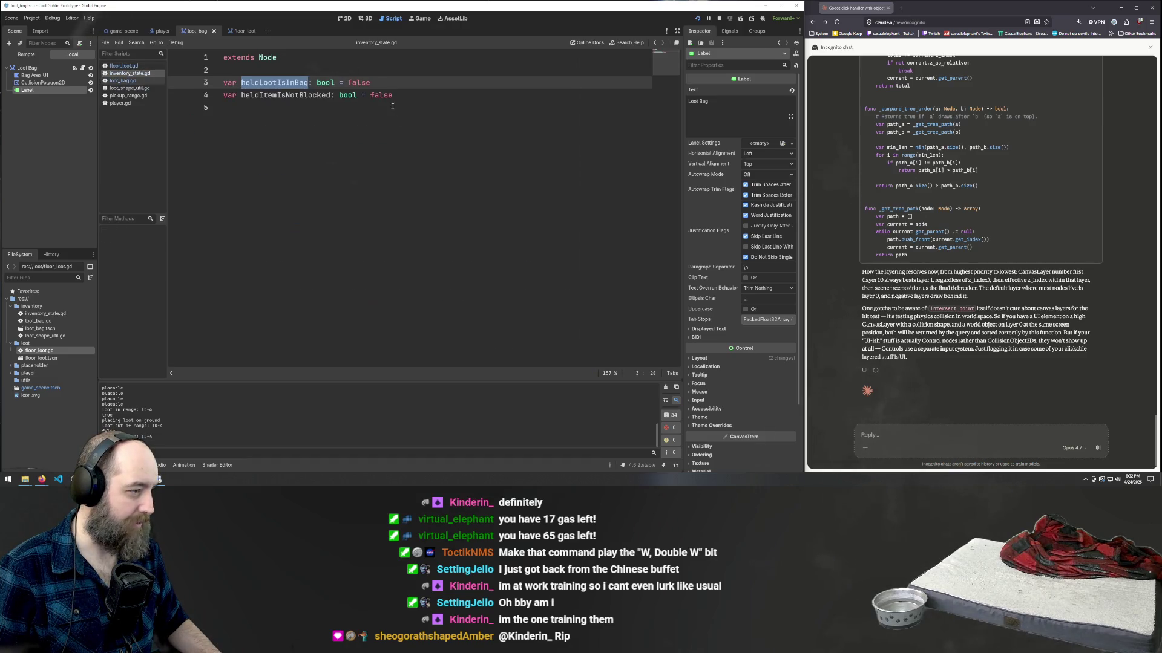
pyautogui.click(405, 86)
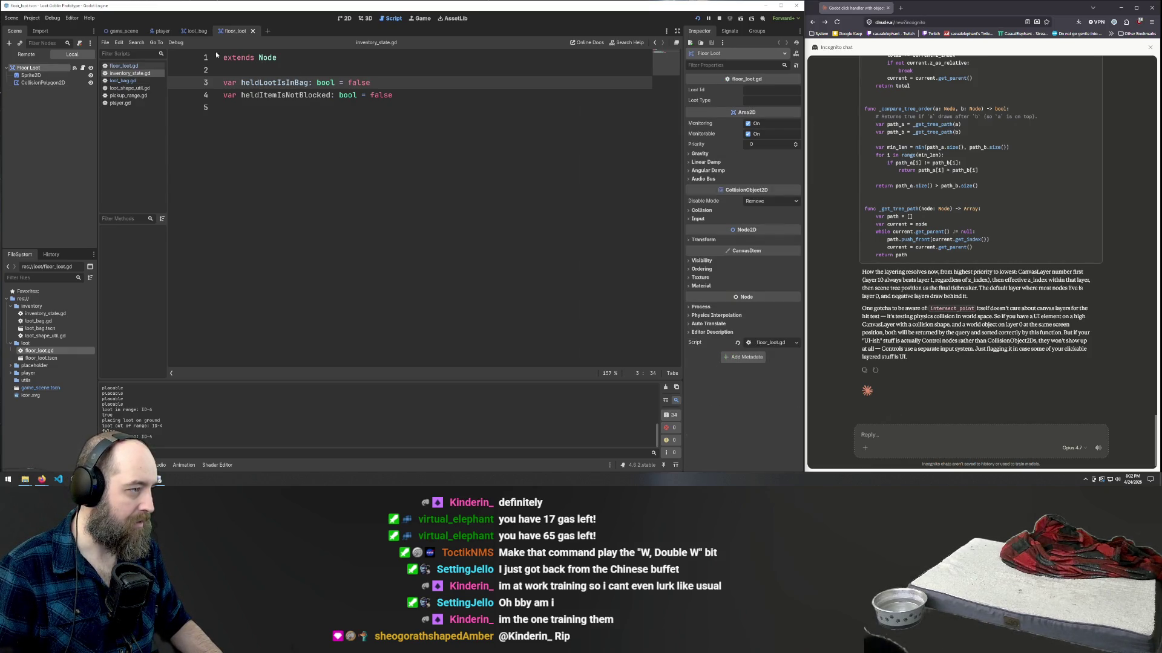
pyautogui.click(154, 30)
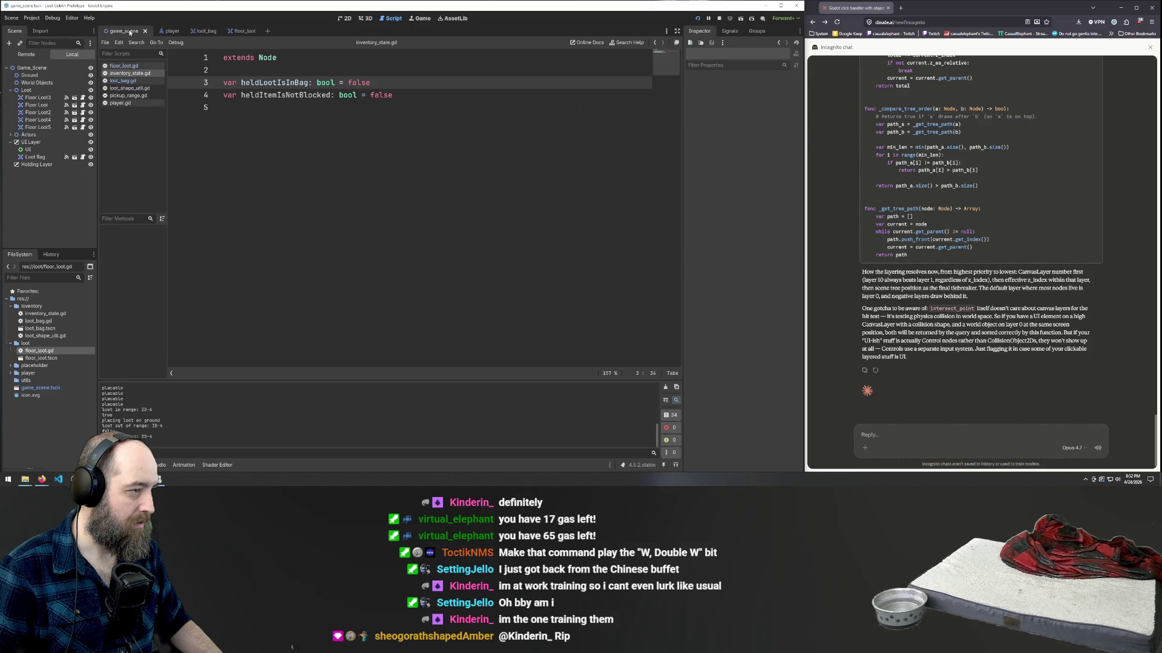
pyautogui.click(240, 32)
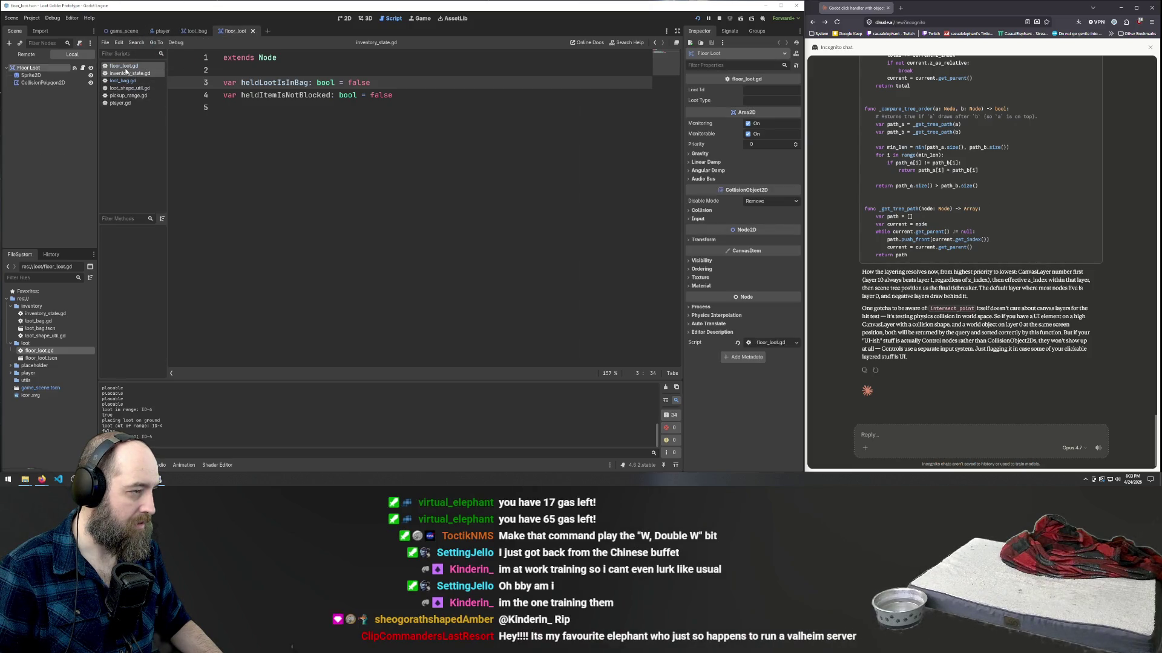
pyautogui.scroll(-1, 547, 236)
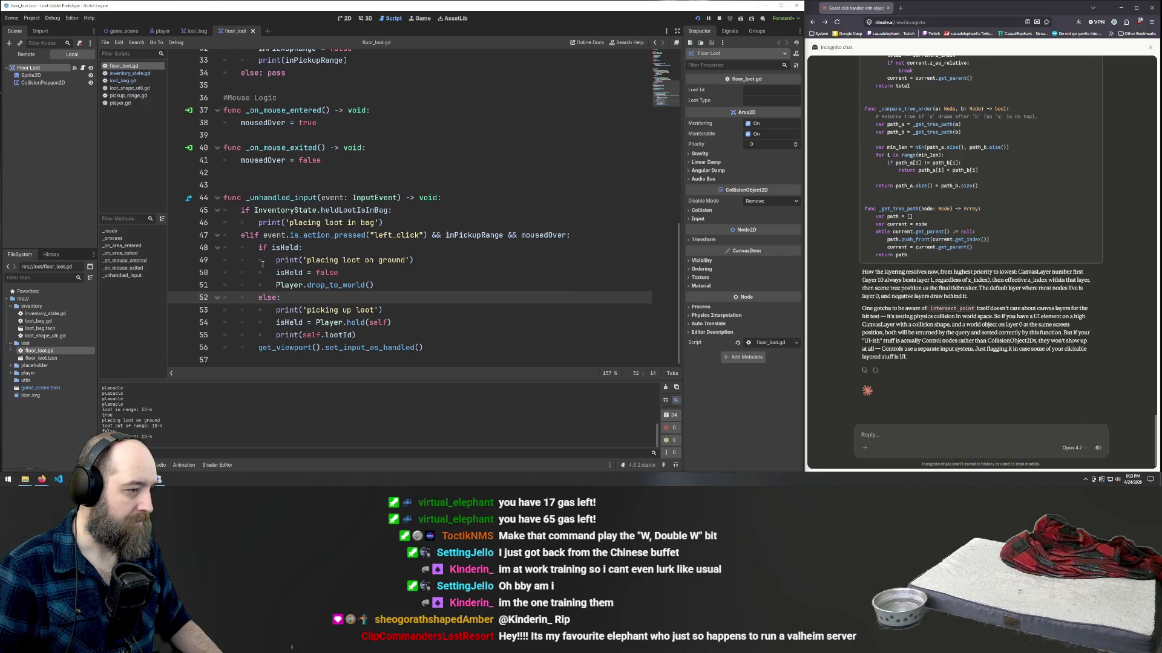
# - Back in loot_bag.gd, highlight heldLootIsInBag's uses and delete its line-4 declaration
pyautogui.click(193, 31)
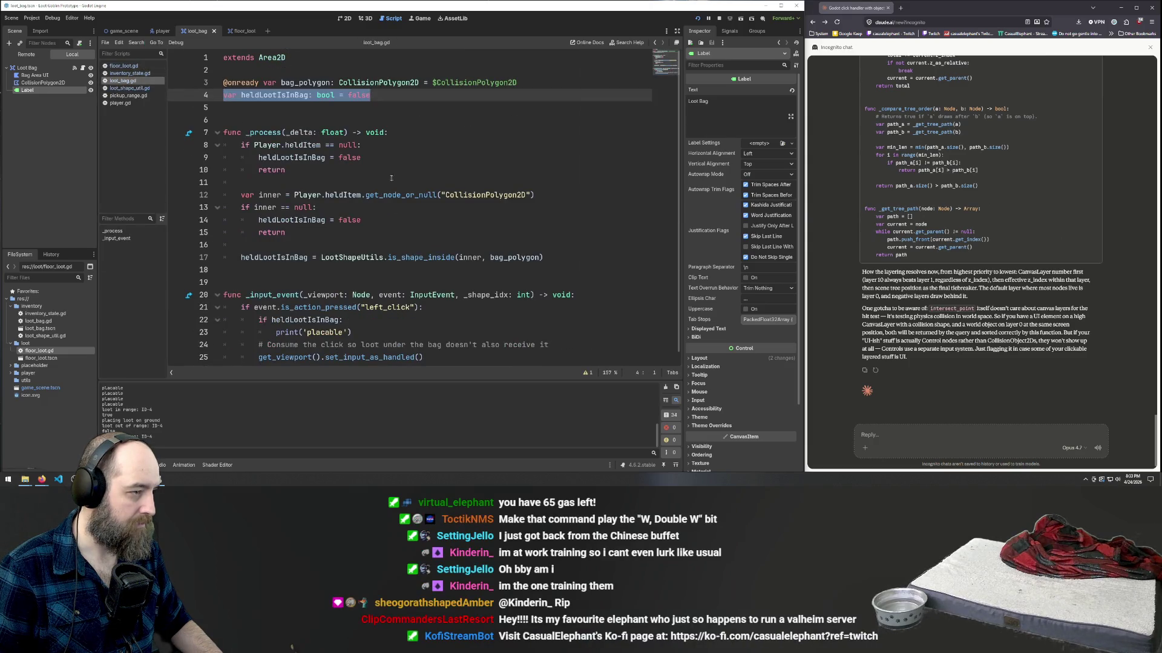
pyautogui.doubleClick(275, 95)
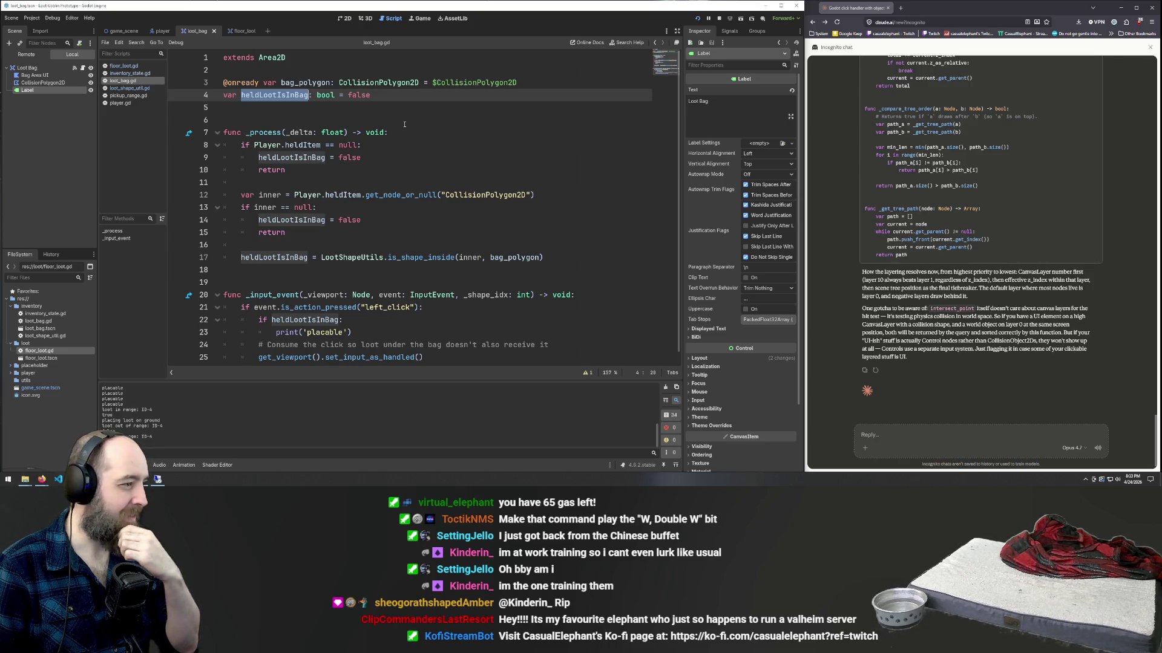
pyautogui.press('End')
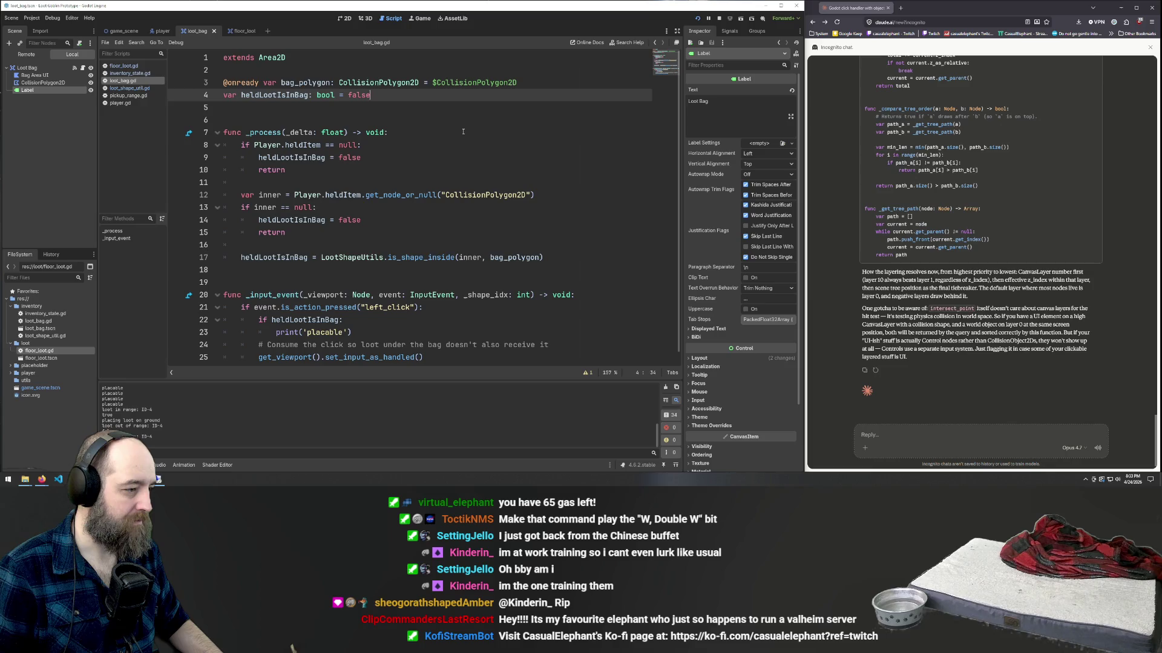
pyautogui.click(236, 83)
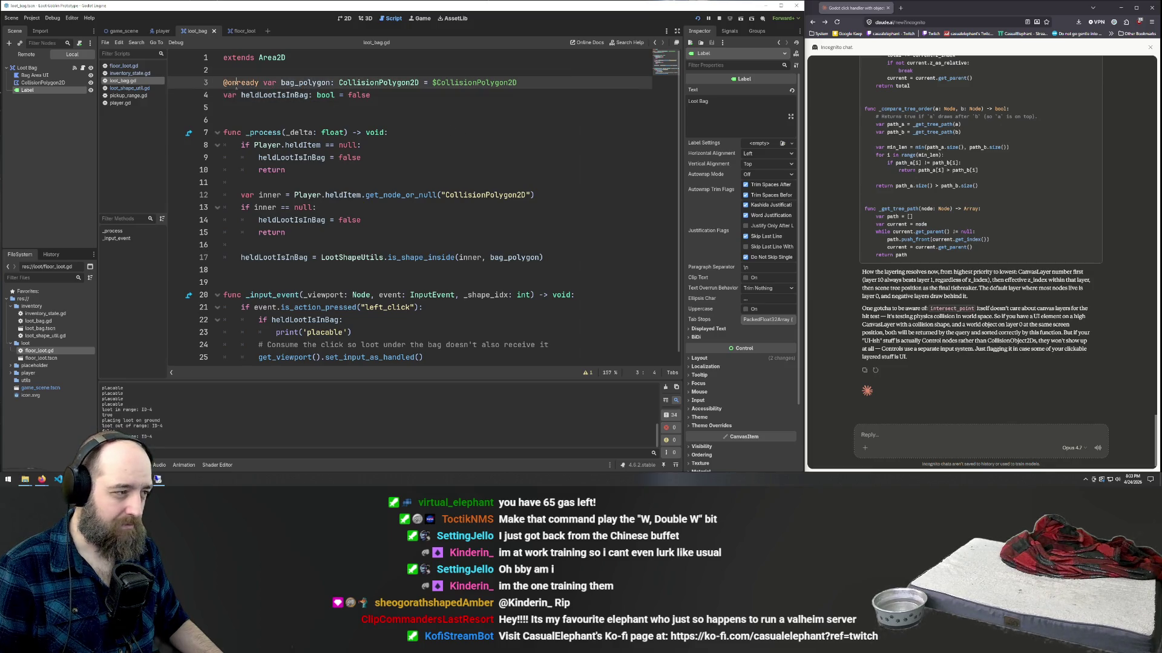
pyautogui.click(395, 95)
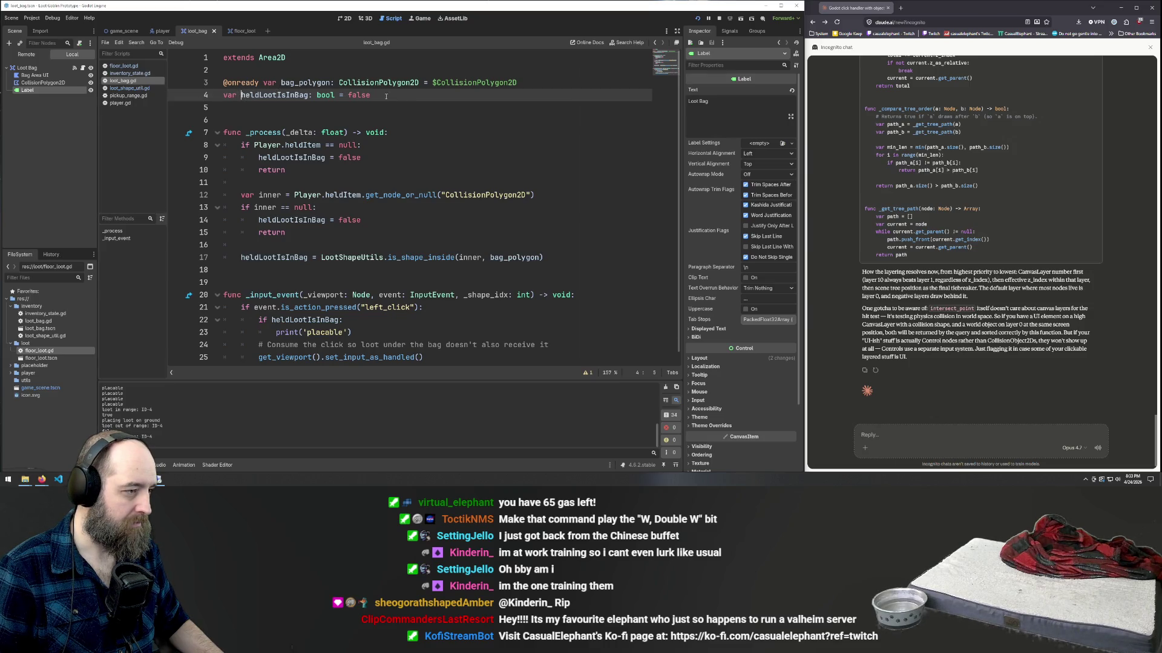
pyautogui.tripleClick(261, 96)
pyautogui.press('BackSpace')
pyautogui.press('BackSpace')
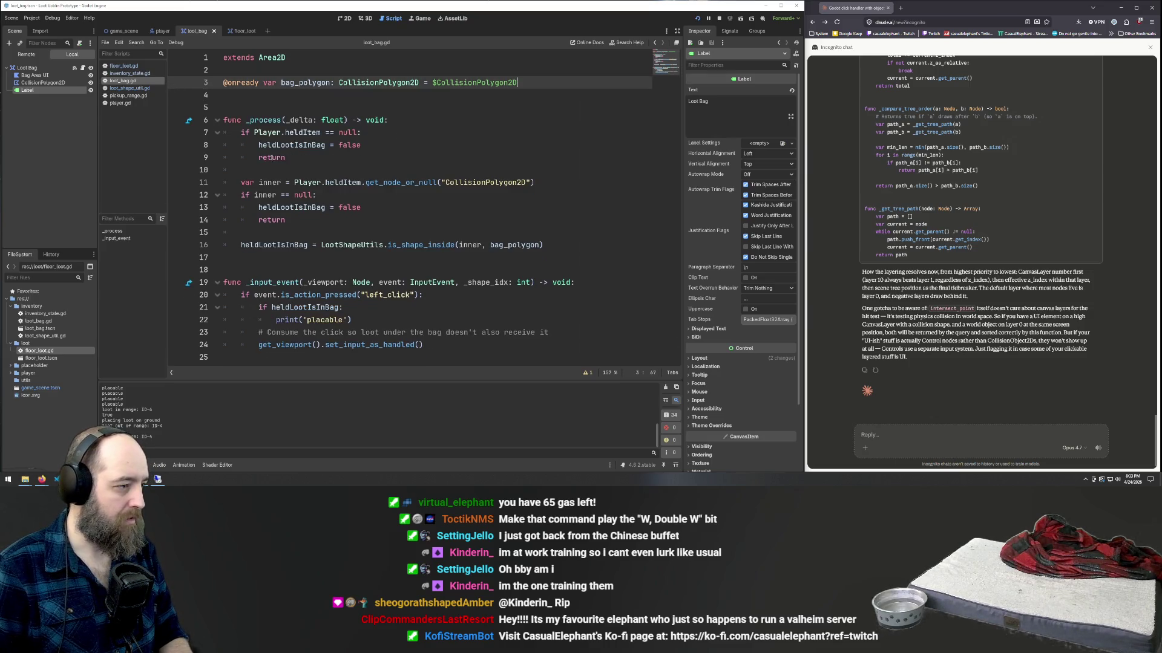
pyautogui.click(438, 182)
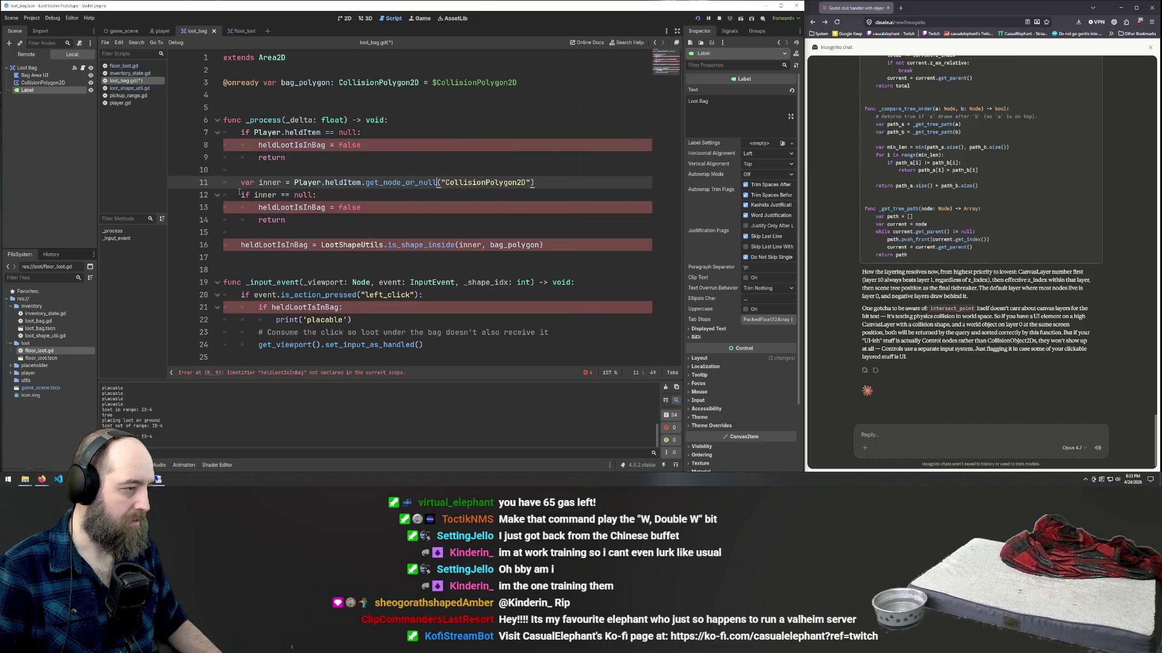
pyautogui.click(254, 144)
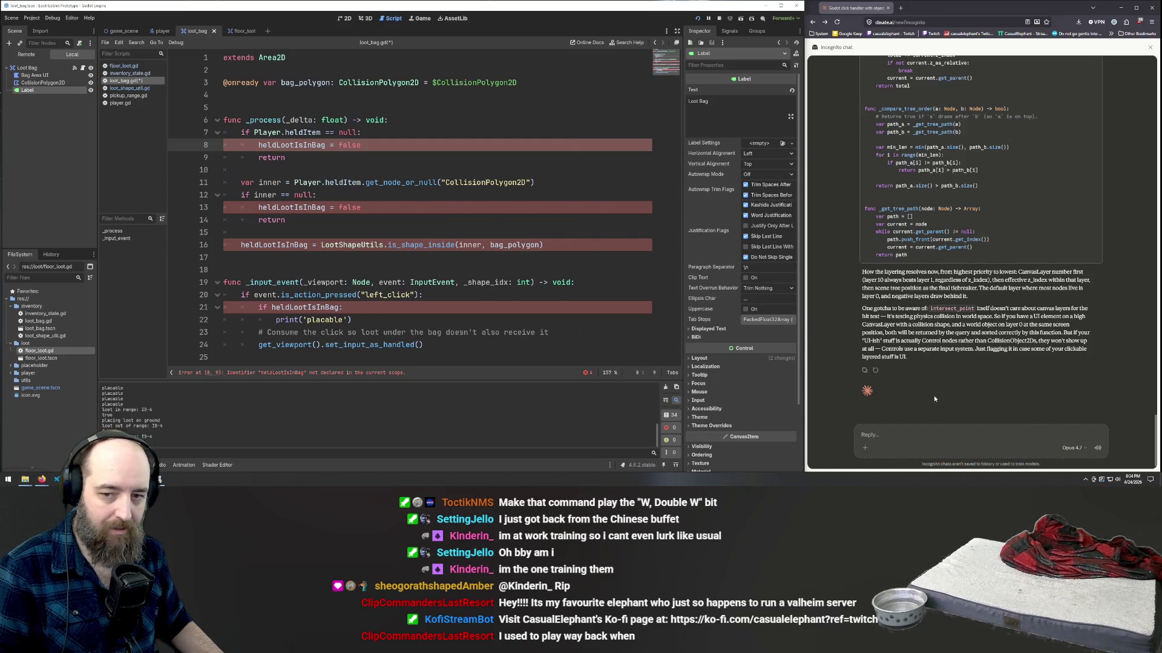
pyautogui.click(914, 445)
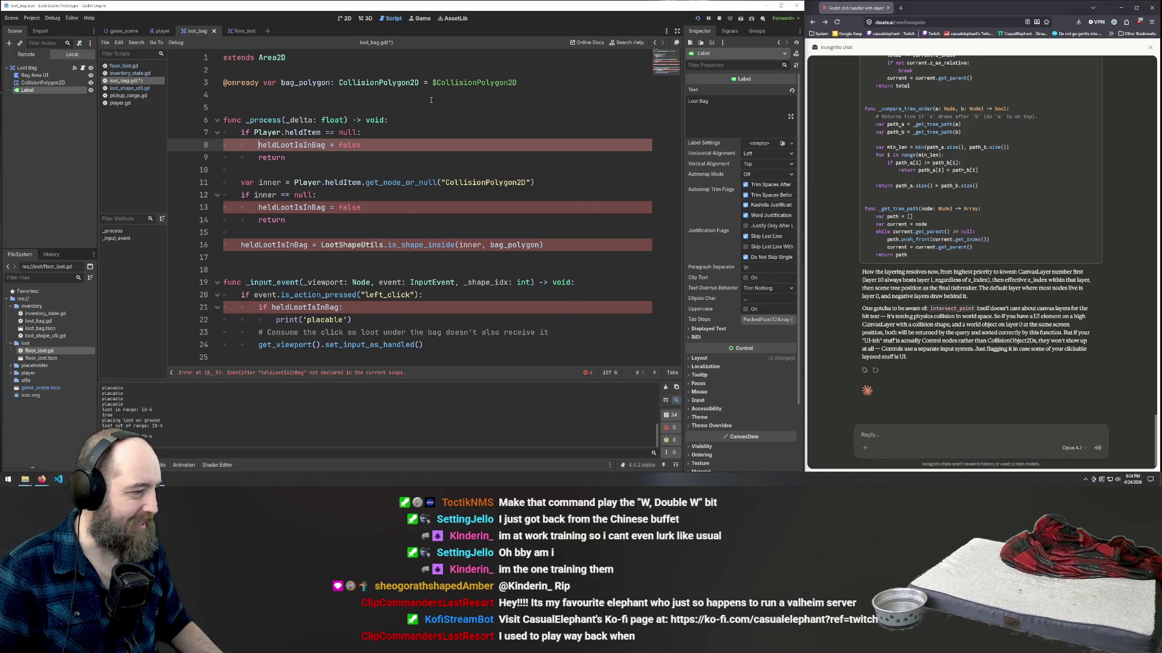
# - Replace the mistyped Loot prefix on line 8 with InventoryState
pyautogui.write('LootB')
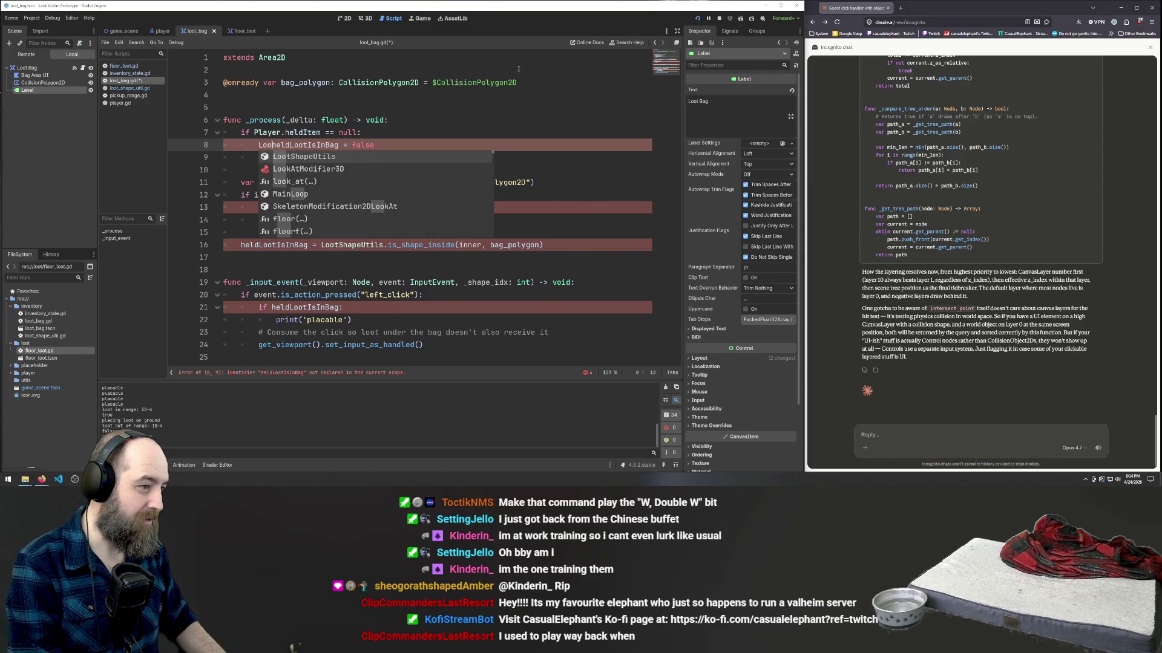
pyautogui.press('BackSpace')
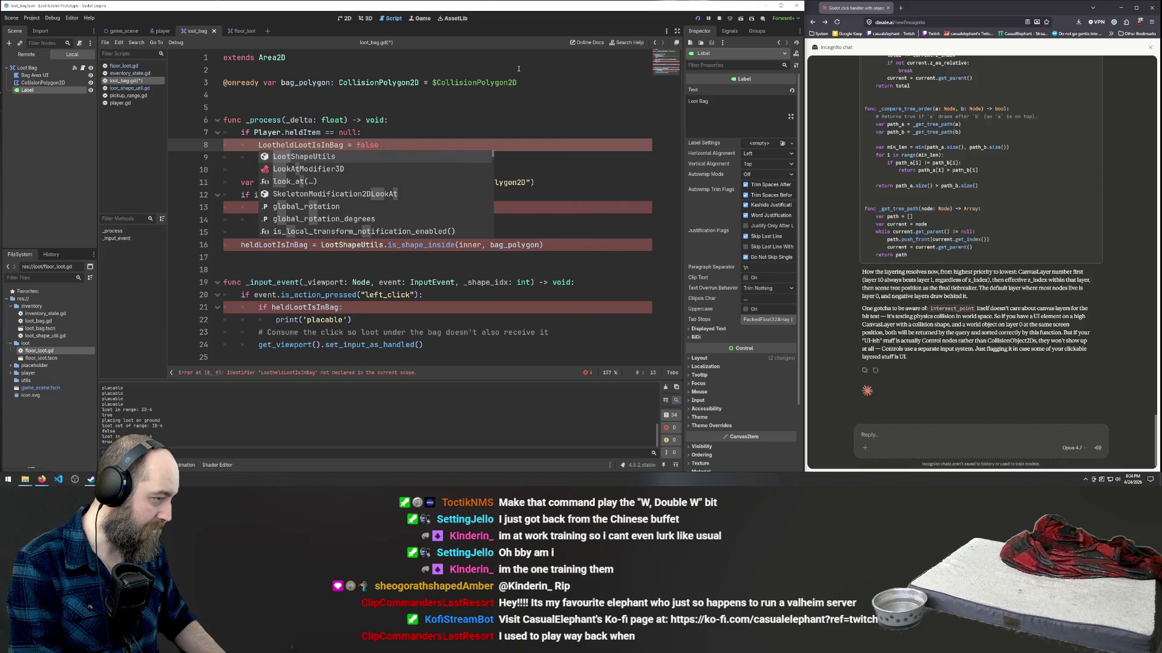
pyautogui.press('BackSpace')
pyautogui.press('BackSpace')
pyautogui.press('BackSpace')
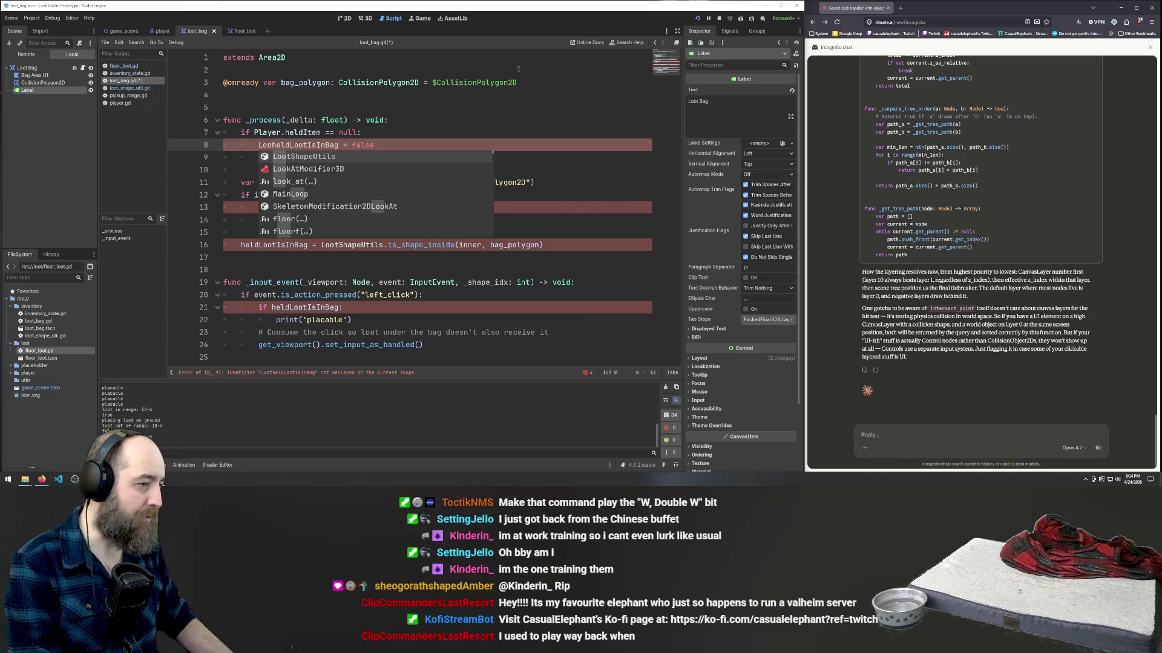
pyautogui.write('Invent')
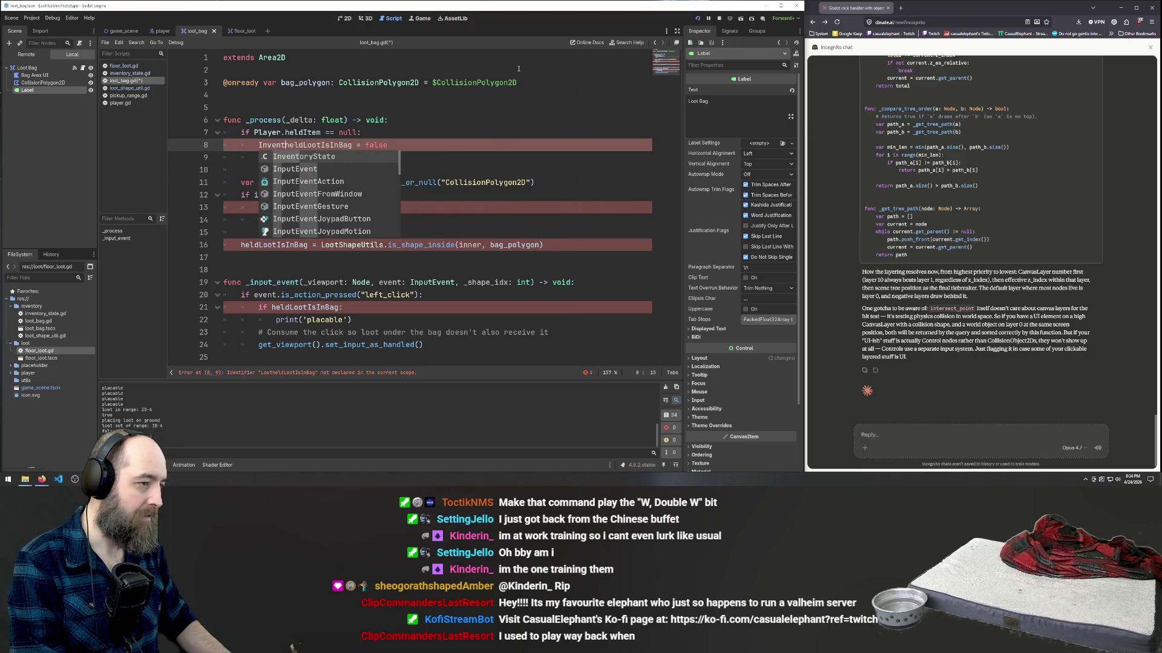
pyautogui.press('Return')
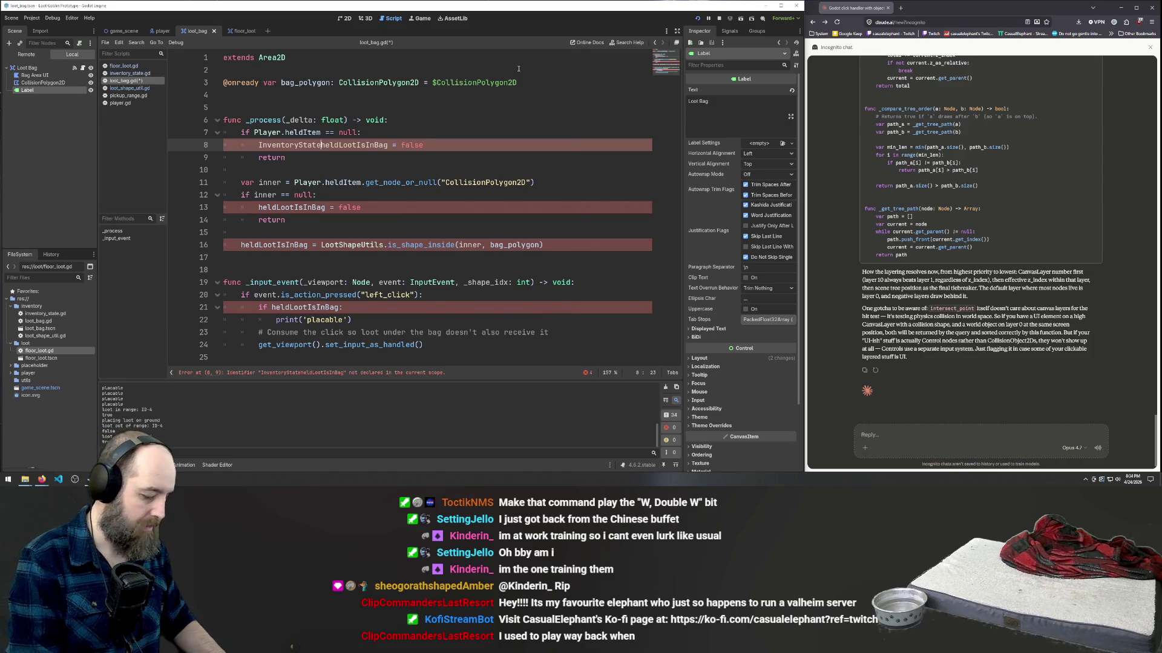
pyautogui.write('.')
pyautogui.click(393, 108)
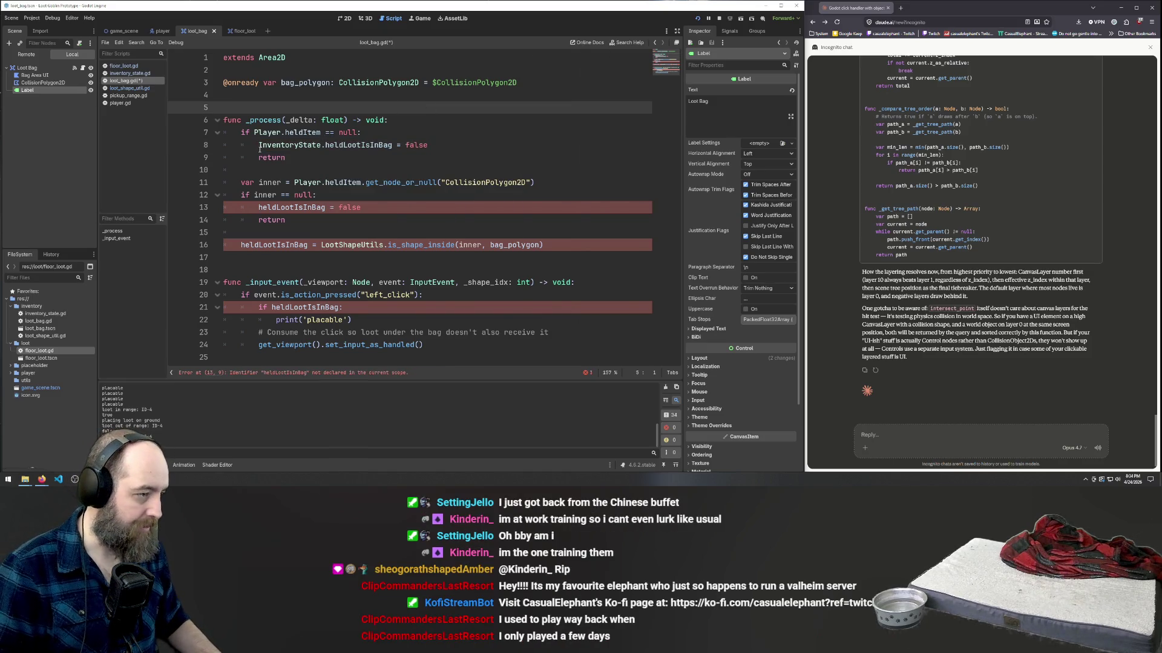
# - Copy the InventoryState prefix onto the heldLootIsInBag references on lines 13 and 16
pyautogui.moveTo(258, 146); pyautogui.dragTo(325, 146)
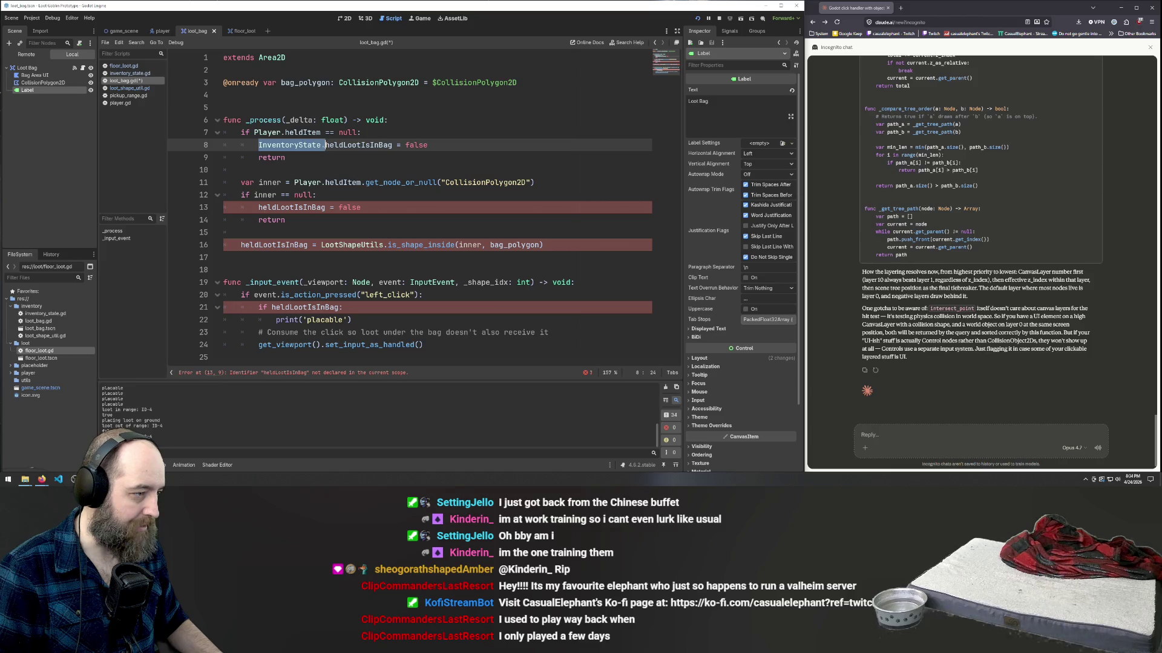
pyautogui.hotkey('ctrl', 'c')
pyautogui.click(258, 208)
pyautogui.hotkey('ctrl', 'v')
pyautogui.press('BackSpace')
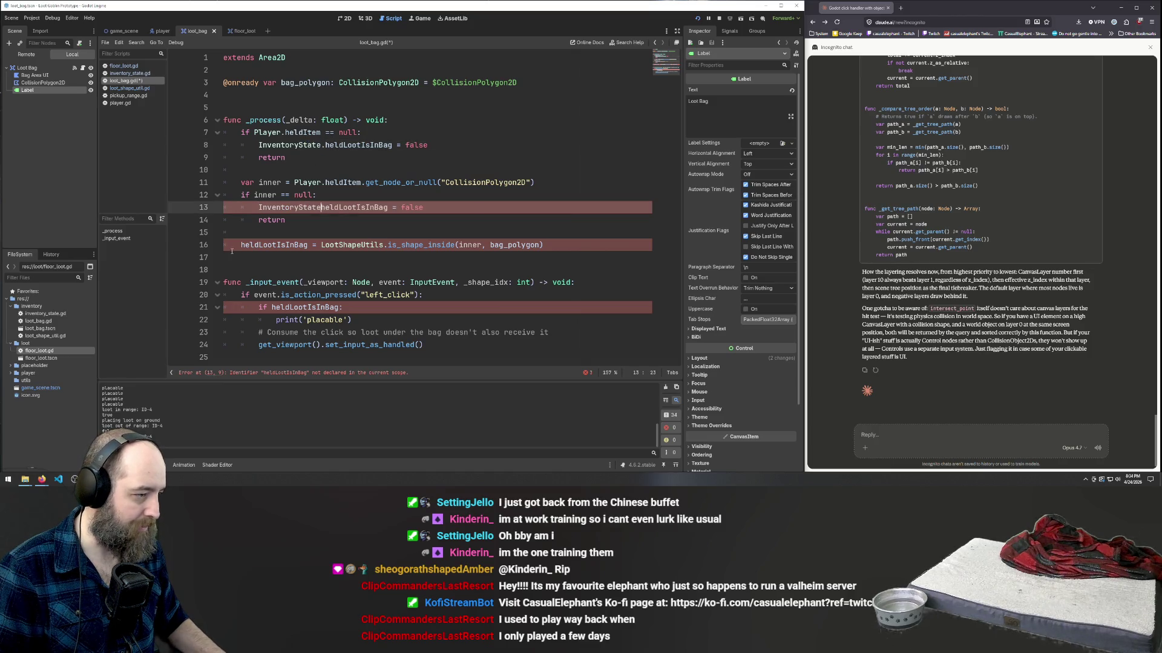
pyautogui.click(240, 245)
pyautogui.hotkey('ctrl', 'v')
pyautogui.press('BackSpace')
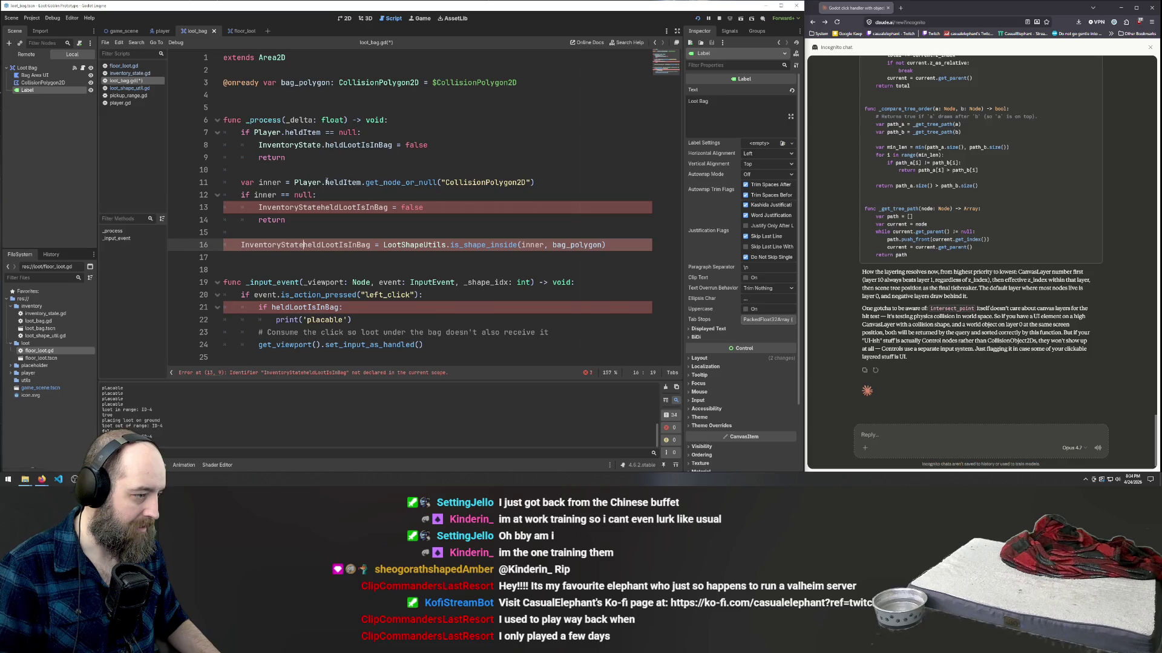
pyautogui.write('.')
# - Add the missing dot on line 13 and prefix line 21's heldLootIsInBag with InventoryState
pyautogui.click(301, 208)
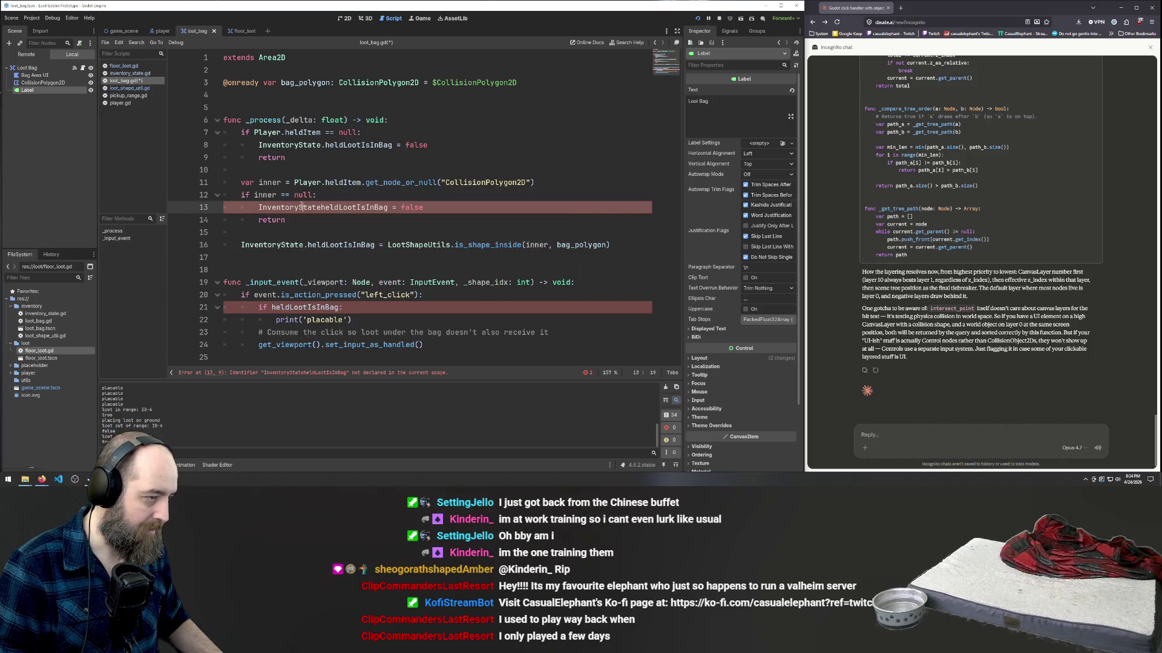
pyautogui.write('.')
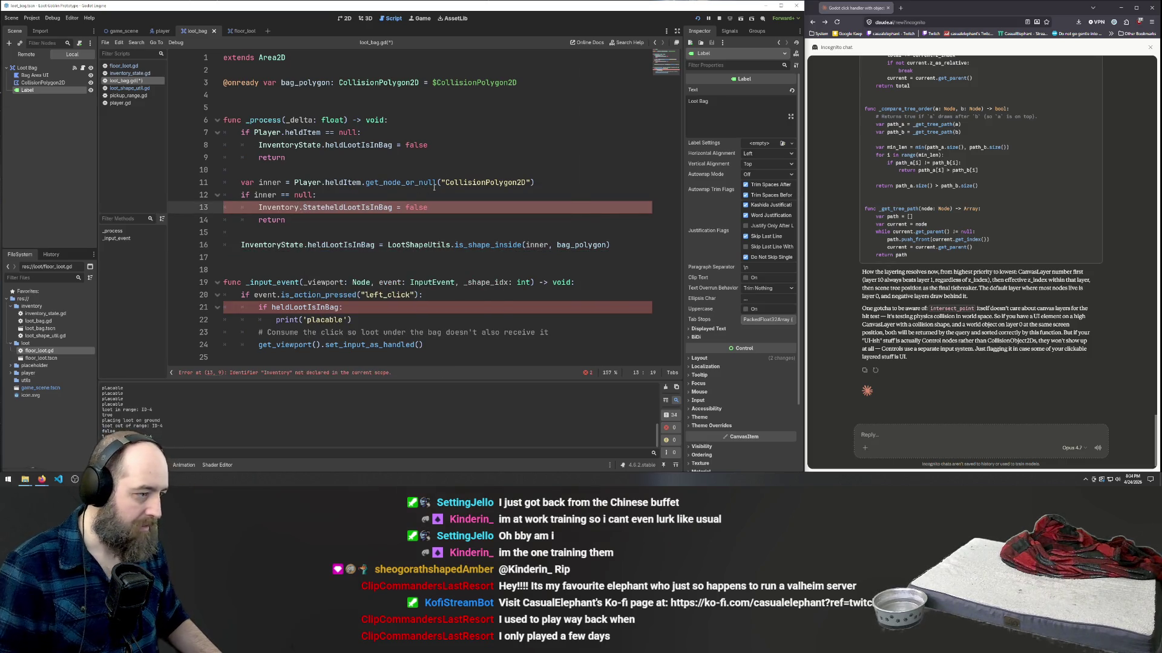
pyautogui.press('BackSpace')
pyautogui.press('Right')
pyautogui.press('Right')
pyautogui.press('Right')
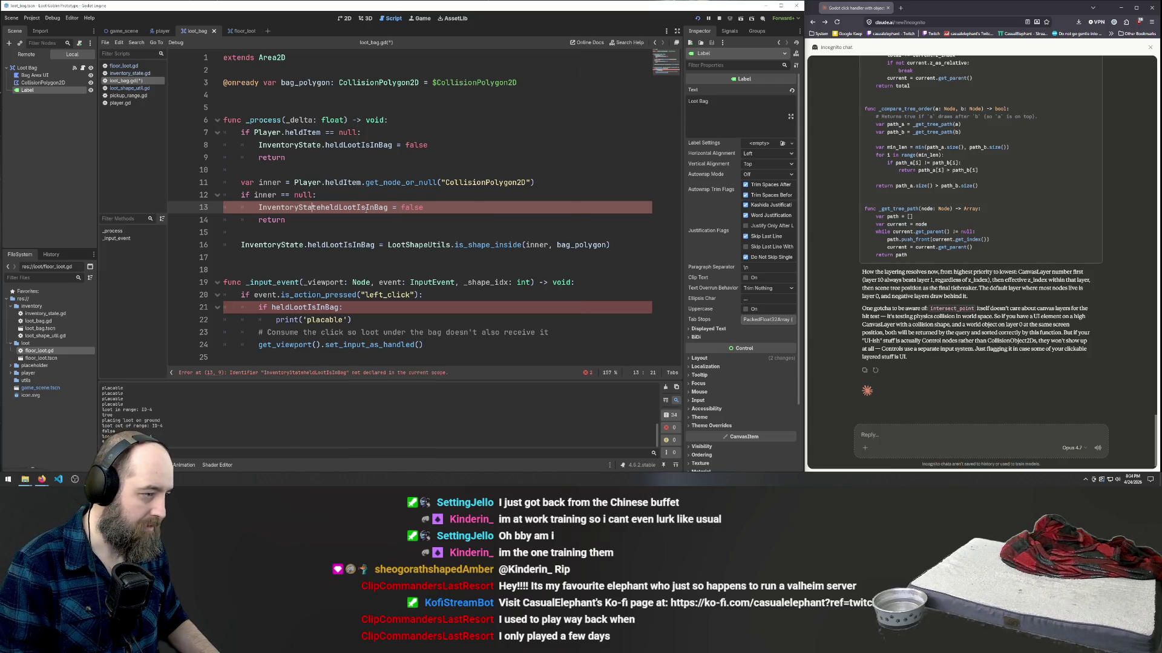
pyautogui.press('Right')
pyautogui.write('.')
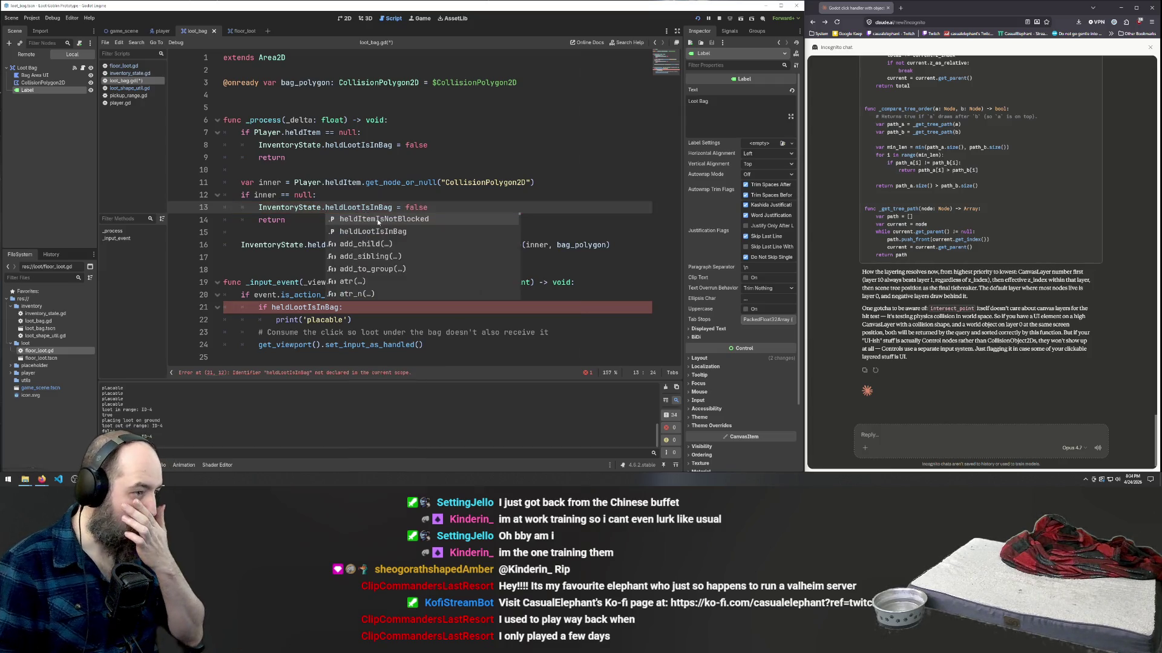
pyautogui.click(460, 143)
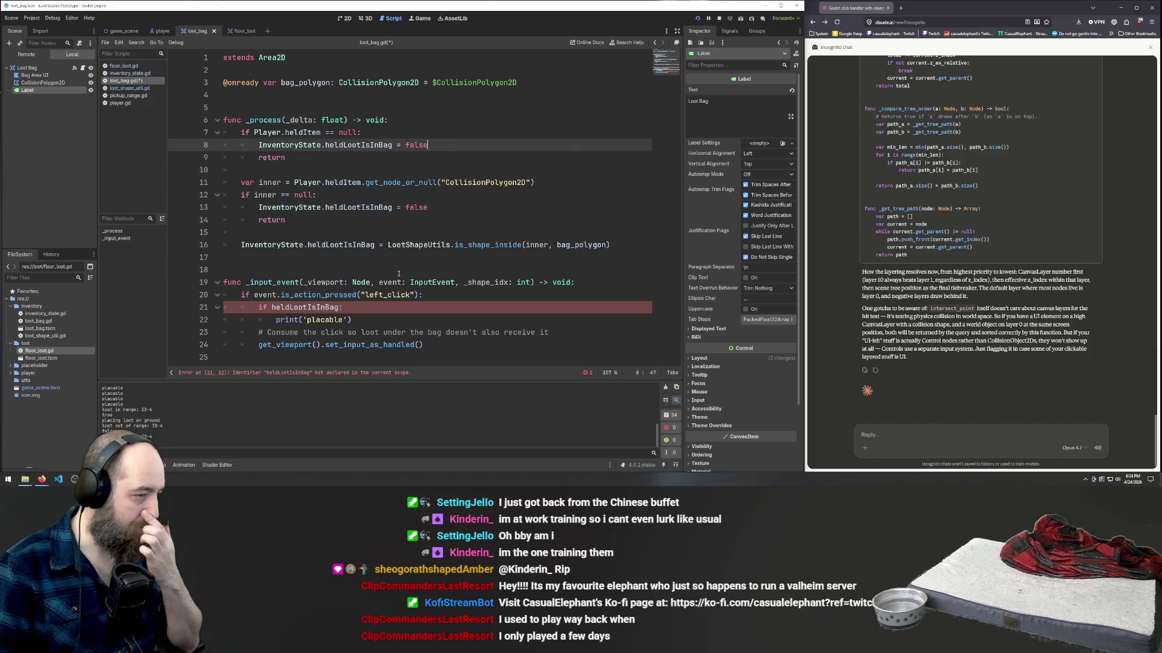
pyautogui.click(271, 307)
pyautogui.write('InventoryState.')
pyautogui.click(340, 210)
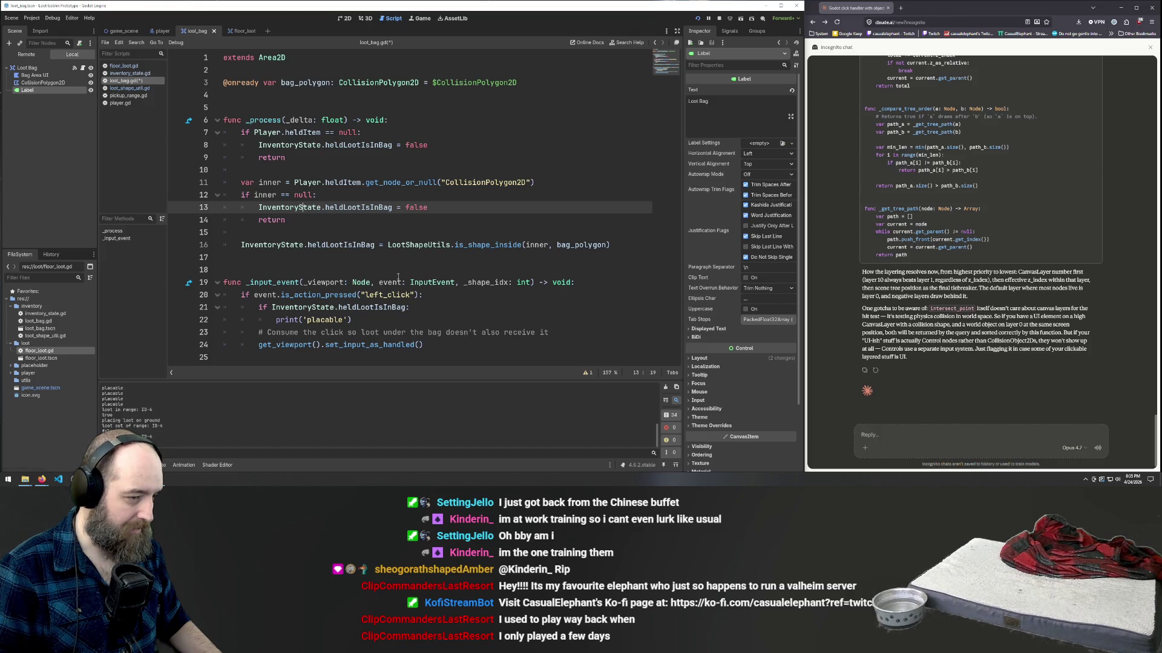
# - Comment out the _input_event function on lines 19–24, save loot_bag.gd and run the game
pyautogui.moveTo(442, 347)
pyautogui.mouseDown()
pyautogui.moveTo(157, 296)
pyautogui.moveTo(140, 282)
pyautogui.mouseUp()
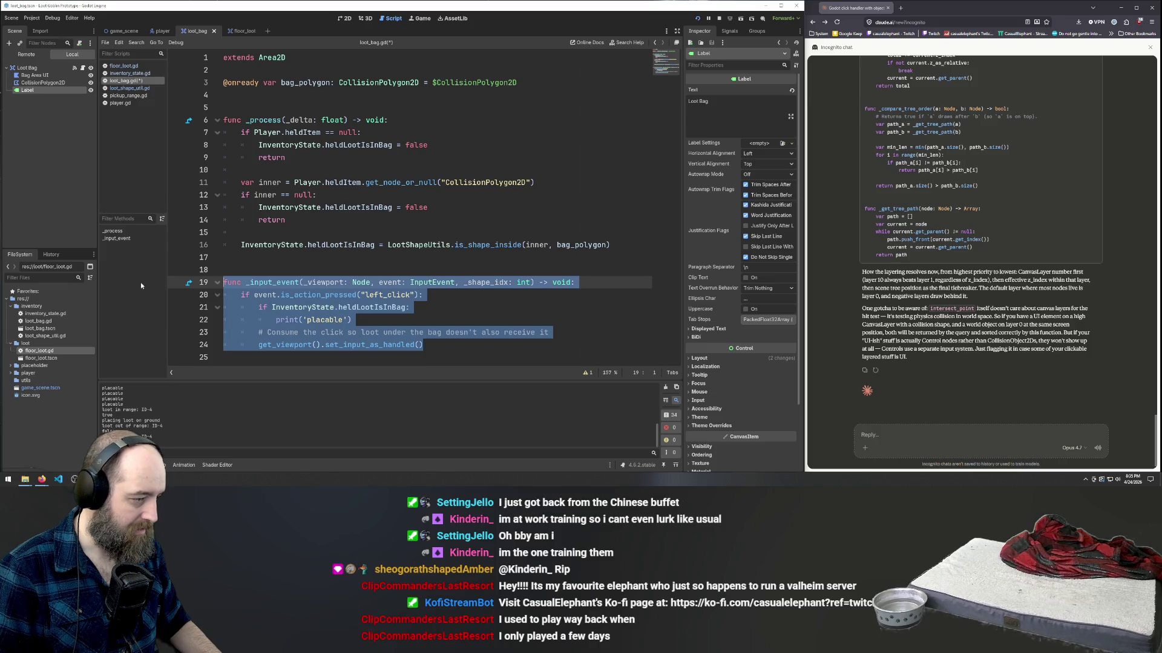
pyautogui.hotkey('ctrl', 'k')
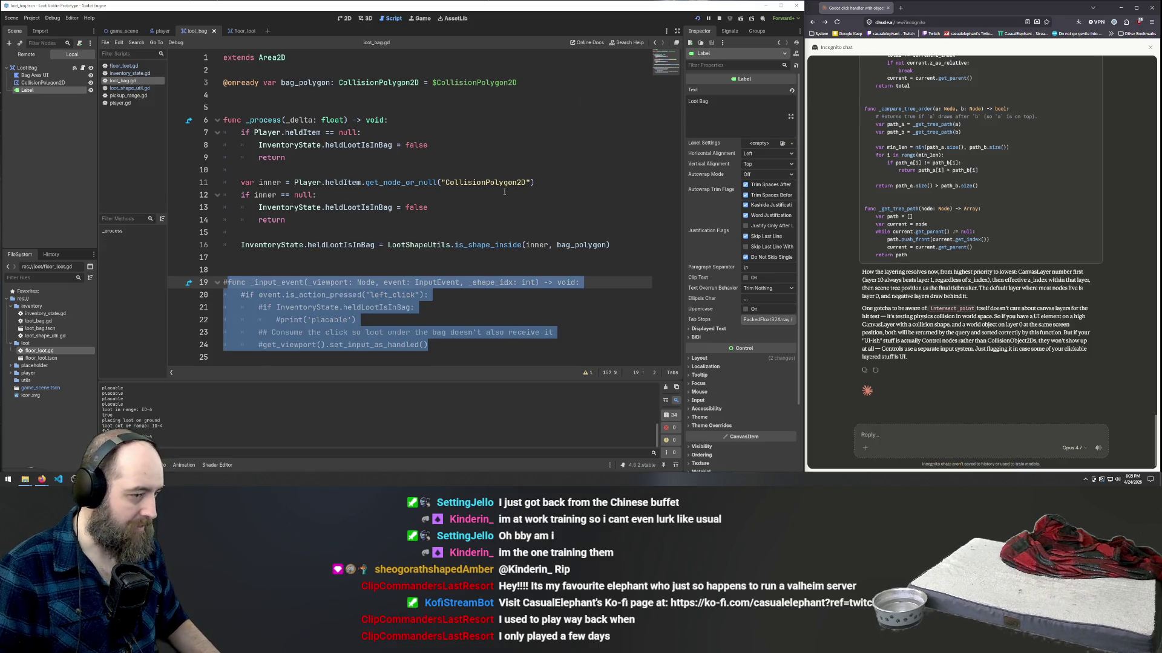
pyautogui.click(520, 195)
pyautogui.hotkey('ctrl', 's')
pyautogui.click(521, 132)
pyautogui.press('F5')
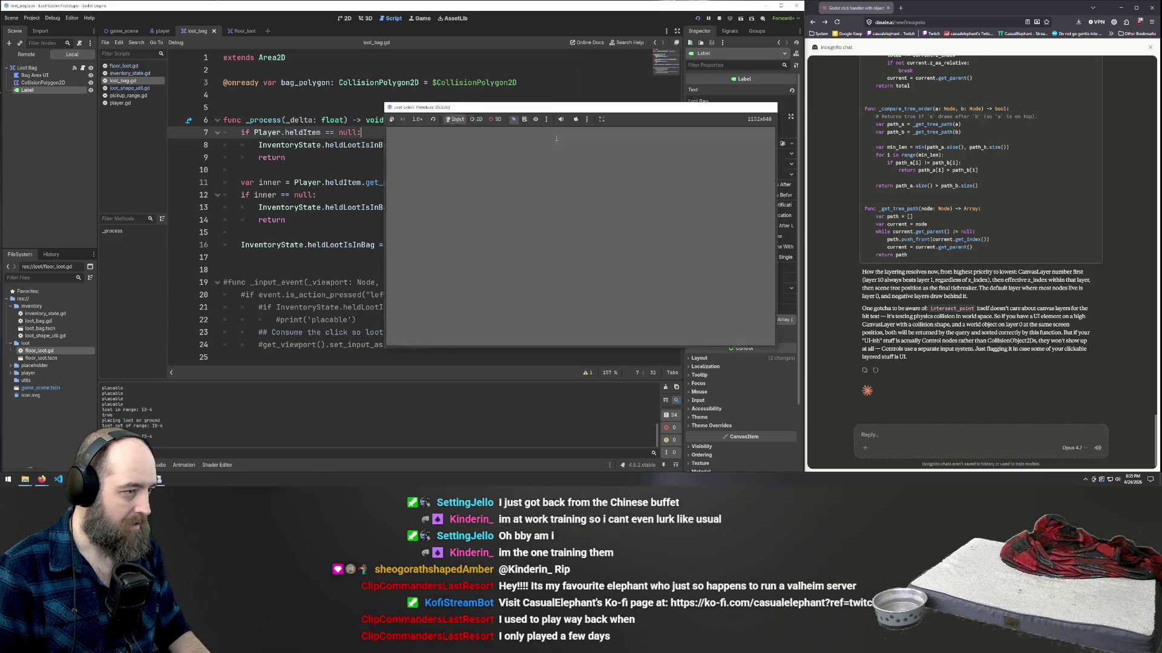
# - Walk to the loot, carry it into the Loot Bag and back out, then stop the game
pyautogui.press('a')
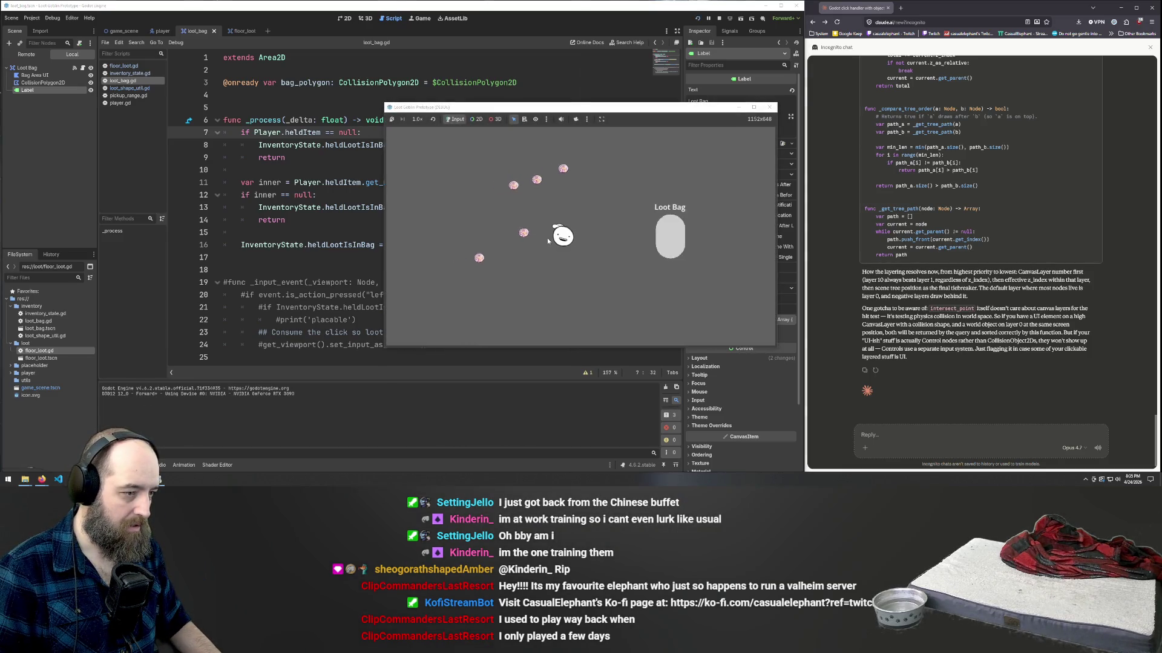
pyautogui.press('d')
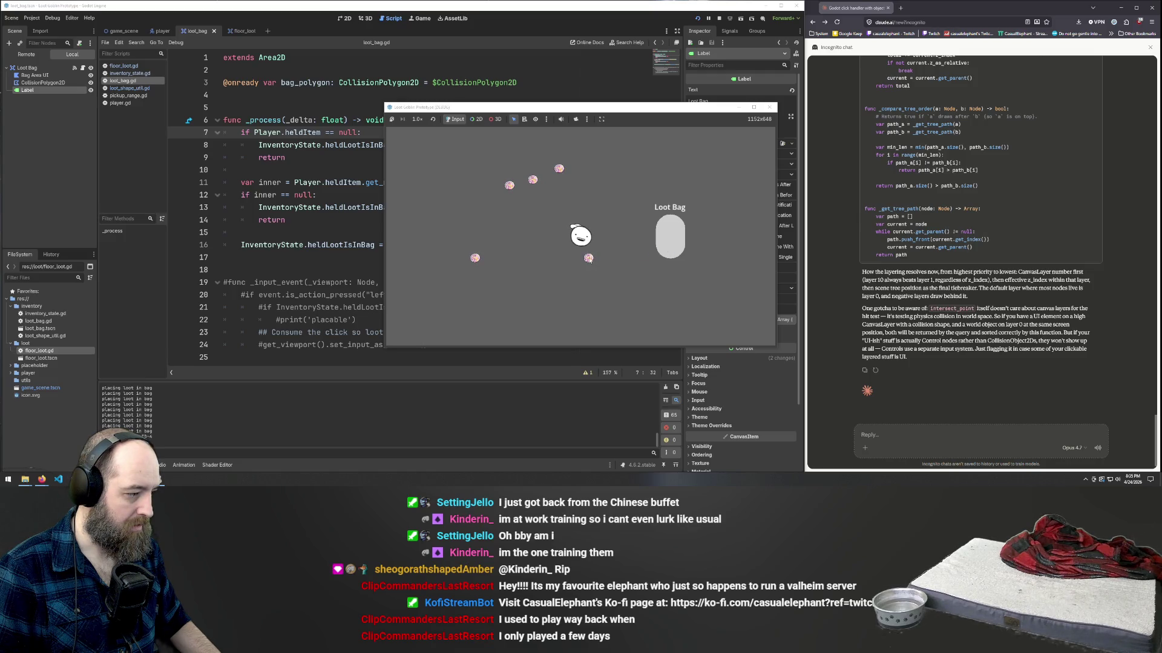
pyautogui.click(674, 244)
pyautogui.moveTo(671, 301); pyautogui.dragTo(673, 223)
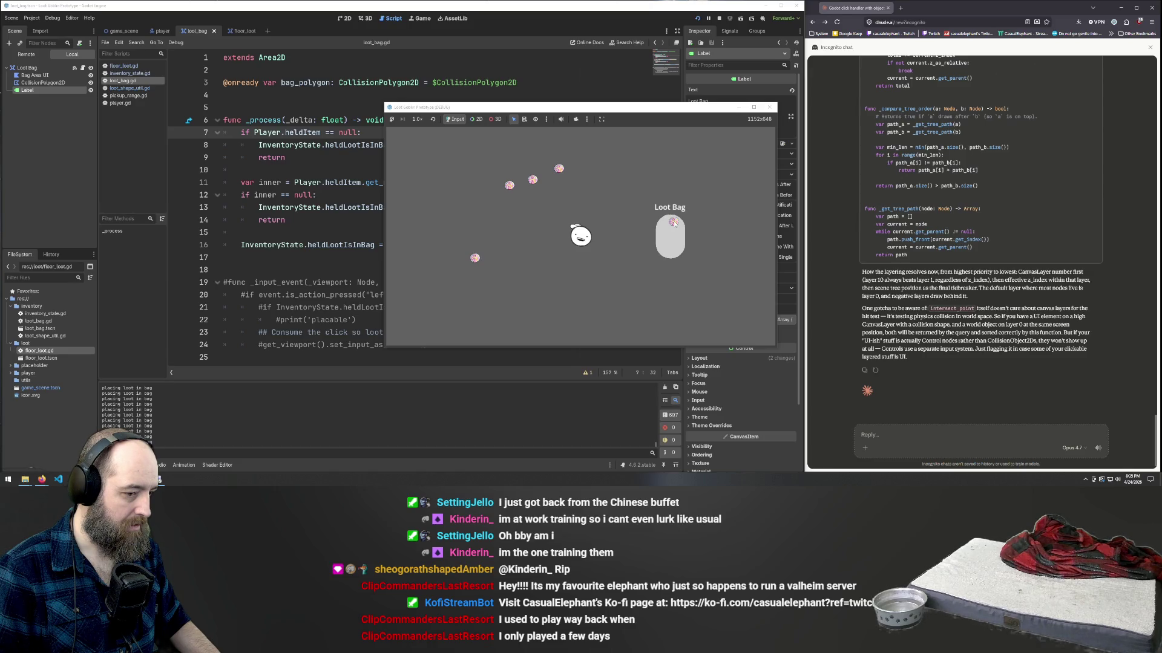
pyautogui.moveTo(673, 223); pyautogui.dragTo(511, 242)
pyautogui.press('a')
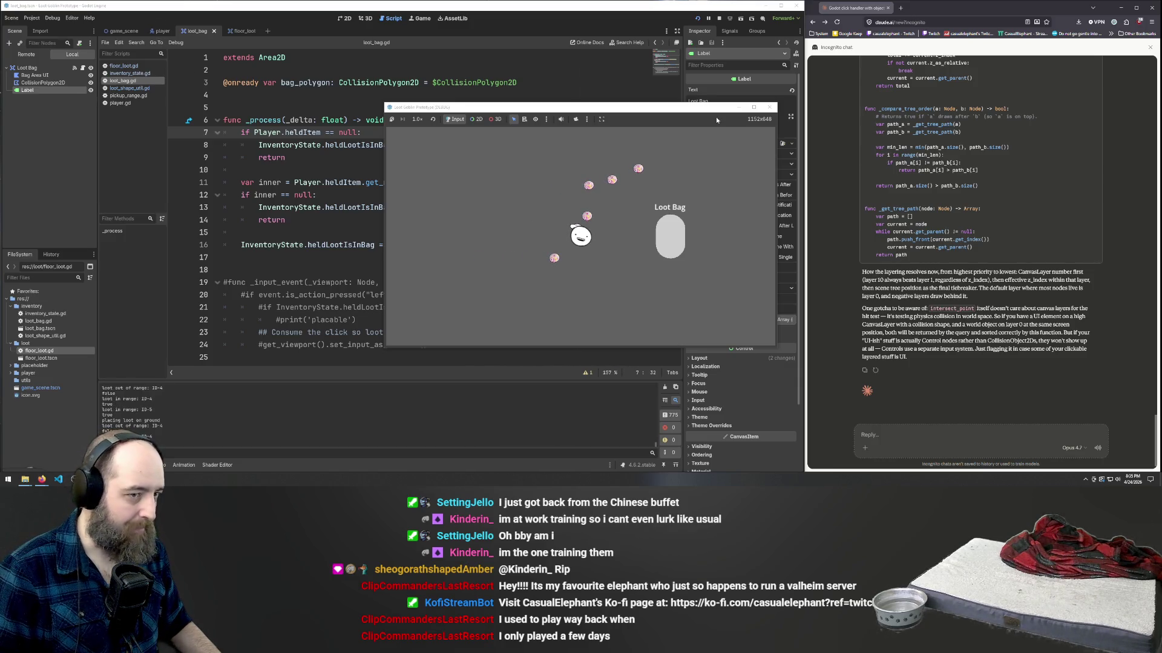
pyautogui.click(769, 107)
# - Join event.is_action_pressed("left_click") into line 45's InventoryState condition with && and save floor_loot.gd
pyautogui.click(130, 74)
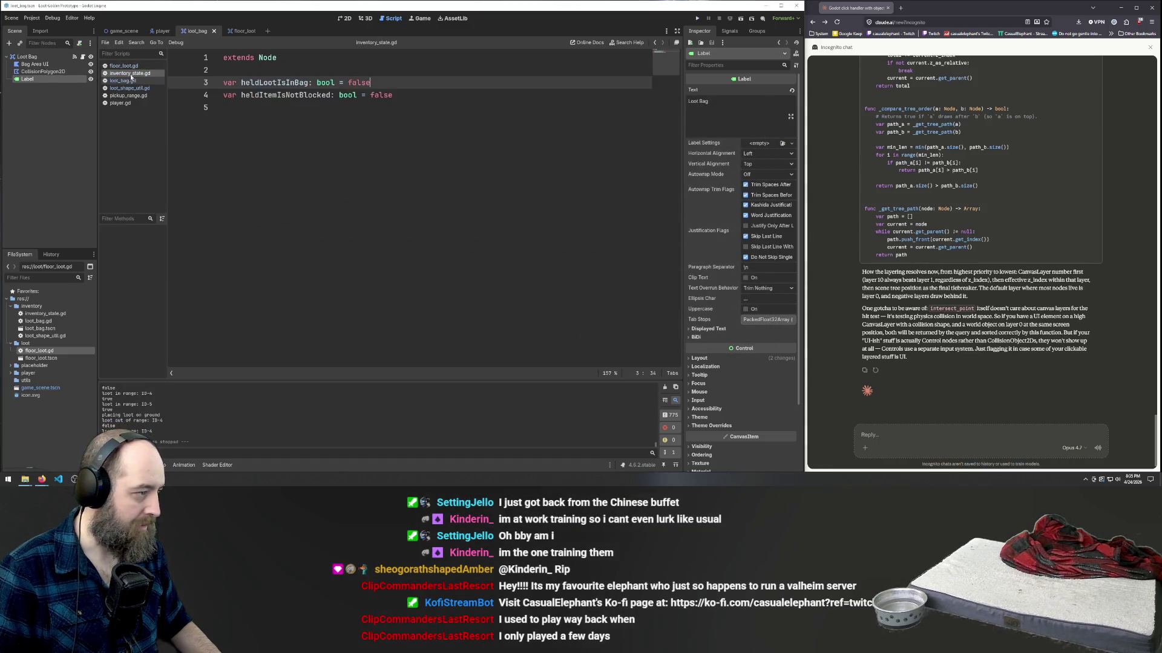
pyautogui.click(124, 66)
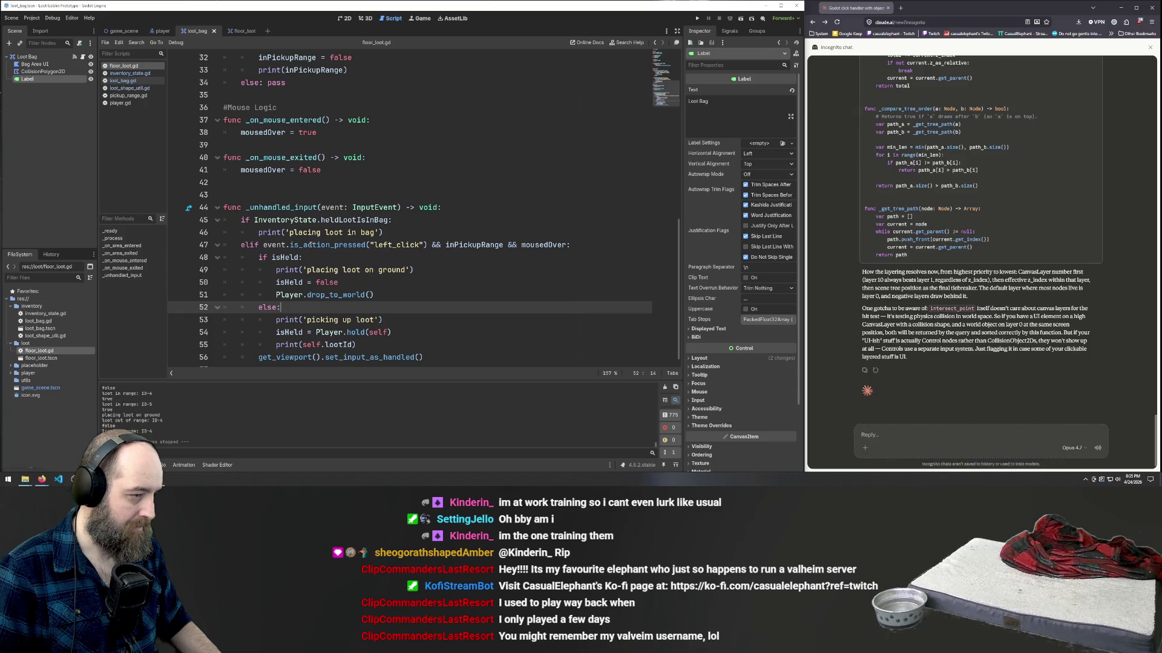
pyautogui.moveTo(264, 244)
pyautogui.mouseDown()
pyautogui.moveTo(376, 256)
pyautogui.moveTo(427, 244)
pyautogui.mouseUp()
pyautogui.hotkey('ctrl', 'c')
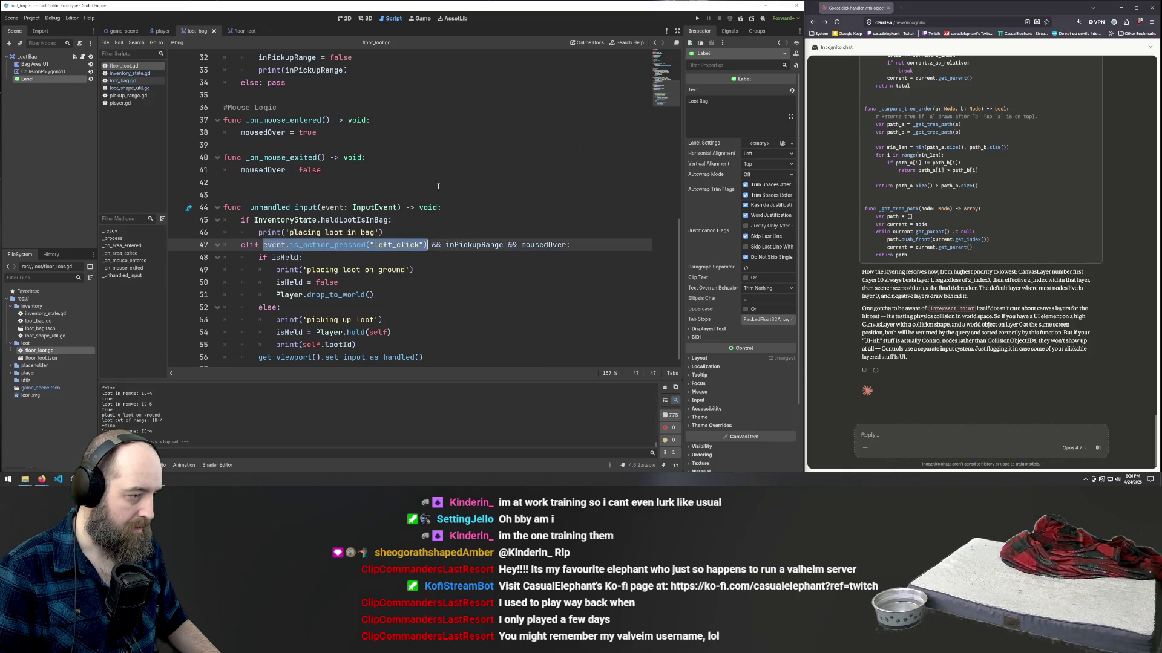
pyautogui.click(257, 221)
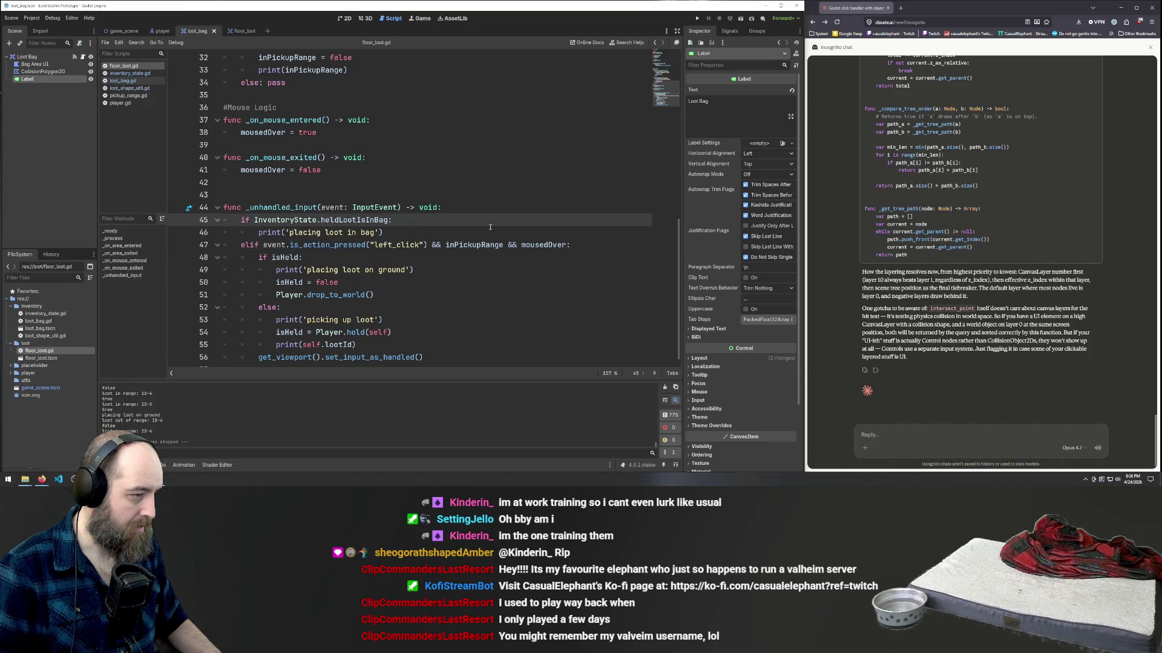
pyautogui.hotkey('ctrl', 'v')
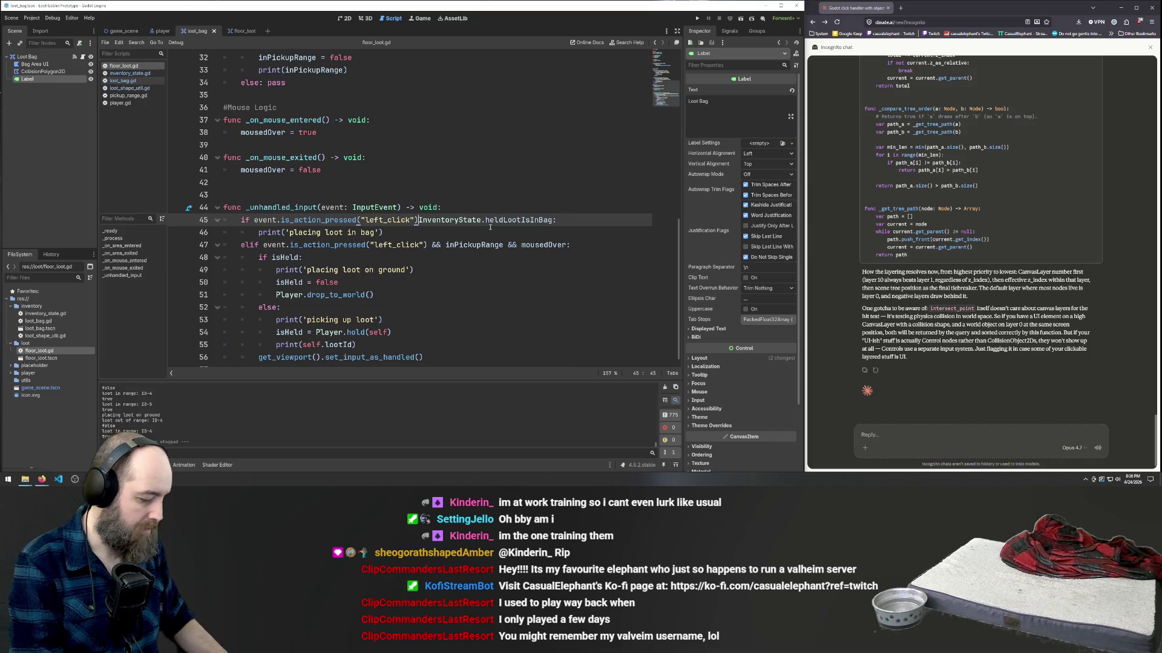
pyautogui.write('&&')
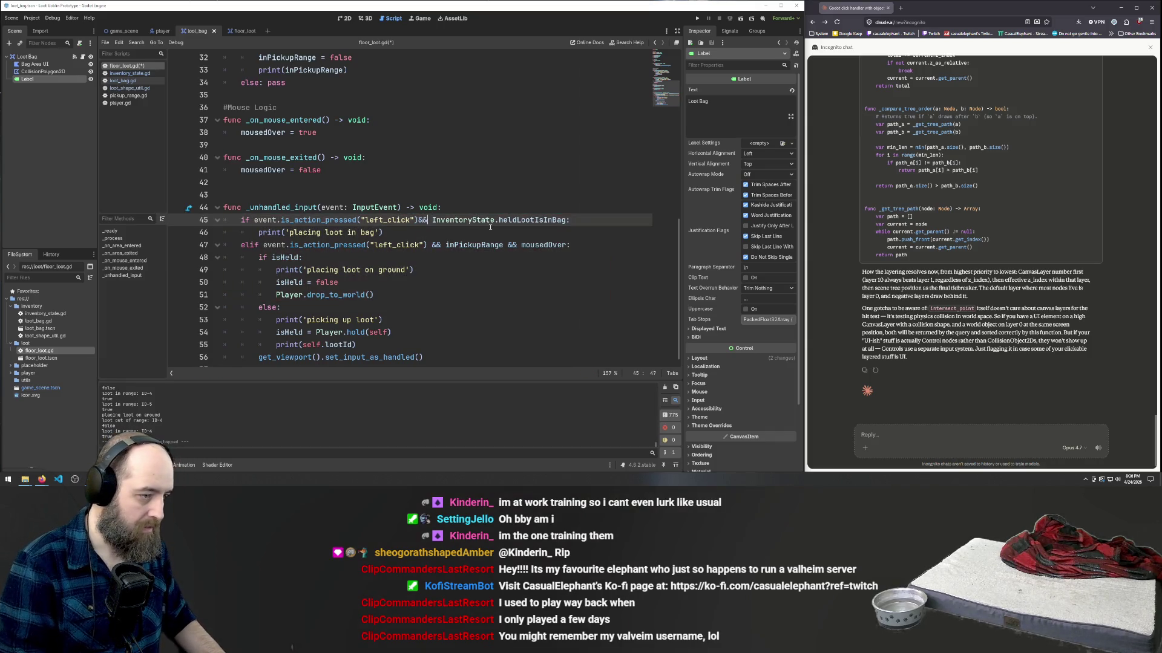
pyautogui.click(523, 179)
pyautogui.hotkey('ctrl', 's')
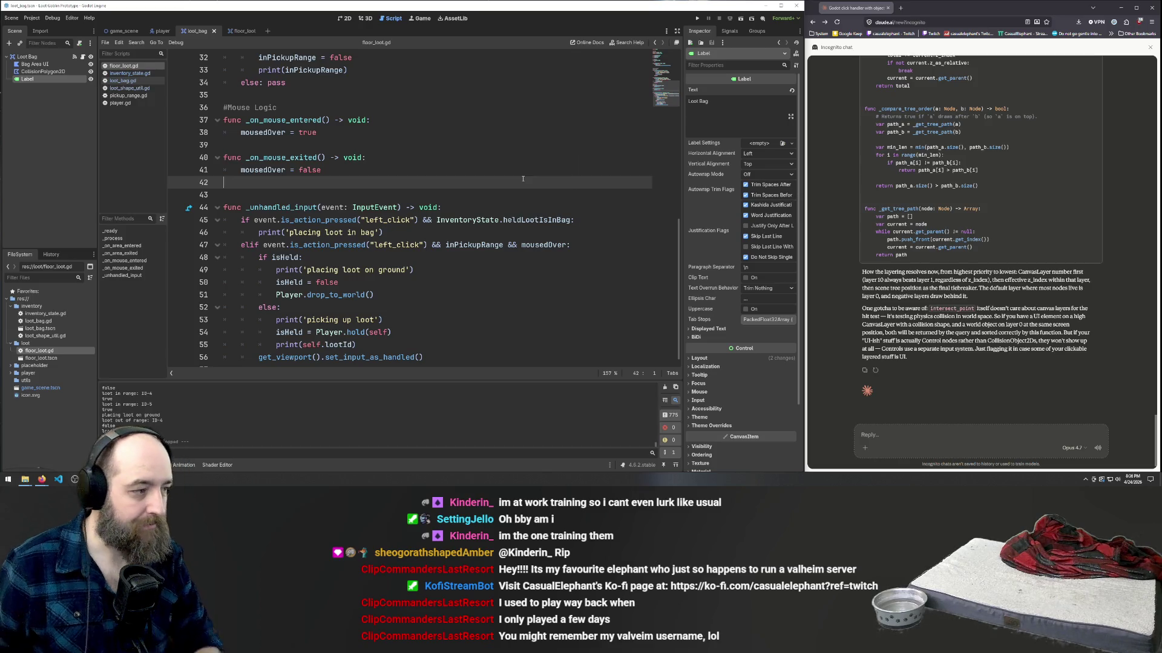
pyautogui.scroll(-1, 396, 259)
pyautogui.click(513, 293)
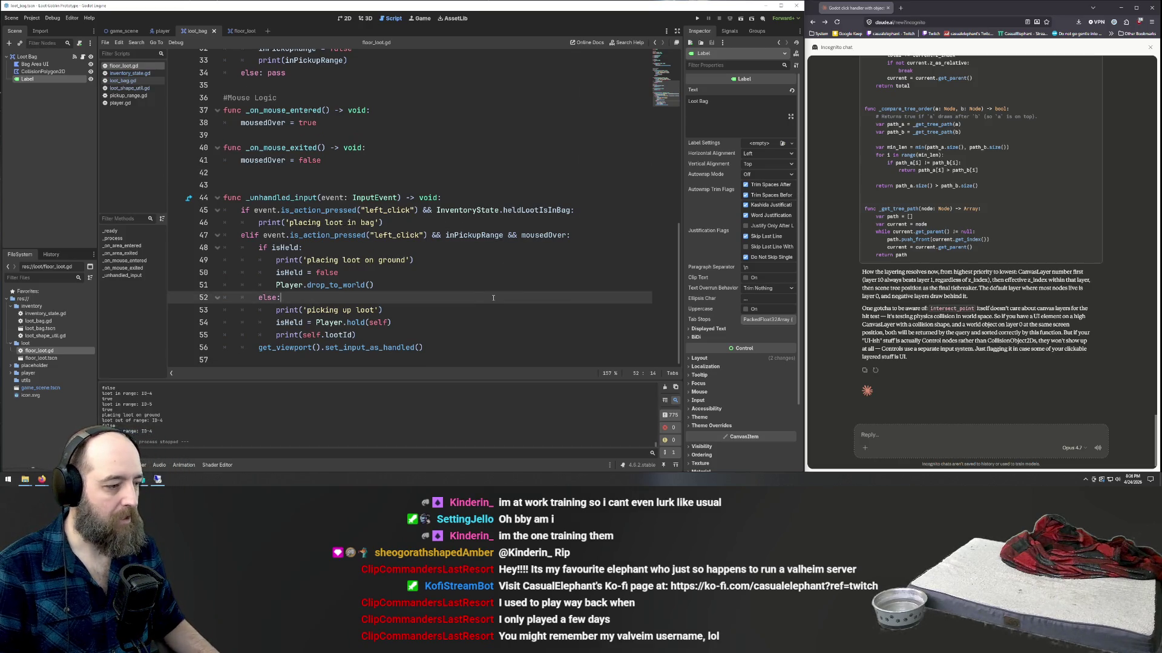
# - Run the game again, pick up a loot item and place it in the Loot Bag
pyautogui.click(512, 289)
pyautogui.press('F5')
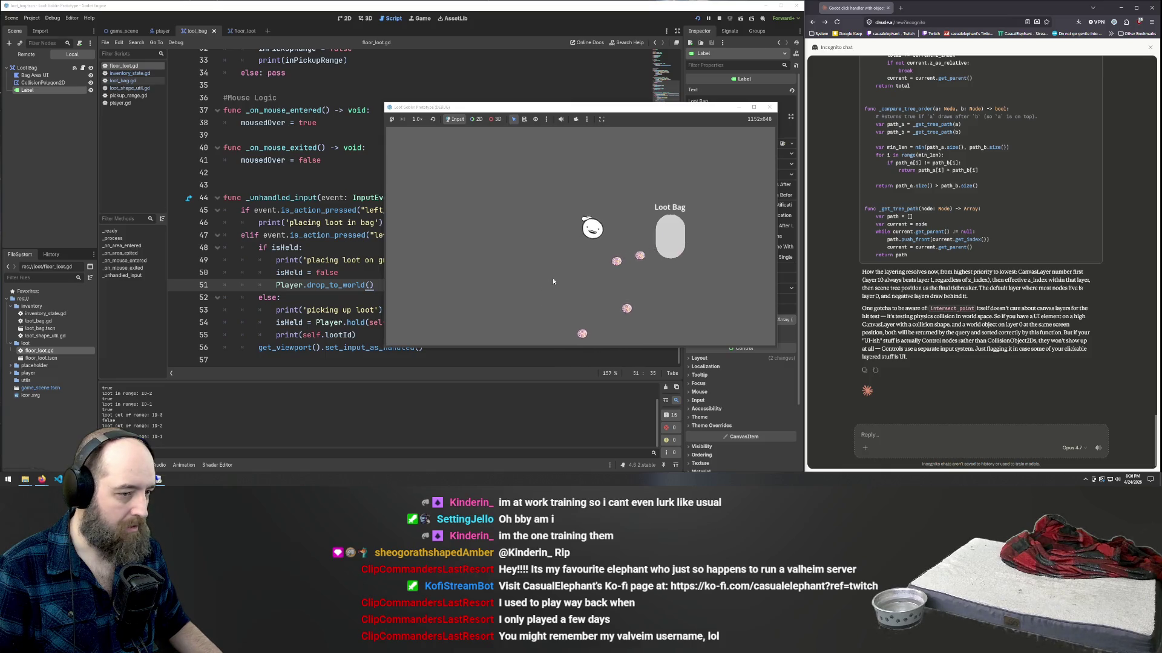
pyautogui.click(623, 275)
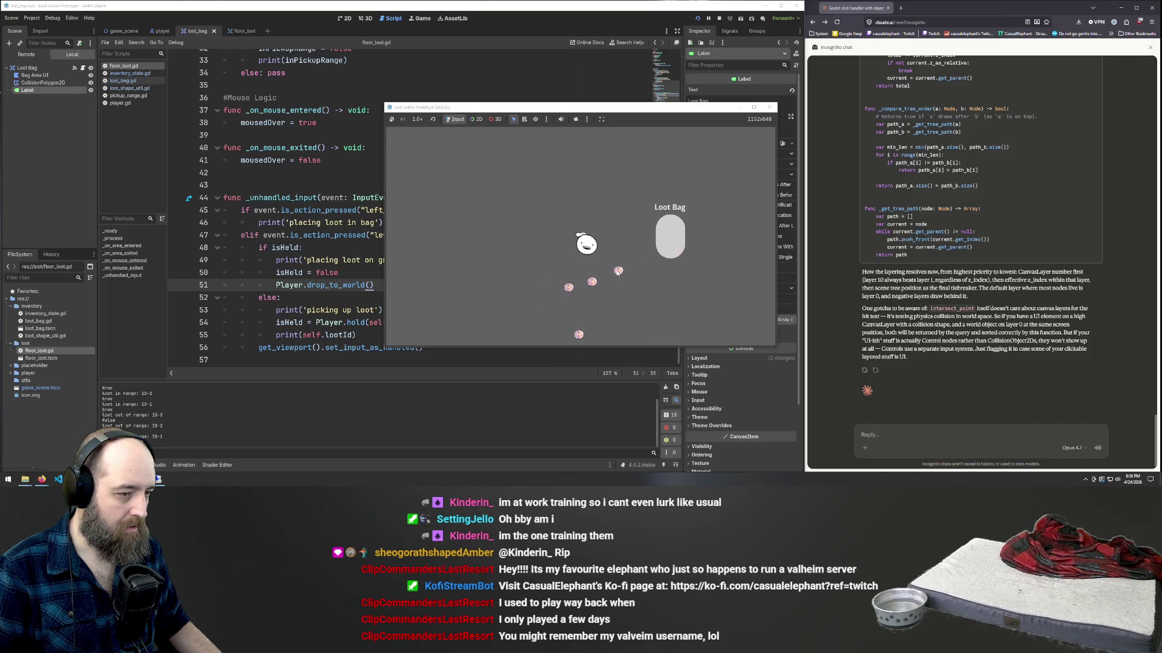
pyautogui.click(670, 233)
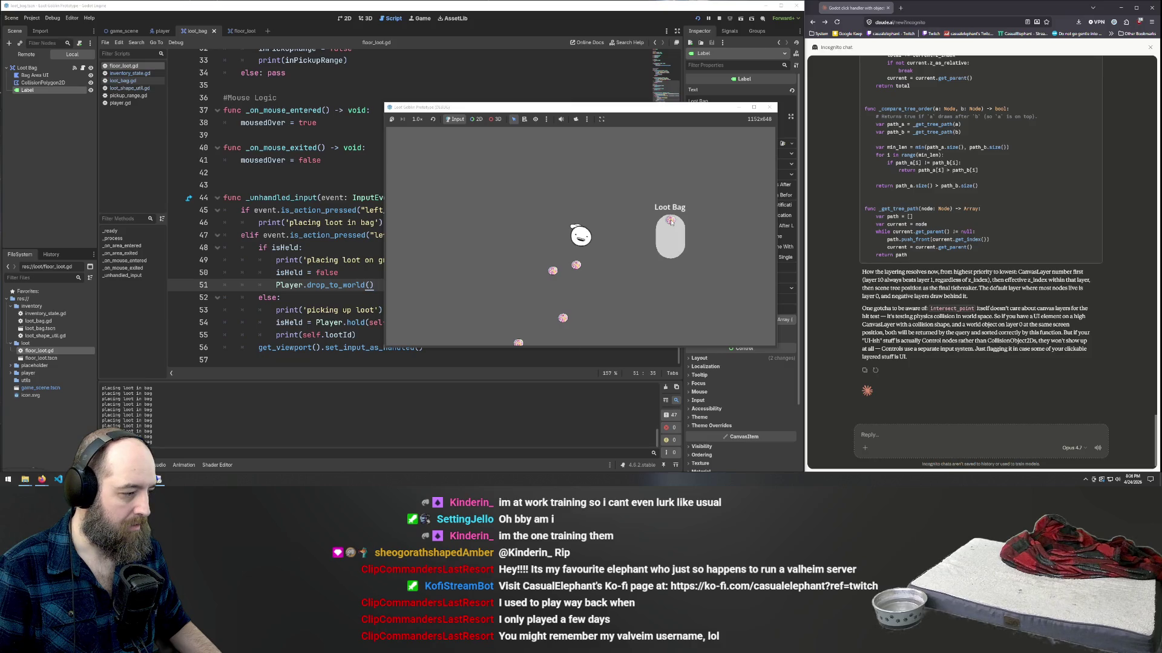
# - Walk the player down and right, drop the held loot on the ground, then return to the script
pyautogui.press('s')
pyautogui.press('d')
pyautogui.press('s')
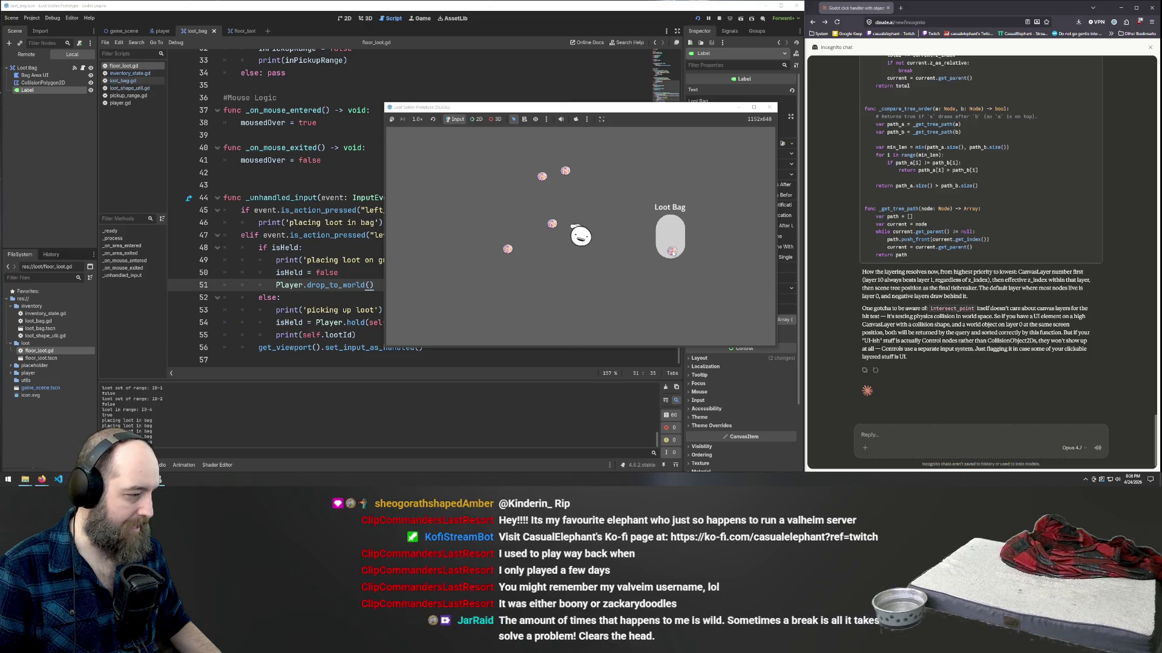
pyautogui.click(557, 210)
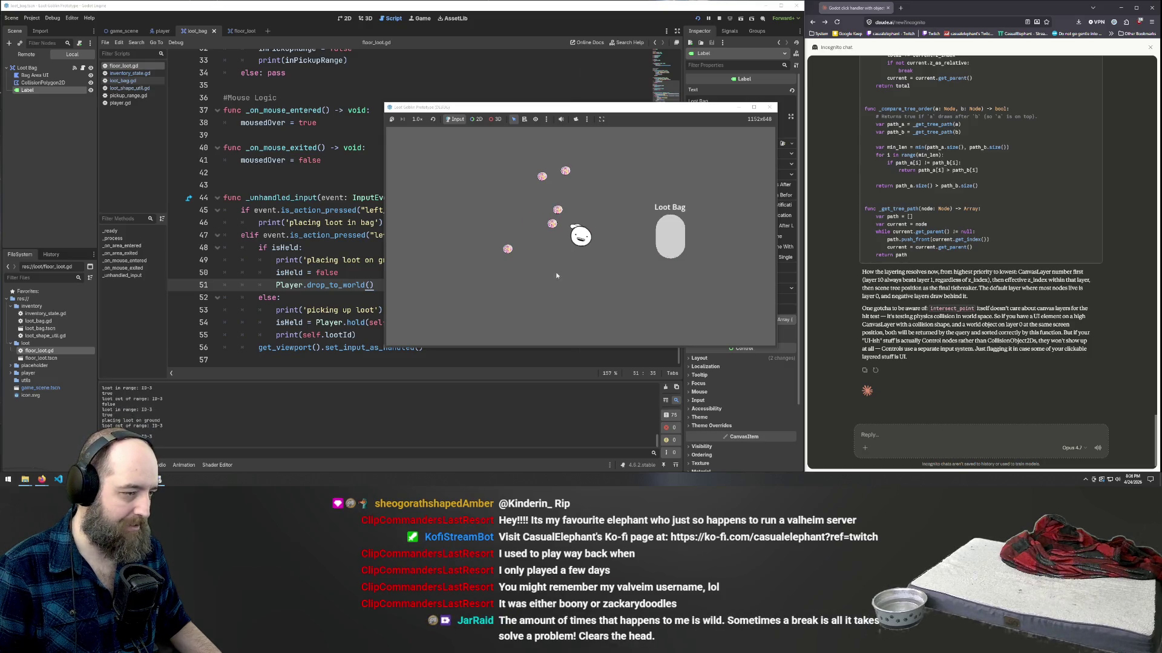
pyautogui.click(345, 273)
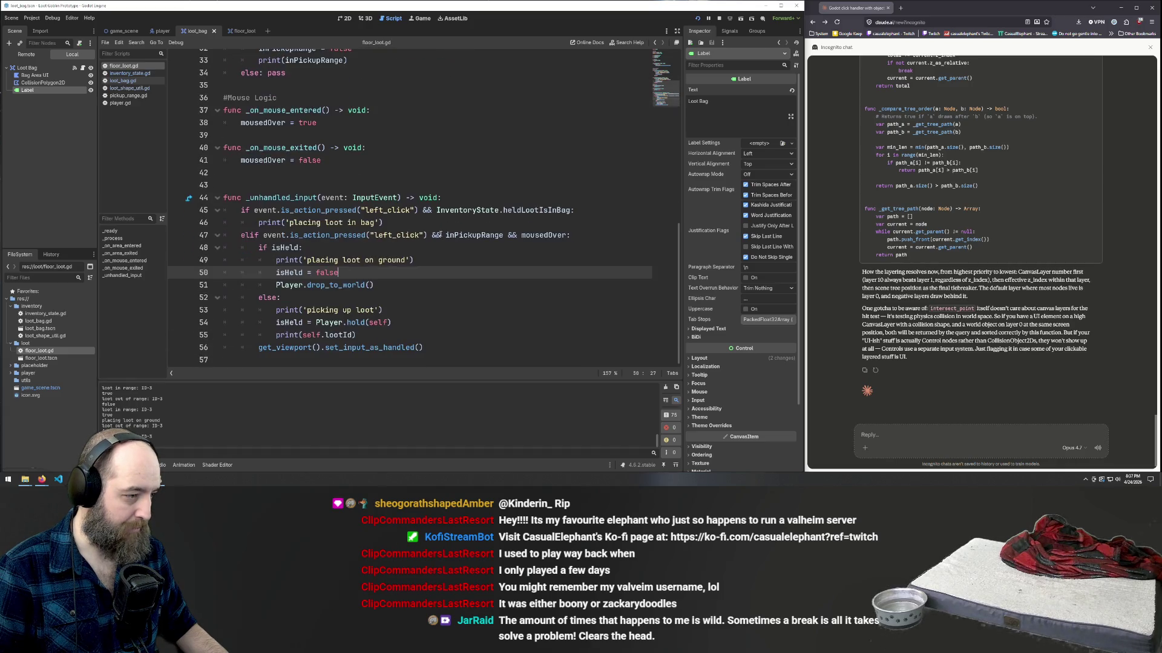
# - Place the caret on line 47 of floor_loot.gd and launch the game again
pyautogui.moveTo(571, 210)
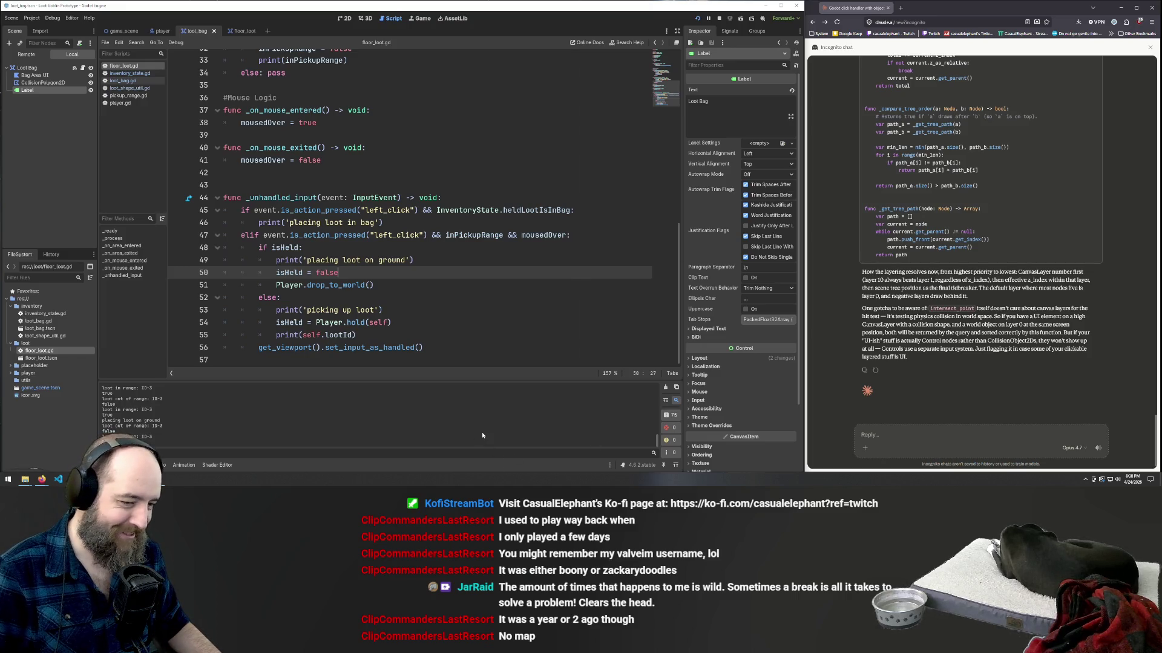
pyautogui.click(477, 234)
pyautogui.press('F5')
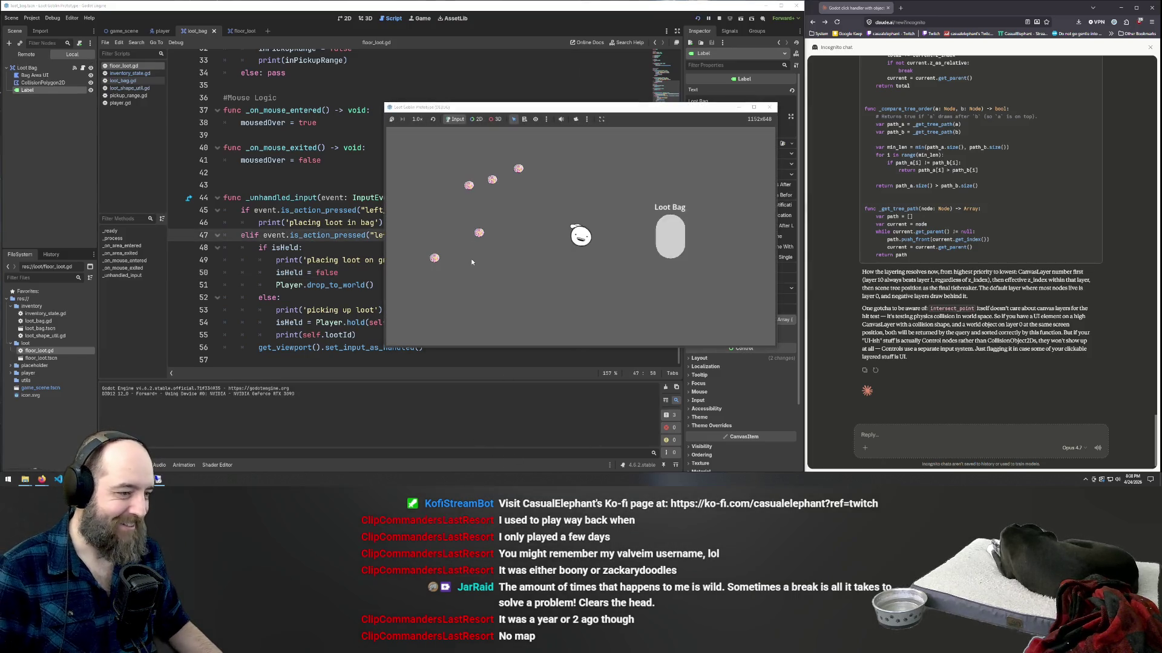
# - Walk the goblin up-left and drop the held loot into the Loot Bag
pyautogui.press('w')
pyautogui.press('a')
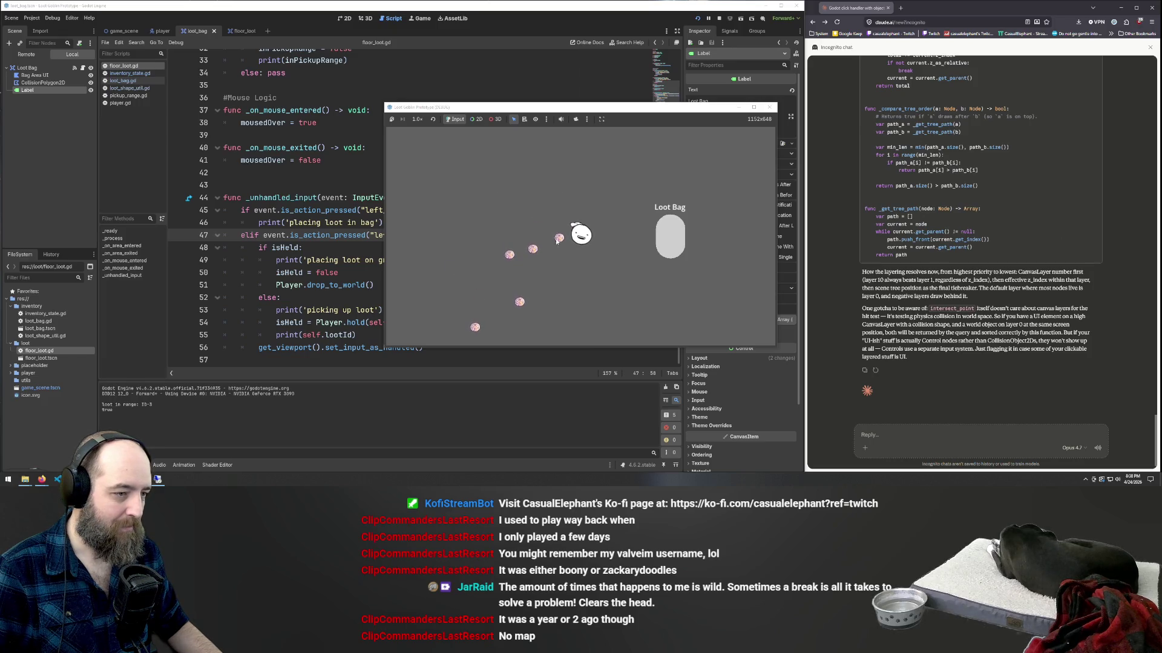
pyautogui.click(670, 254)
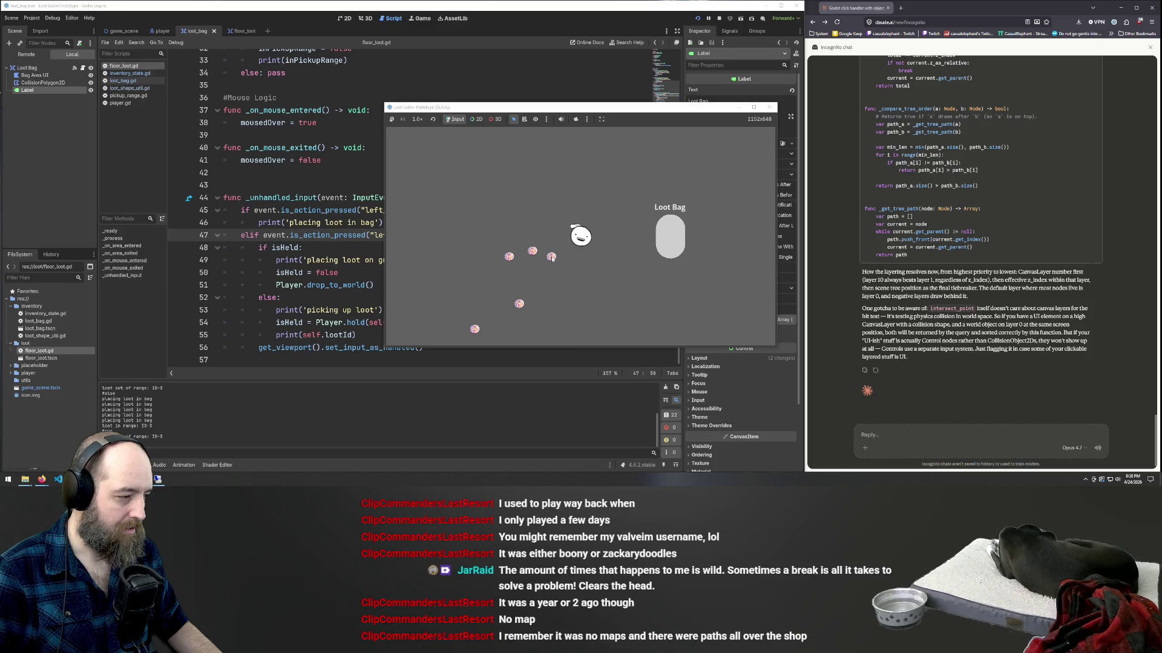
pyautogui.click(672, 254)
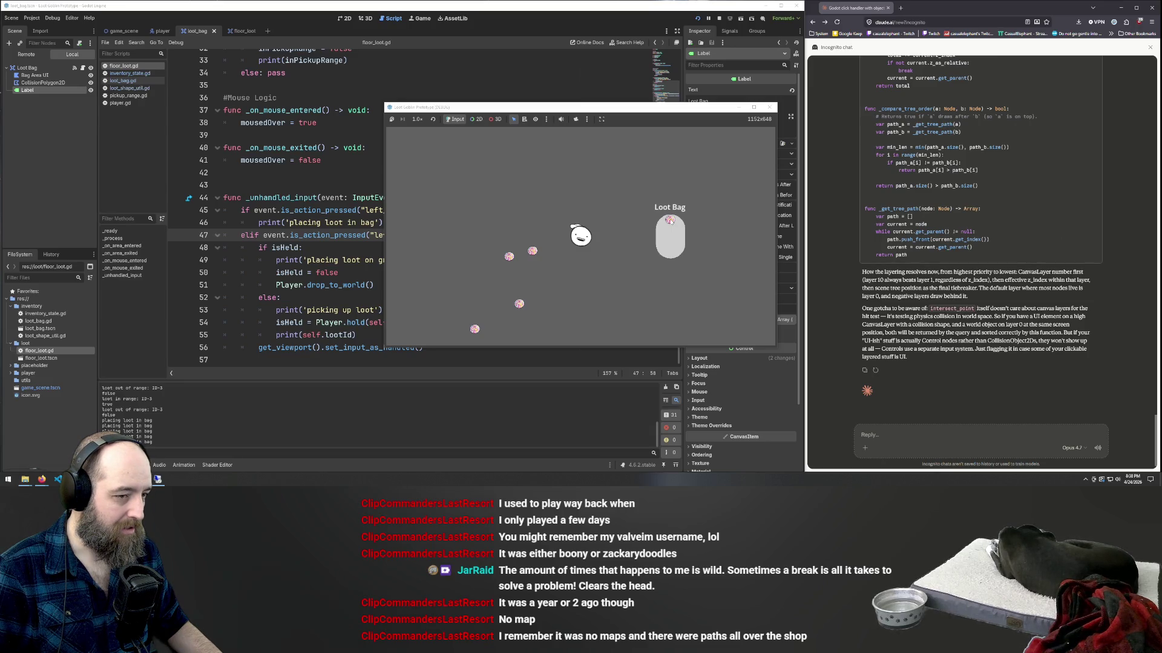
pyautogui.click(667, 247)
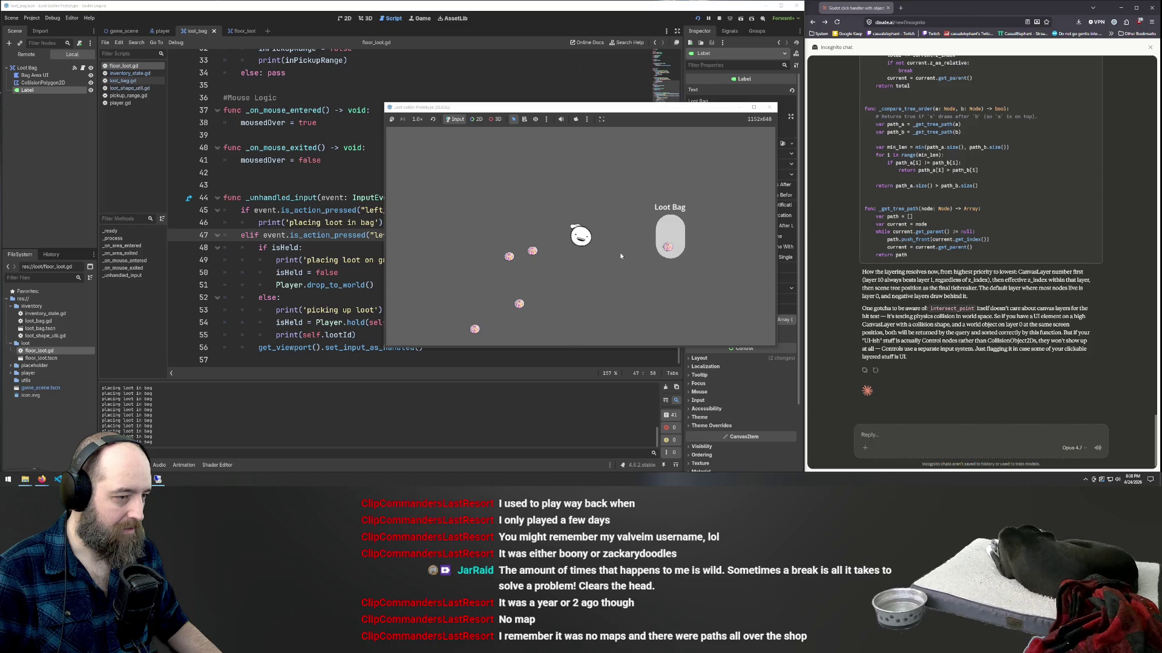
# - Take loot out onto the ground, pick it up, bag it again, then drop another beside the player
pyautogui.press('a')
pyautogui.click(620, 252)
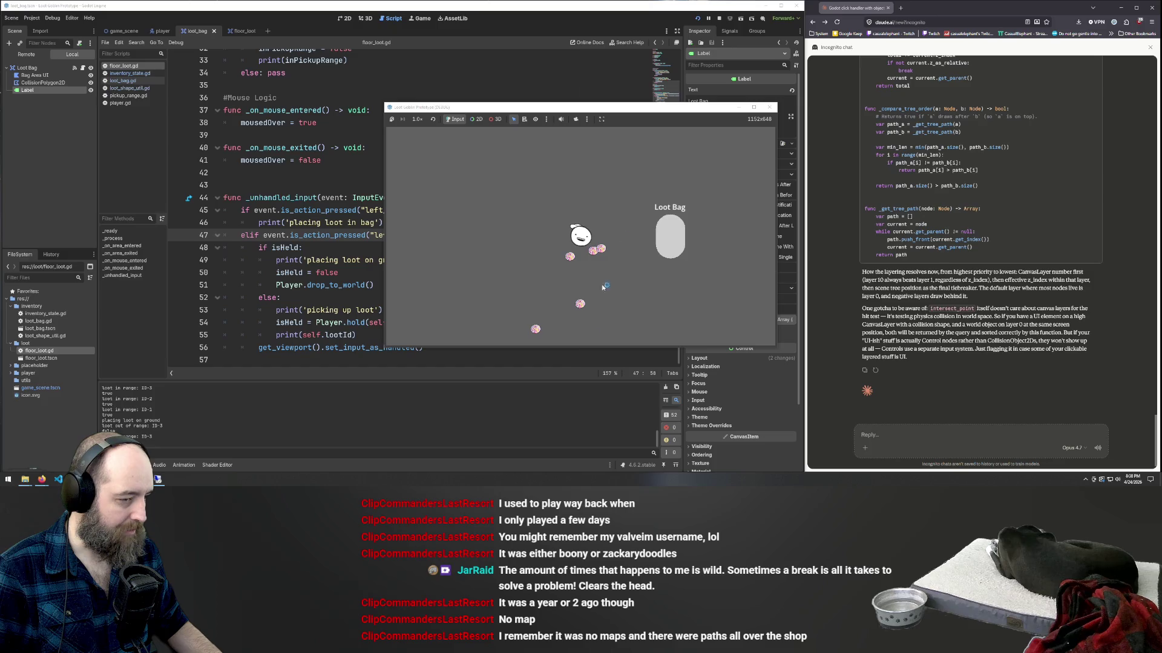
pyautogui.click(602, 249)
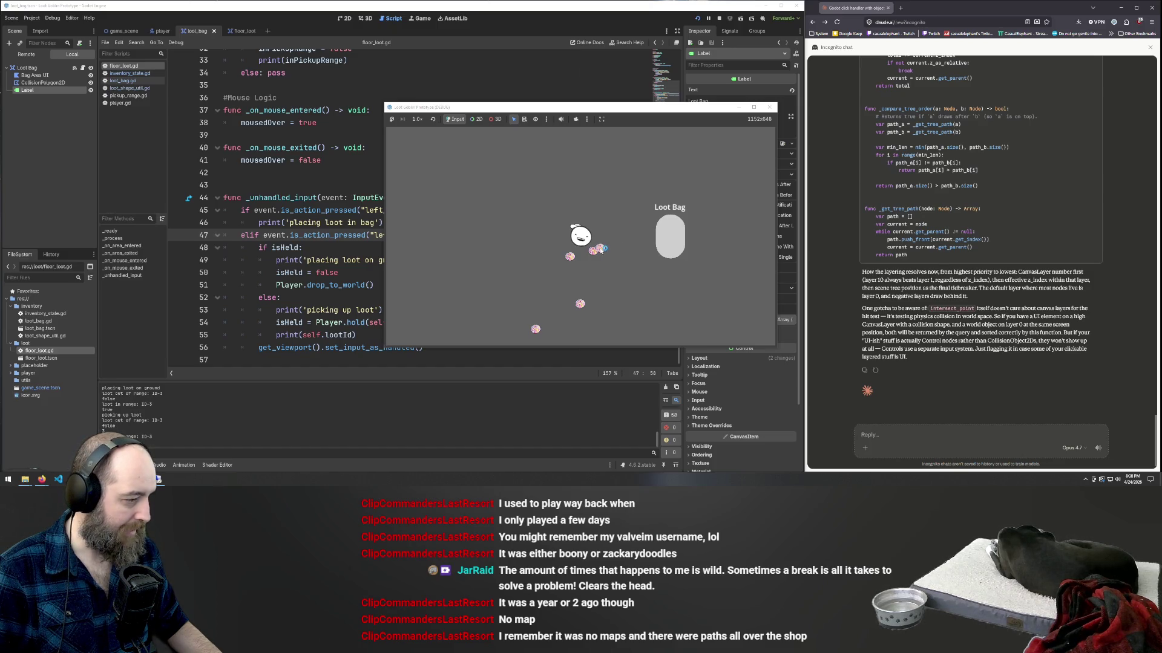
pyautogui.click(667, 245)
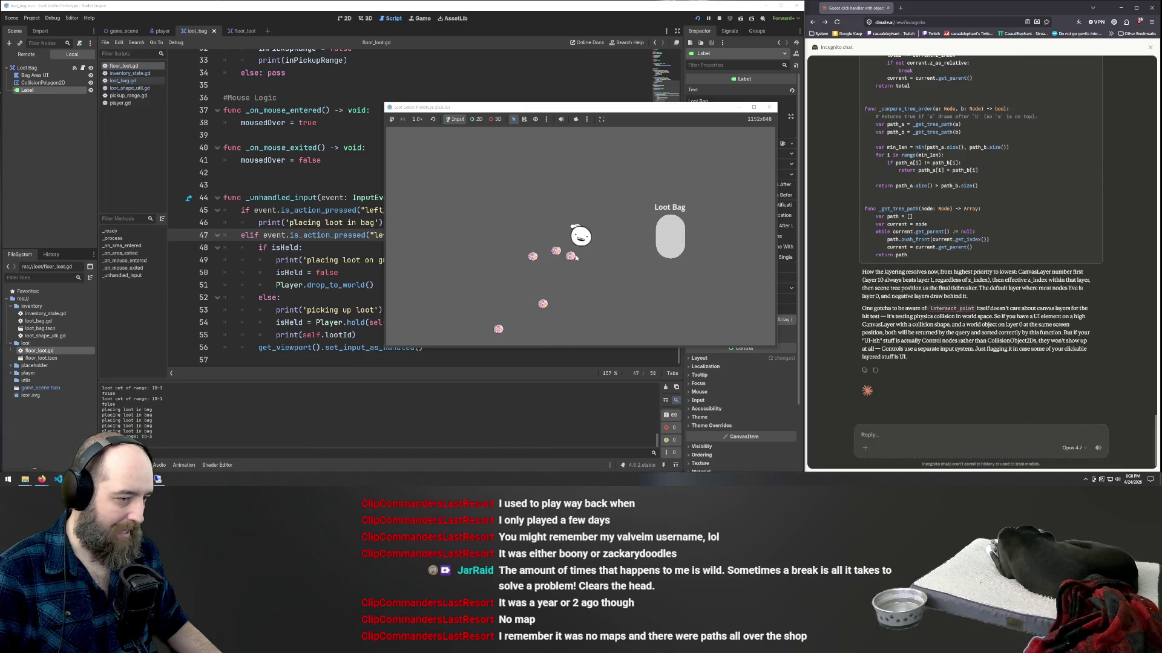
pyautogui.click(624, 308)
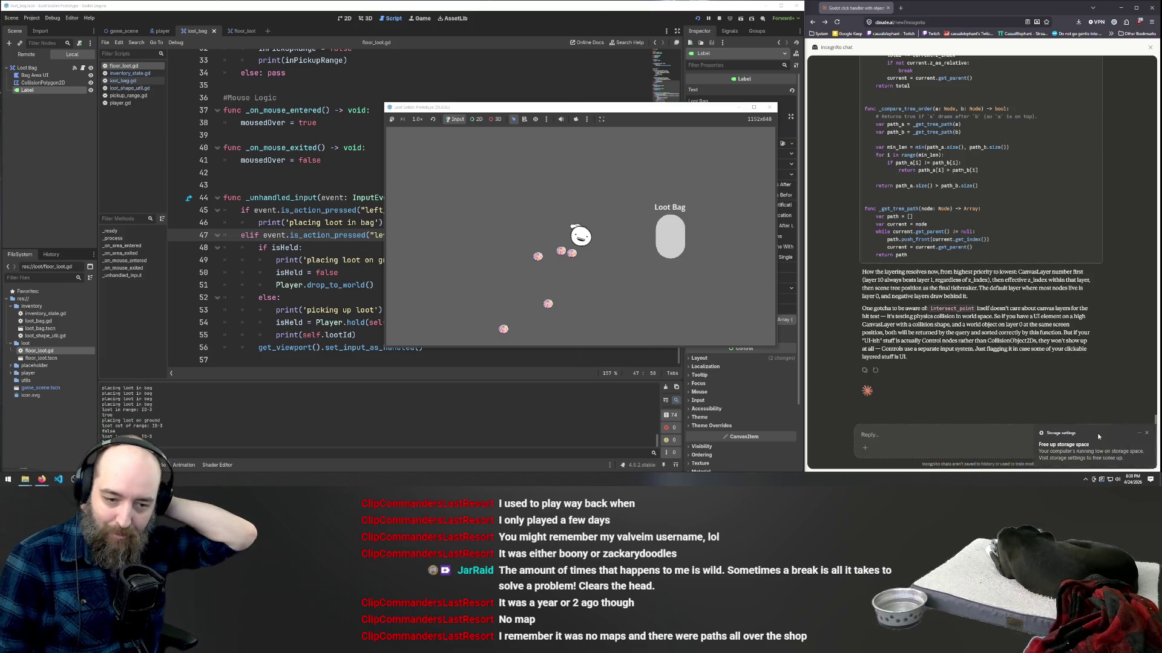
# - Dismiss the storage warning, pick up and re-drop ground loot, then return to floor_loot.gd
pyautogui.click(1145, 434)
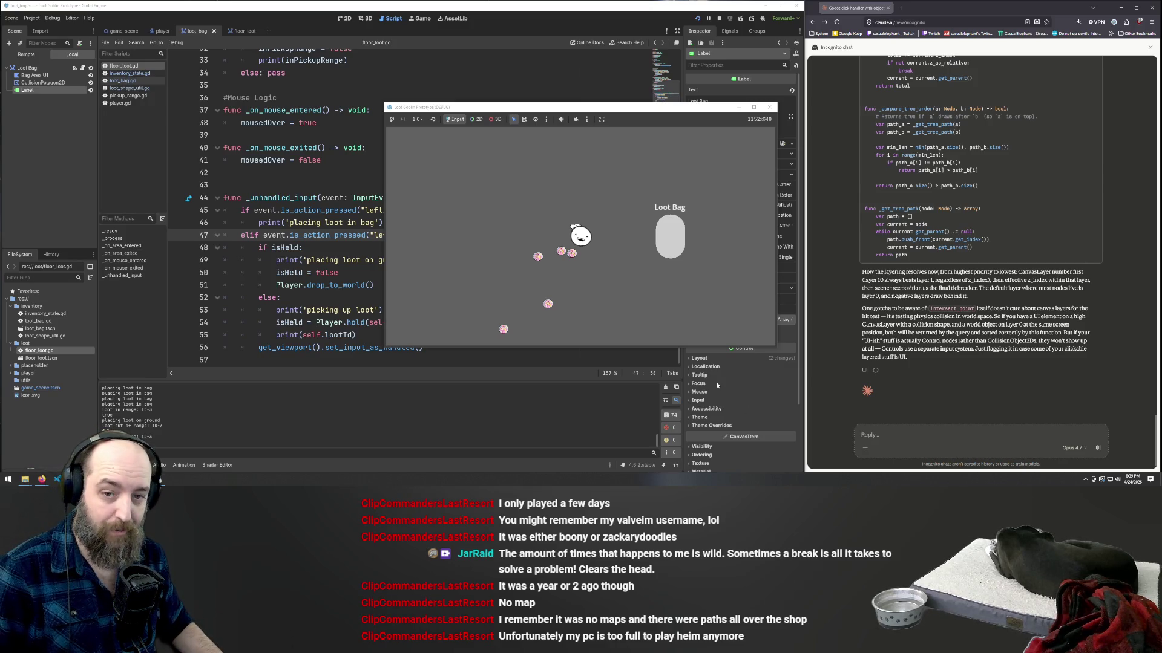
pyautogui.click(572, 254)
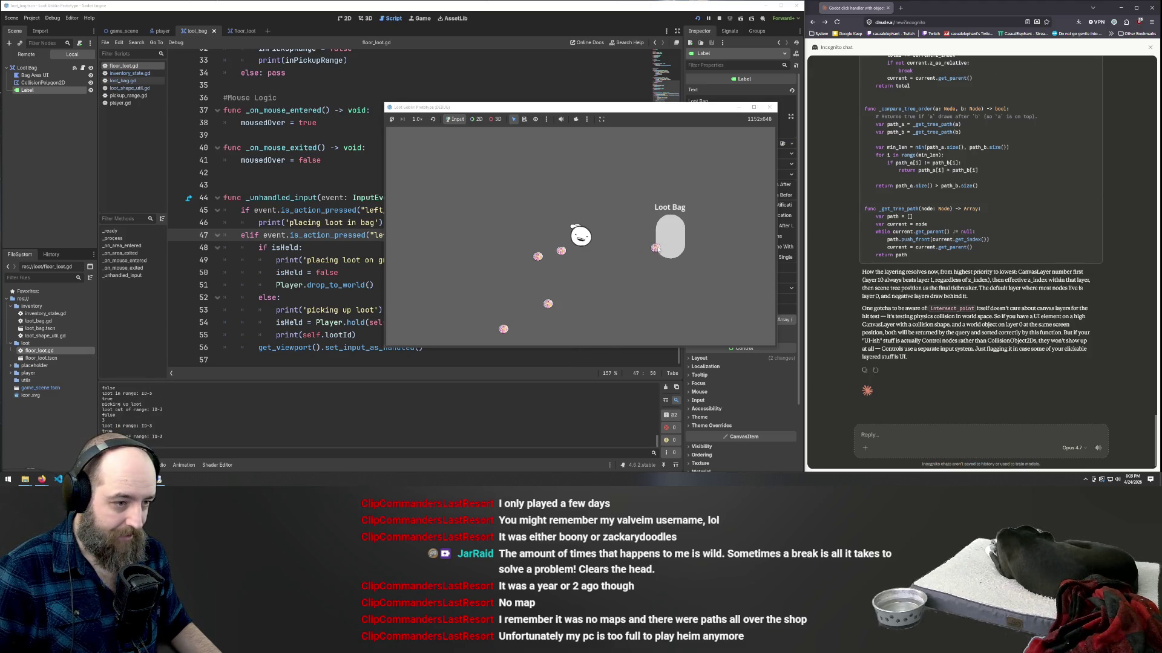
pyautogui.click(573, 254)
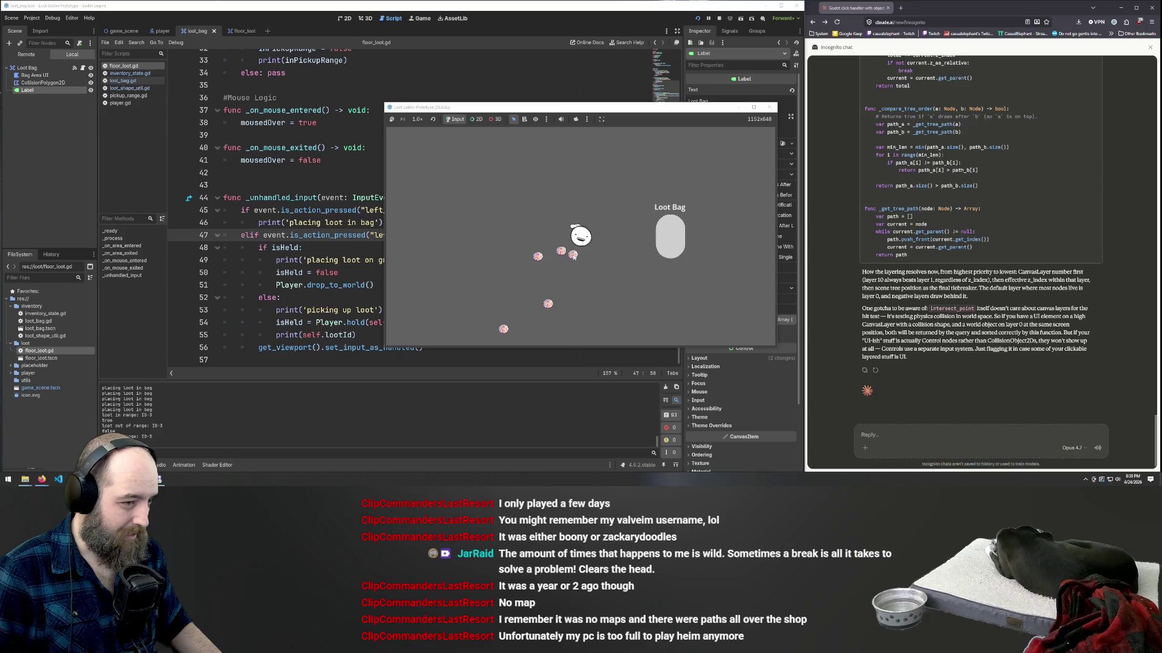
pyautogui.click(301, 243)
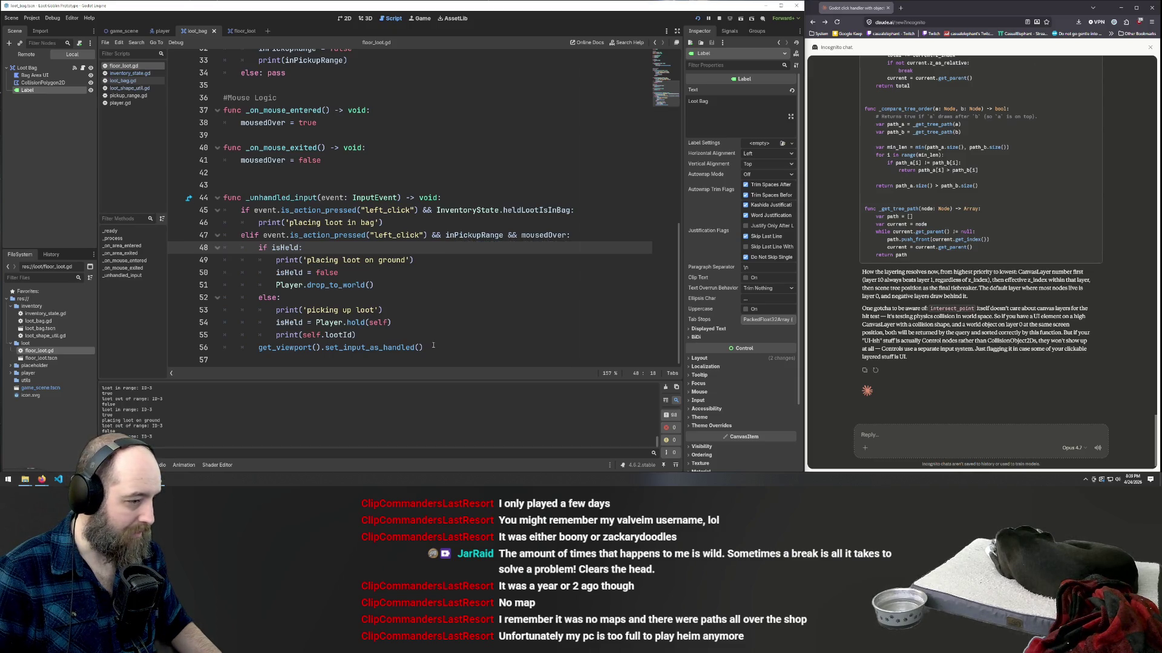
pyautogui.scroll(10, 450, 345)
# - Copy the whole floor_loot.gd script and paste it into Claude's message box
pyautogui.scroll(-10, 475, 317)
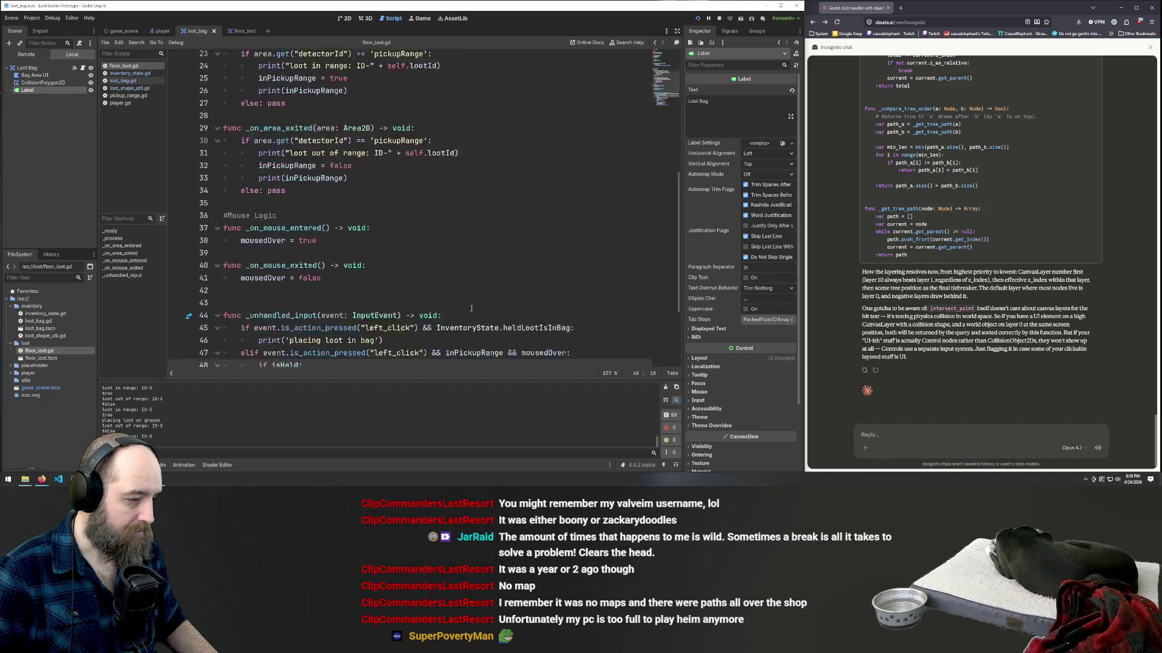
pyautogui.click(475, 317)
pyautogui.hotkey('ctrl', 'a')
pyautogui.hotkey('ctrl', 'c')
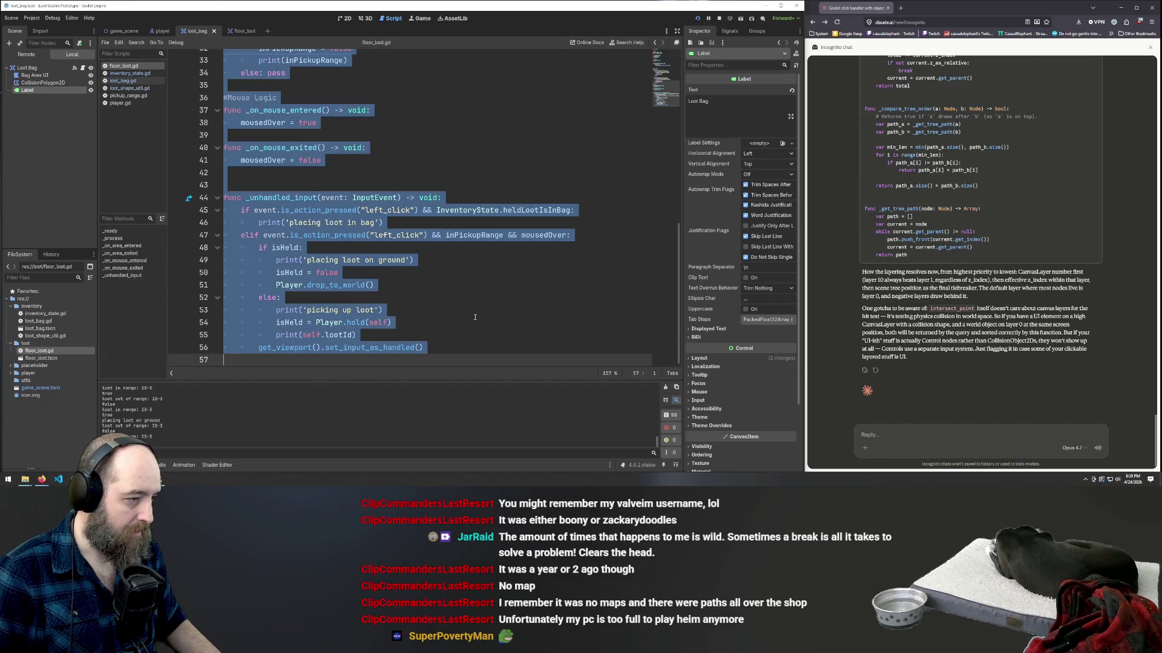
pyautogui.click(902, 435)
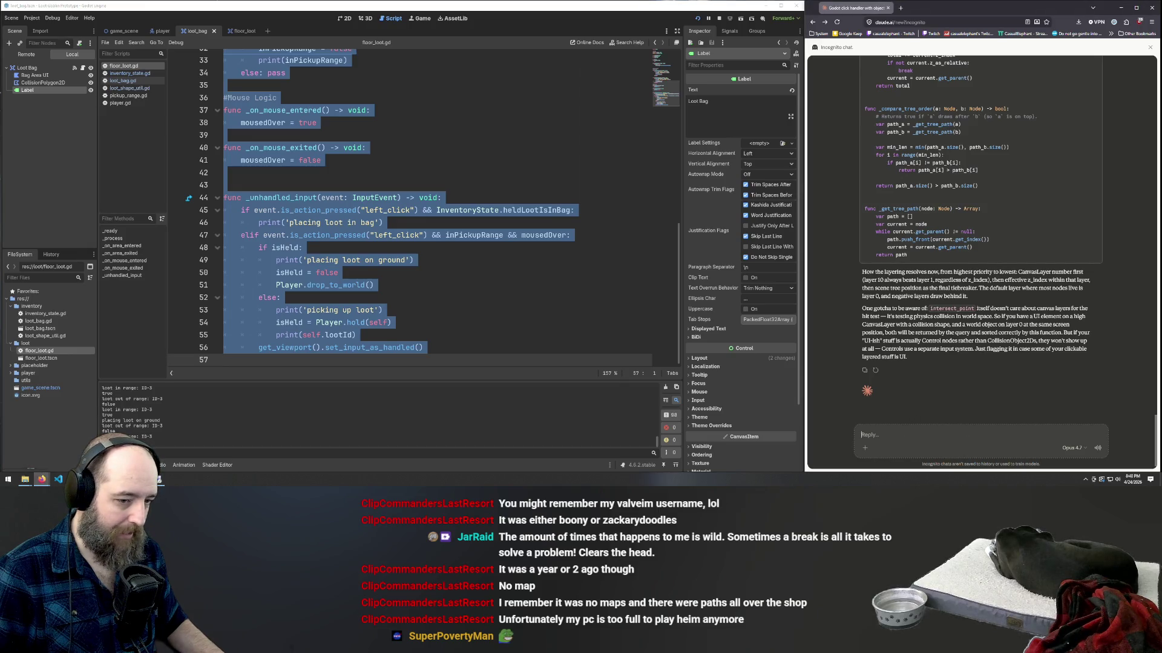
pyautogui.hotkey('ctrl', 'v')
pyautogui.hotkey('shift', 'Return')
# - Ask why bag placement fires 5 times, once per loot instance, and how to check only the held one
pyautogui.write('when ')
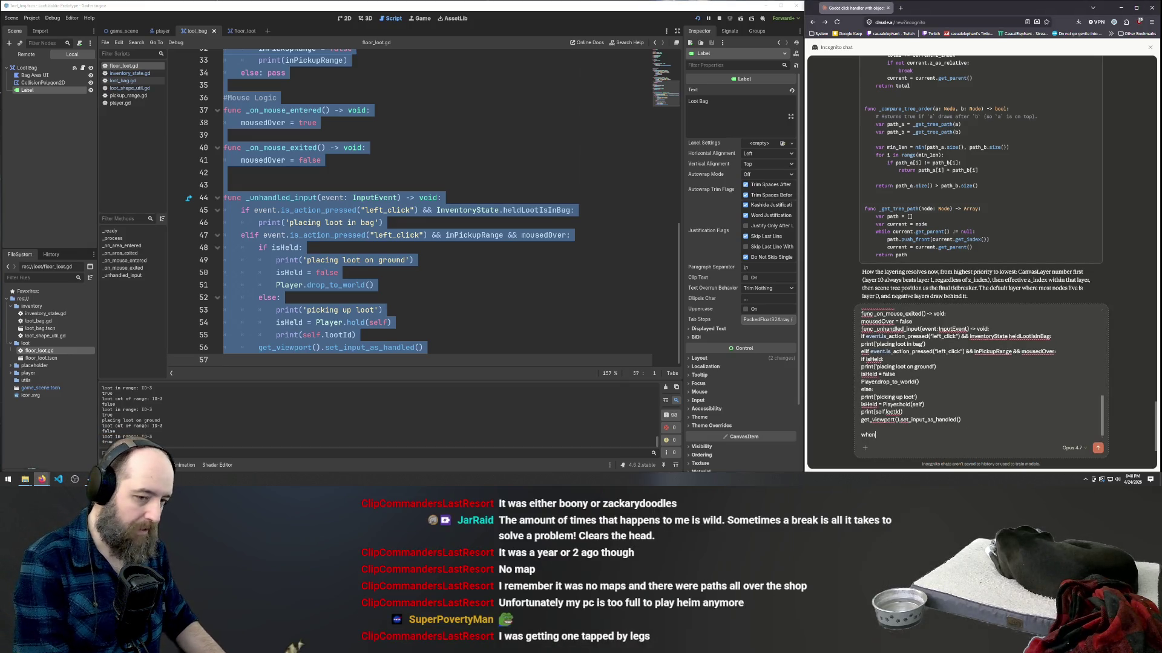
pyautogui.write('placing lo')
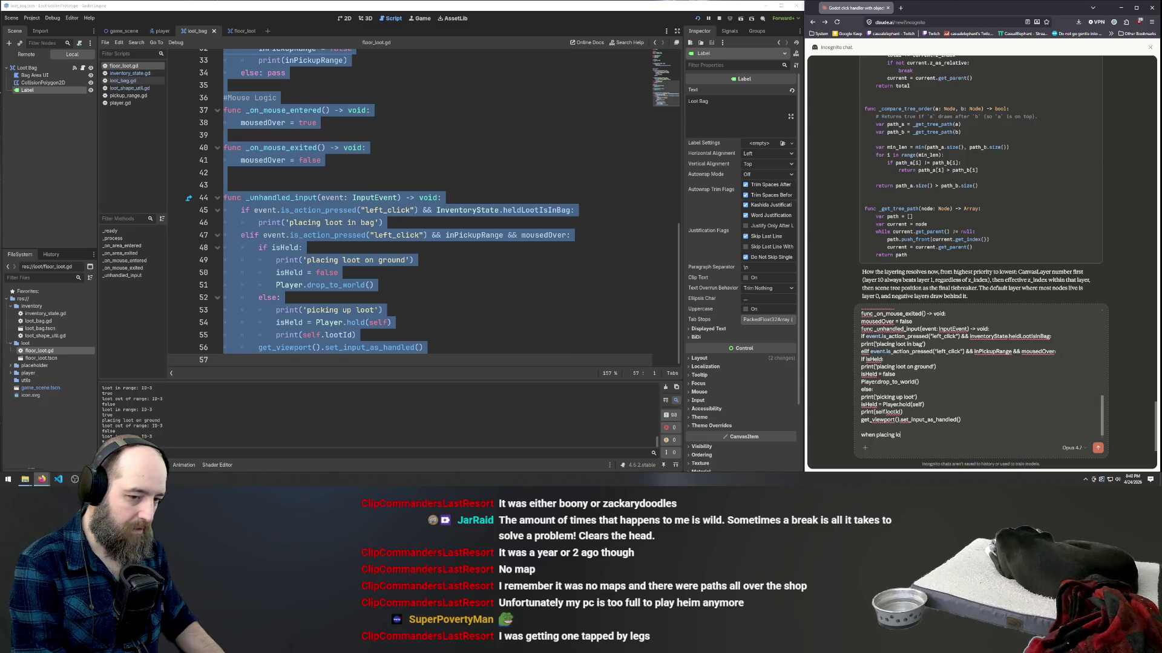
pyautogui.write('ot in bag it fires 4')
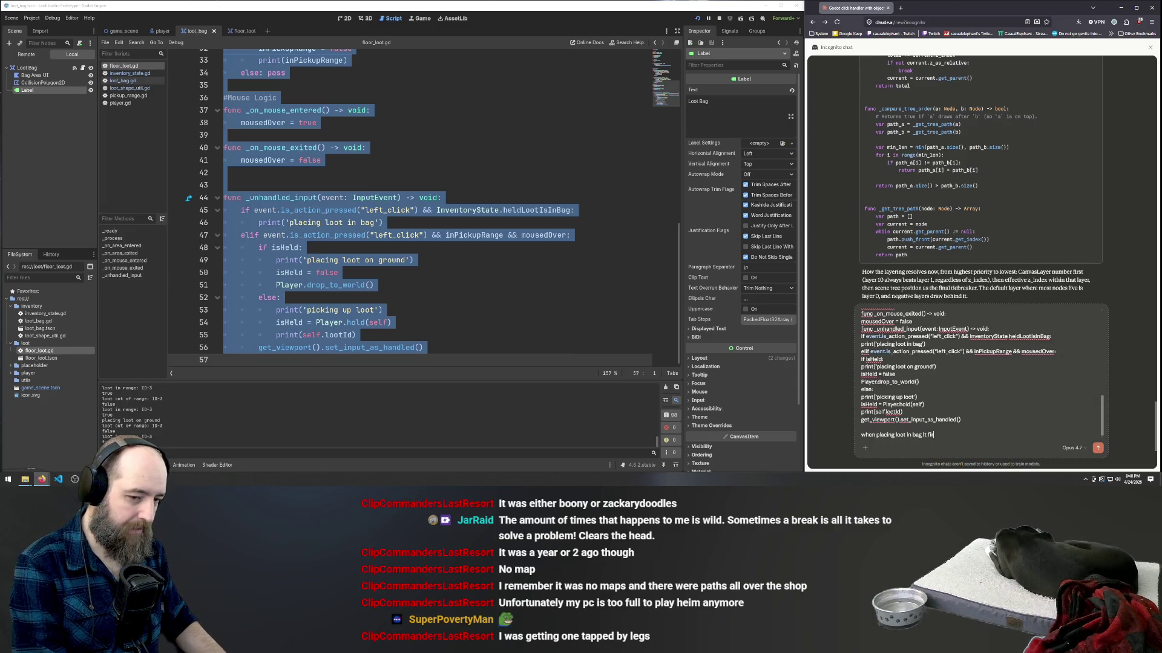
pyautogui.press('BackSpace')
pyautogui.press('BackSpace')
pyautogui.press('BackSpace')
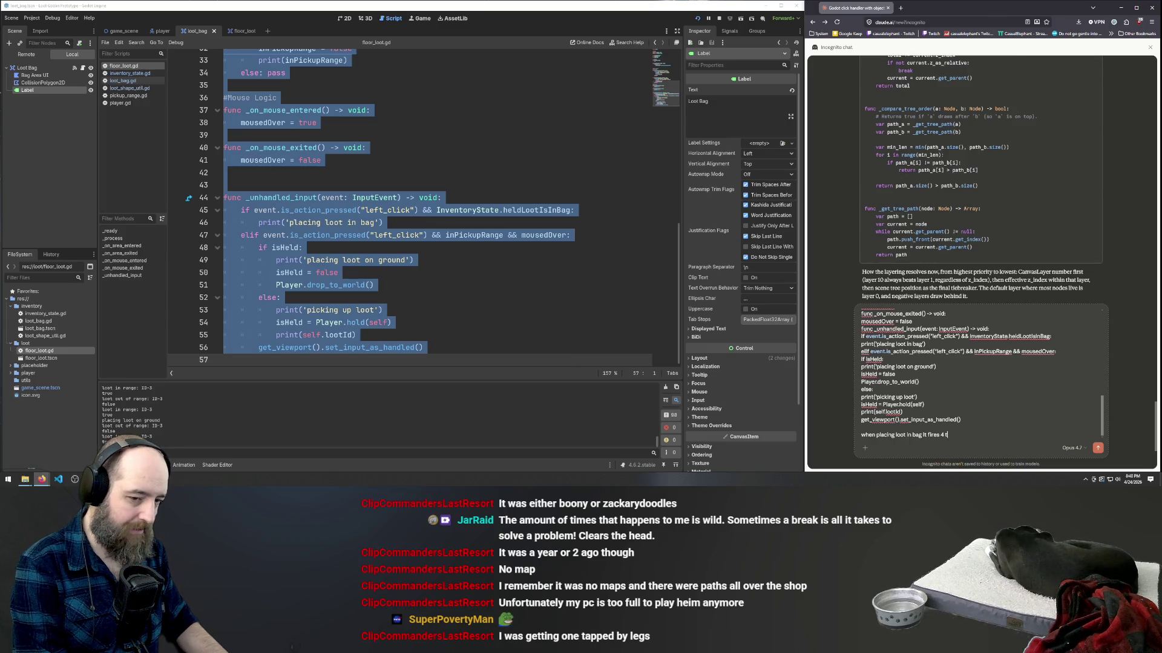
pyautogui.write('es, ')
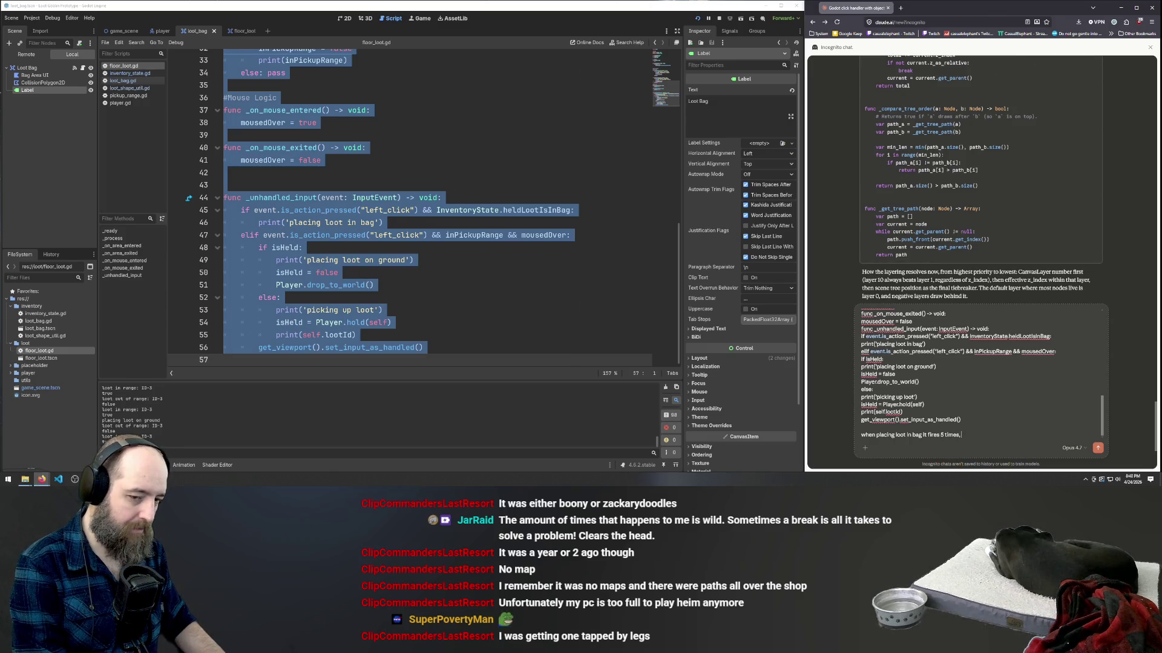
pyautogui.write('once for each l')
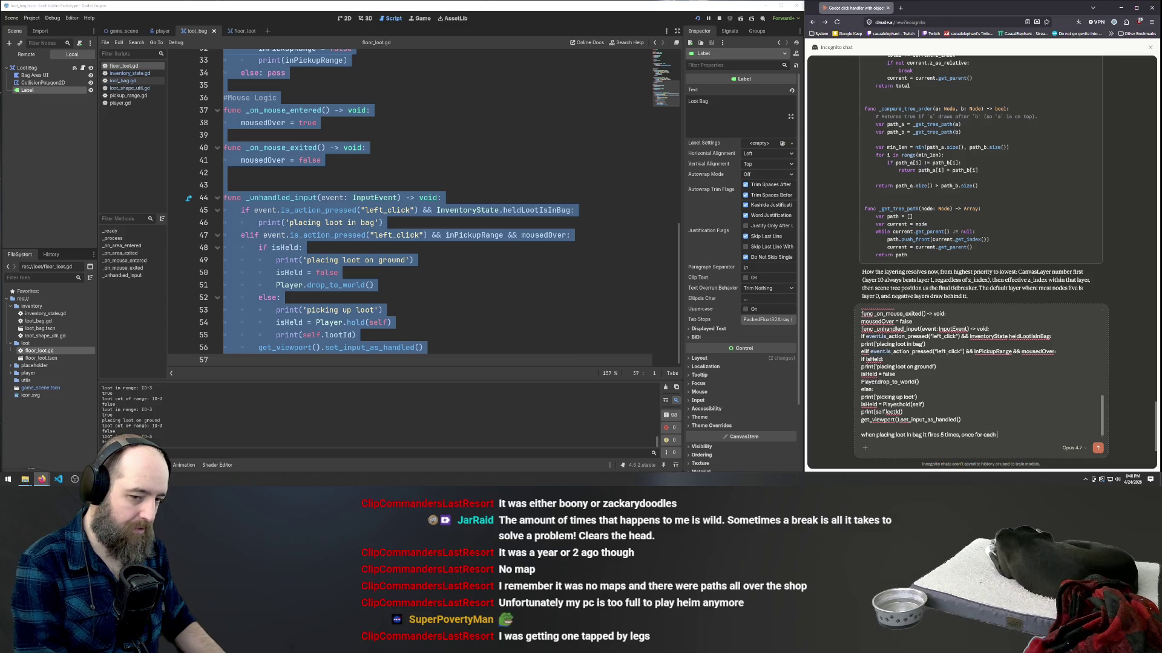
pyautogui.write('oot instance,')
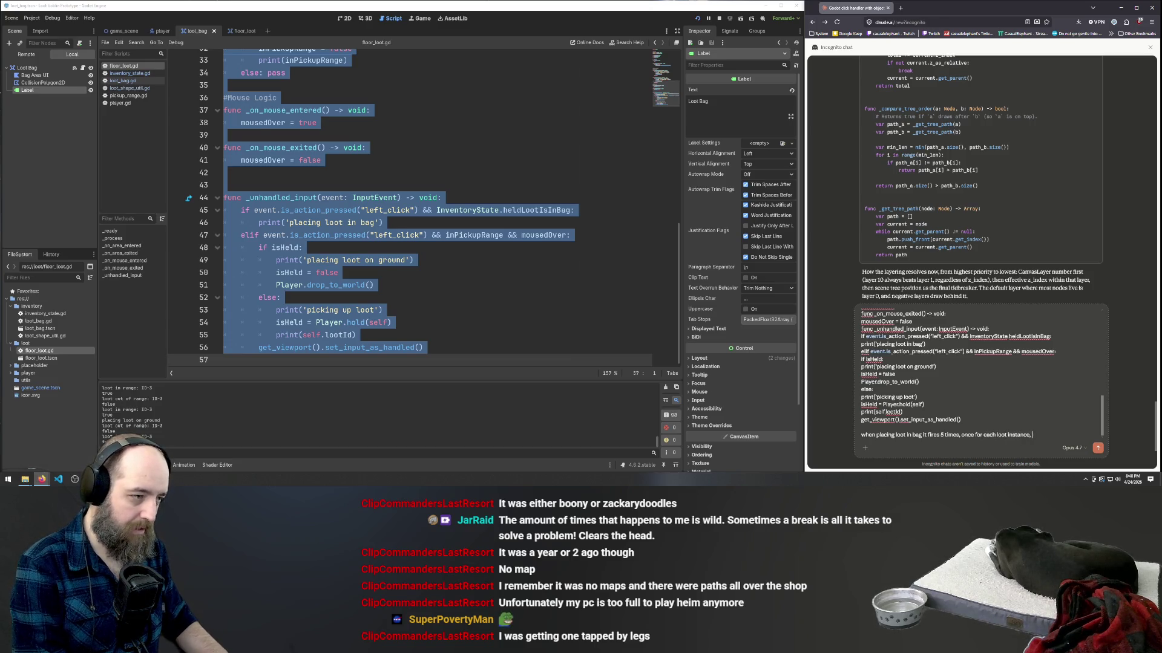
pyautogui.write(' how do I make it')
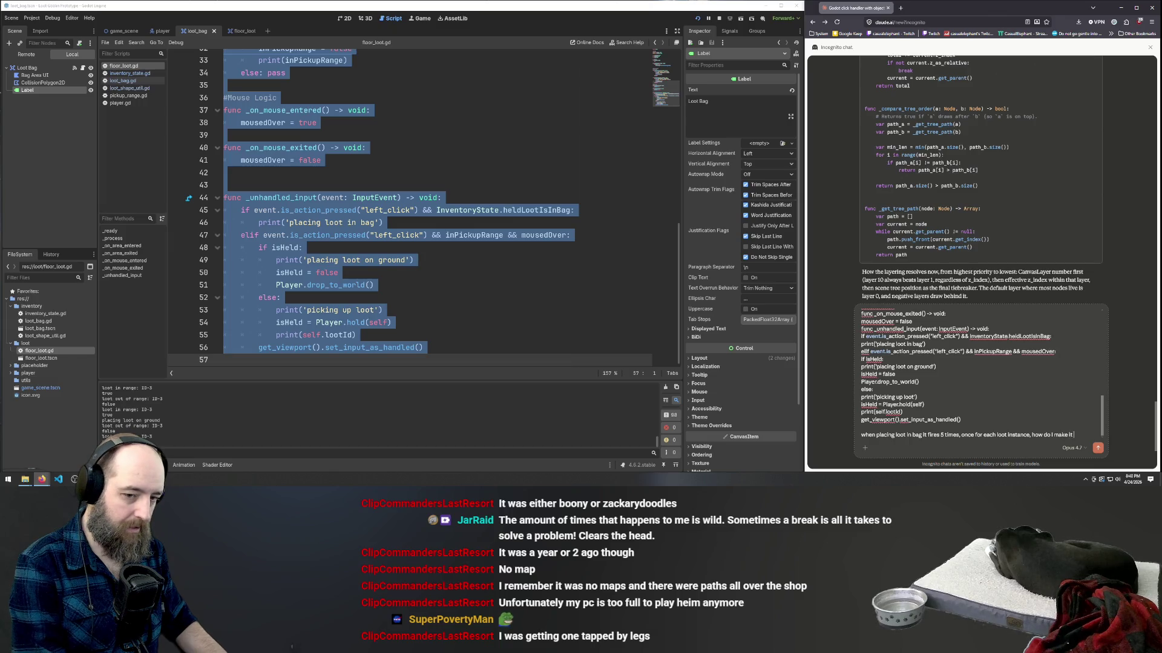
pyautogui.write(' only chec')
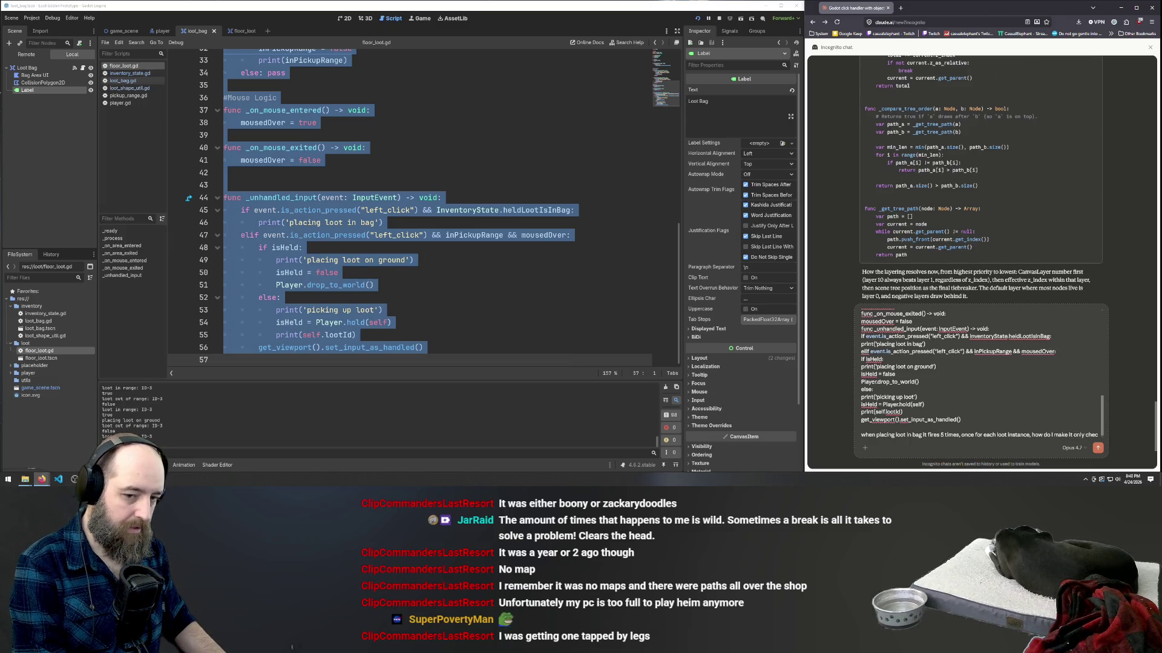
pyautogui.write('k the held instance?')
pyautogui.scroll(5, 424, 206)
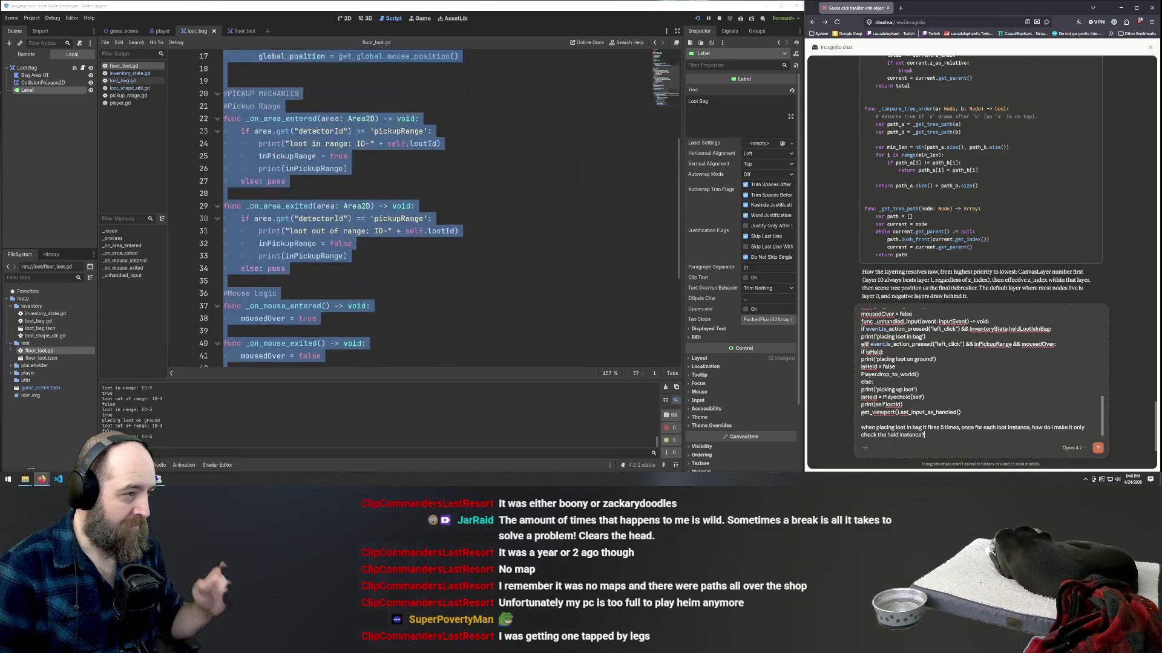
# - Clear the whole-script selection and open the player script
pyautogui.scroll(5, 316, 131)
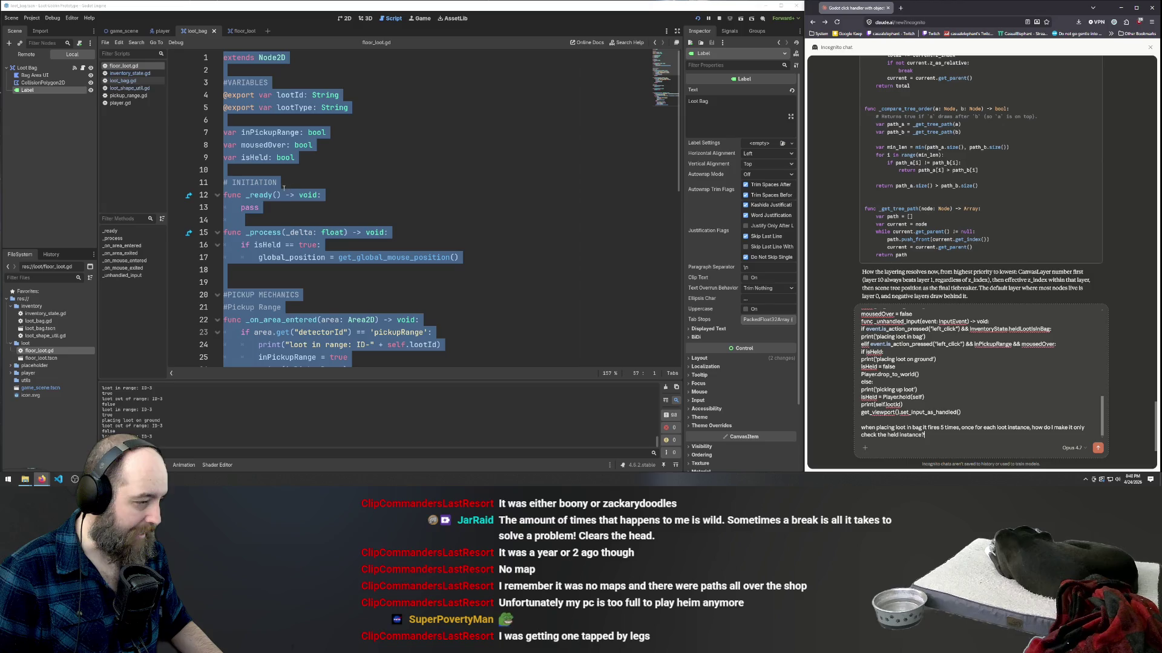
pyautogui.click(319, 156)
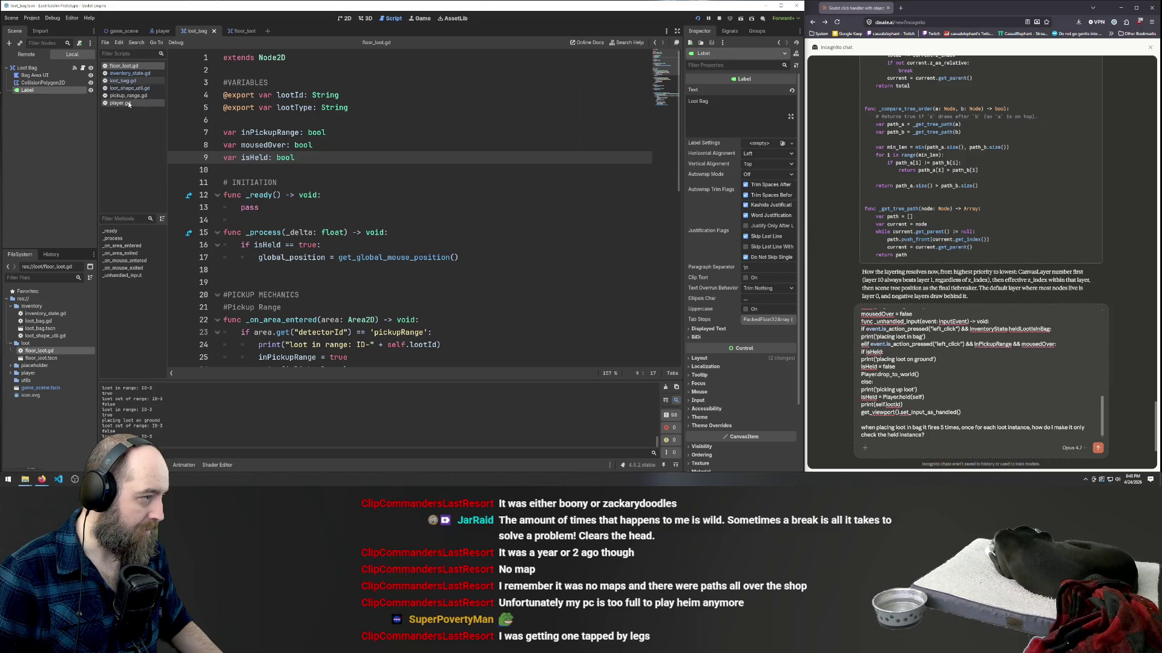
pyautogui.click(129, 95)
pyautogui.click(124, 103)
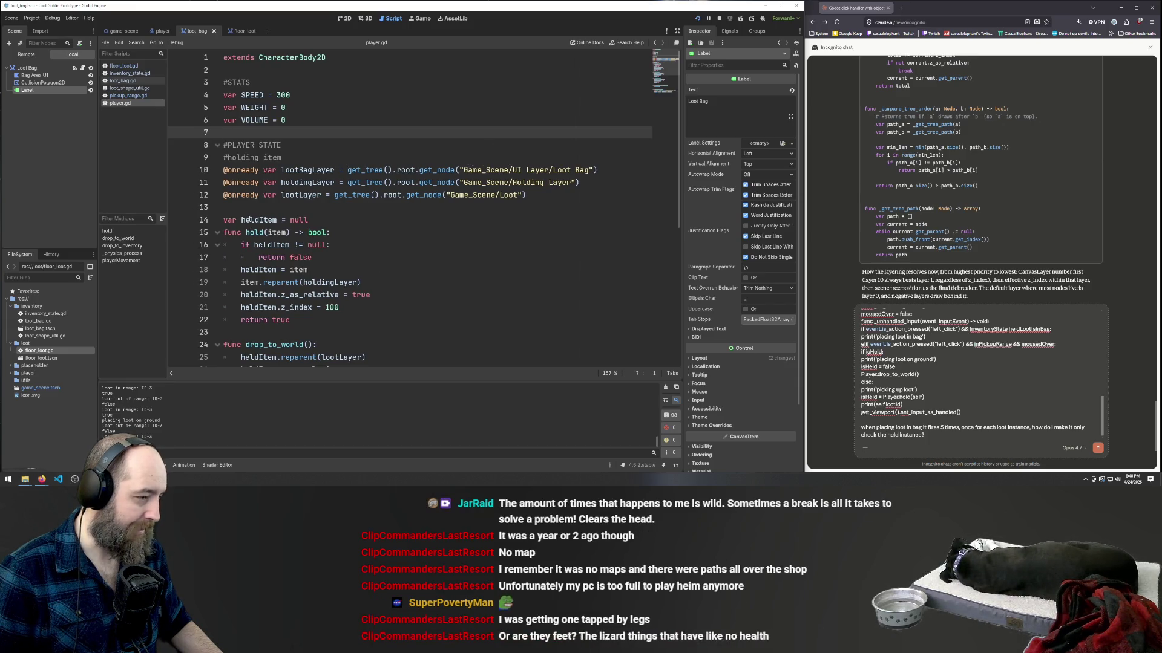
pyautogui.moveTo(322, 228)
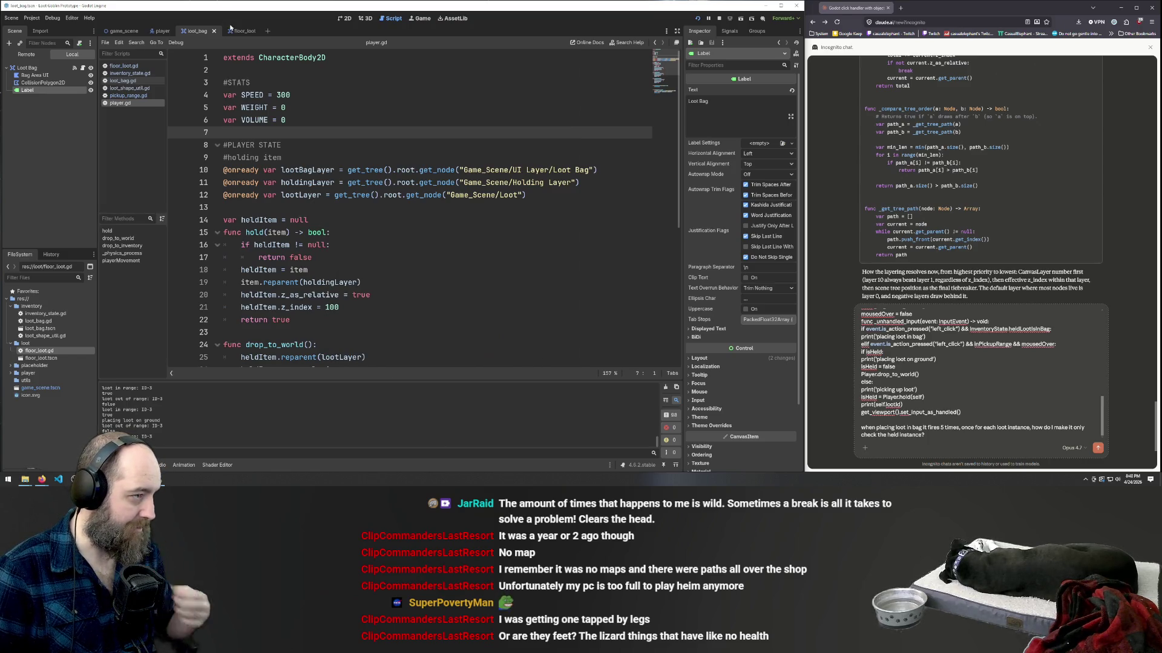
# - Switch to the loot_bag scene, open floor_loot.gd and highlight isHeld to find its uses
pyautogui.click(161, 31)
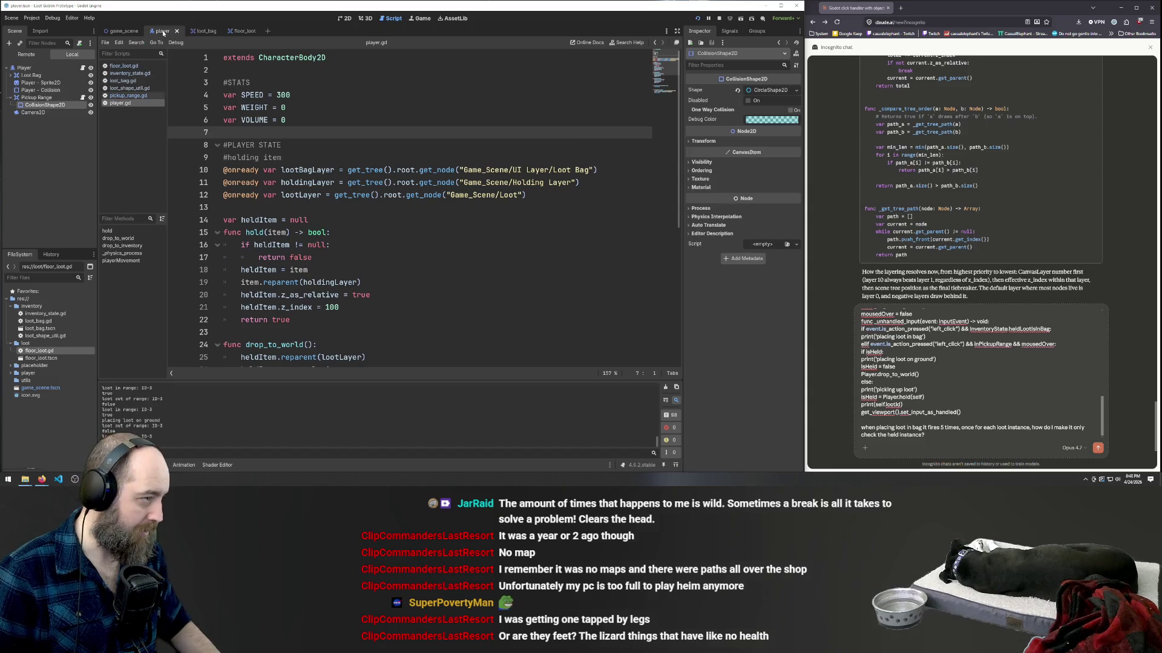
pyautogui.click(203, 32)
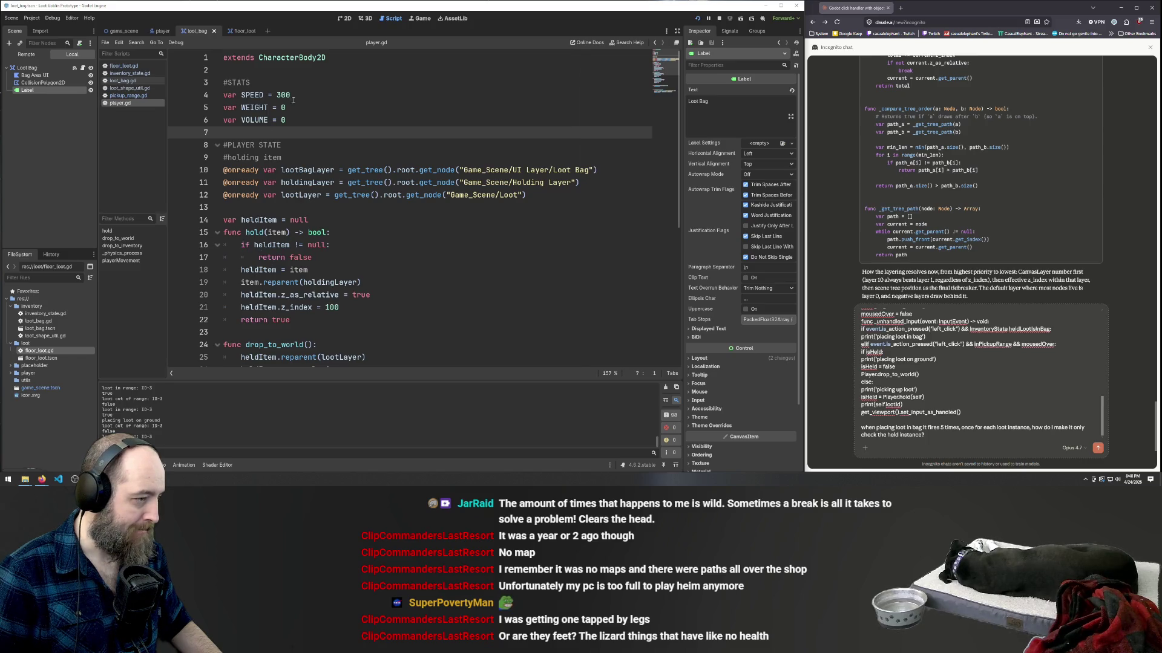
pyautogui.click(116, 66)
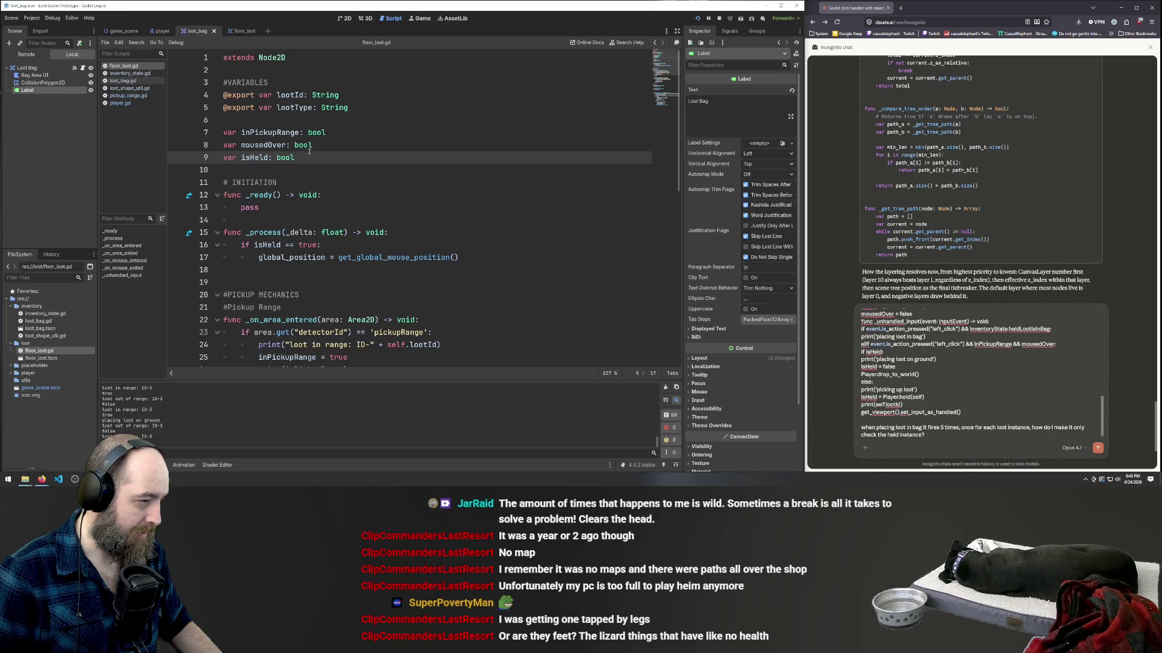
pyautogui.moveTo(309, 150)
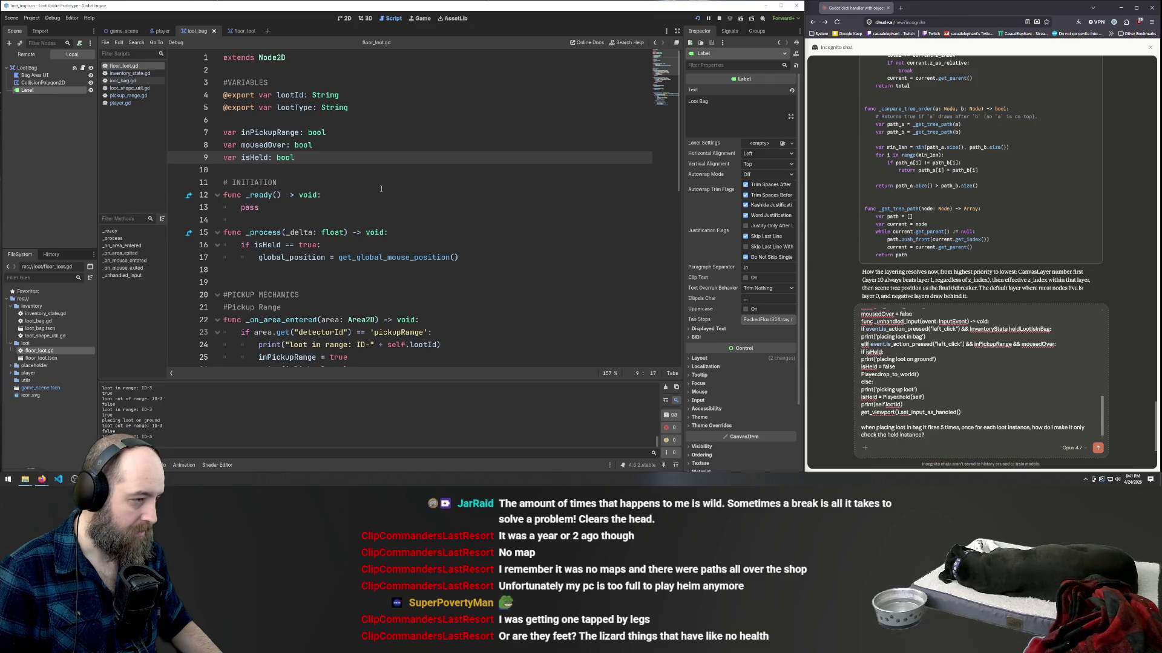
pyautogui.doubleClick(265, 245)
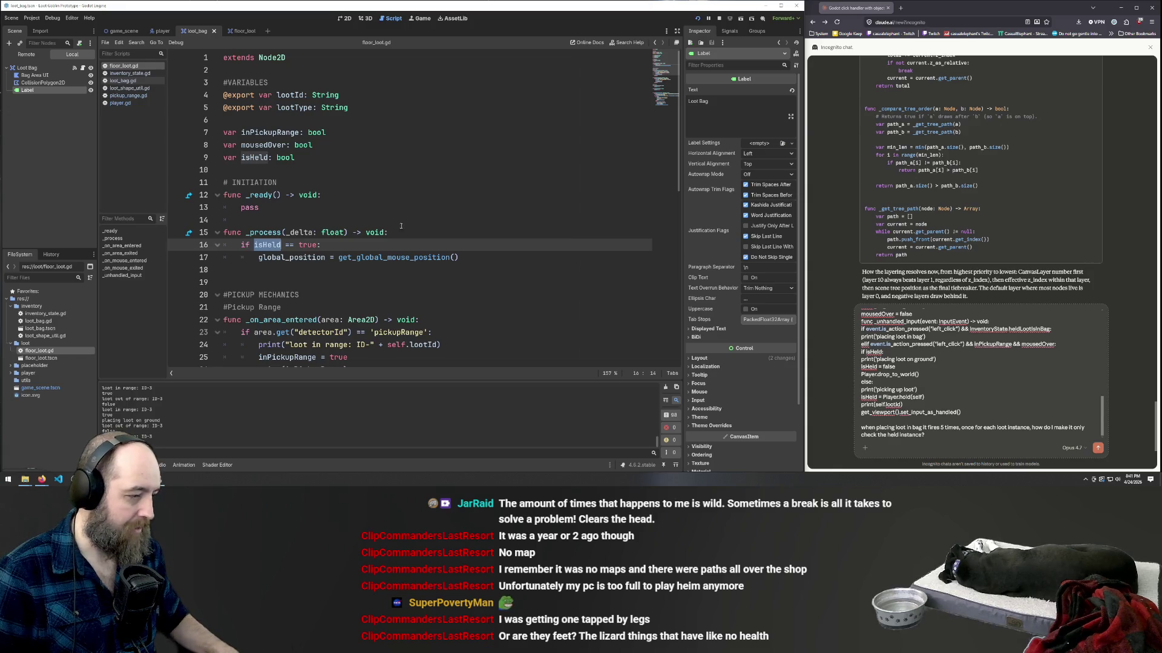
pyautogui.scroll(-10, 461, 212)
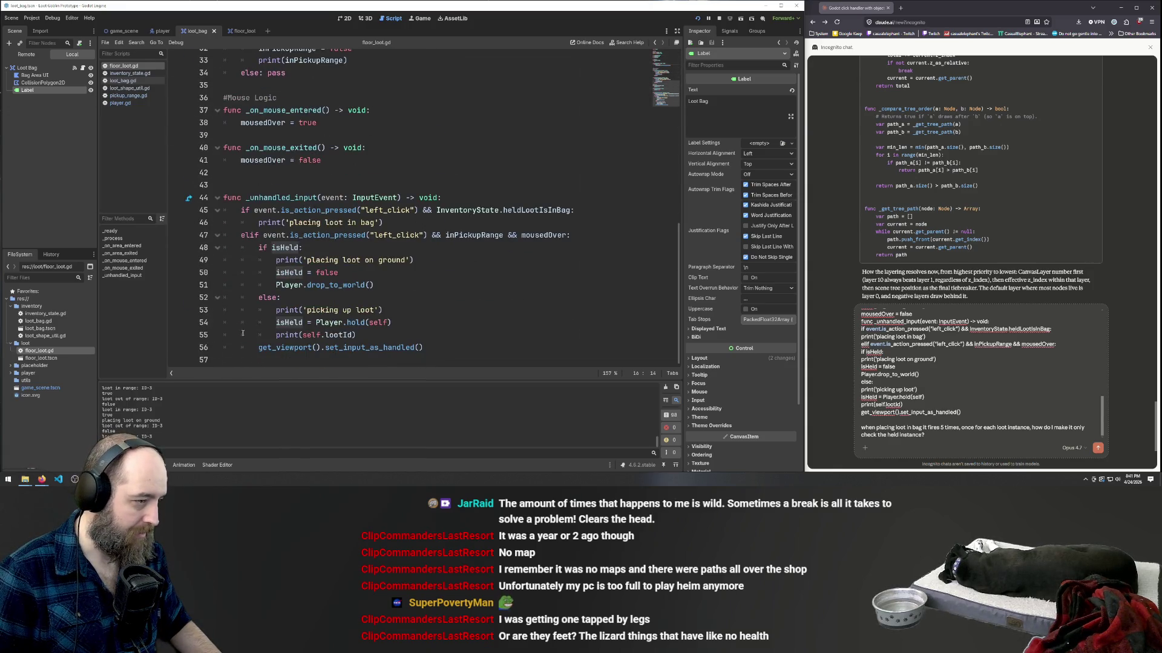
pyautogui.moveTo(925, 435)
pyautogui.mouseDown()
pyautogui.moveTo(907, 339)
pyautogui.moveTo(859, 310)
pyautogui.mouseUp()
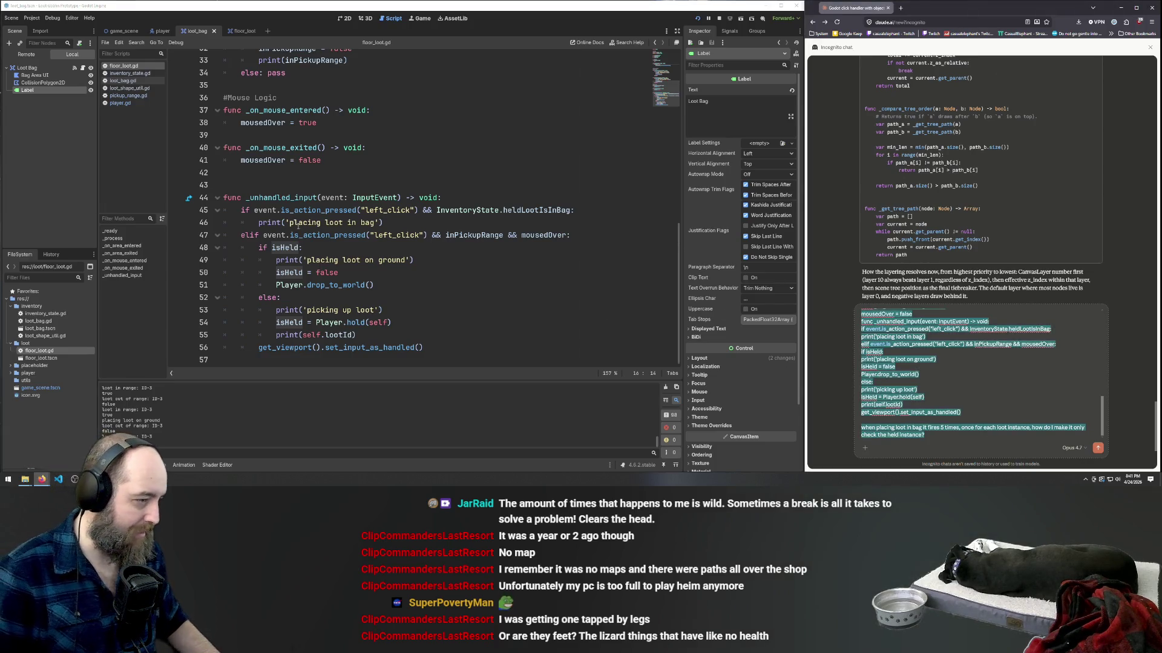
# - Append '&& isHeld' to the bag-placement condition, correcting the mistyped '%%'
pyautogui.click(334, 235)
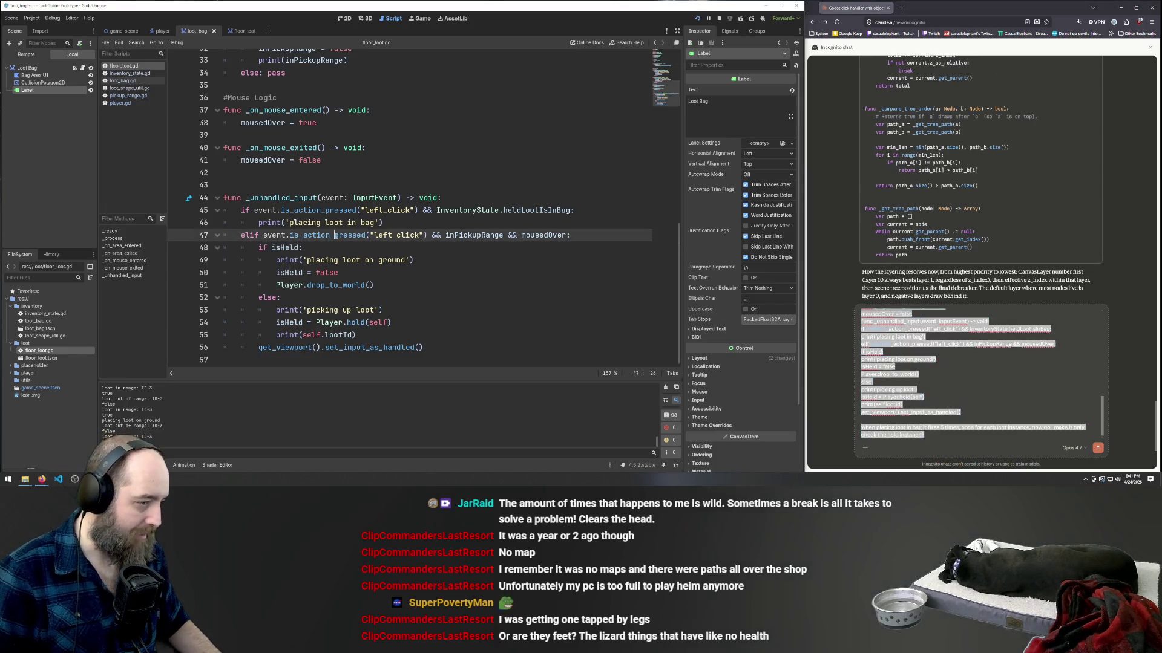
pyautogui.click(570, 210)
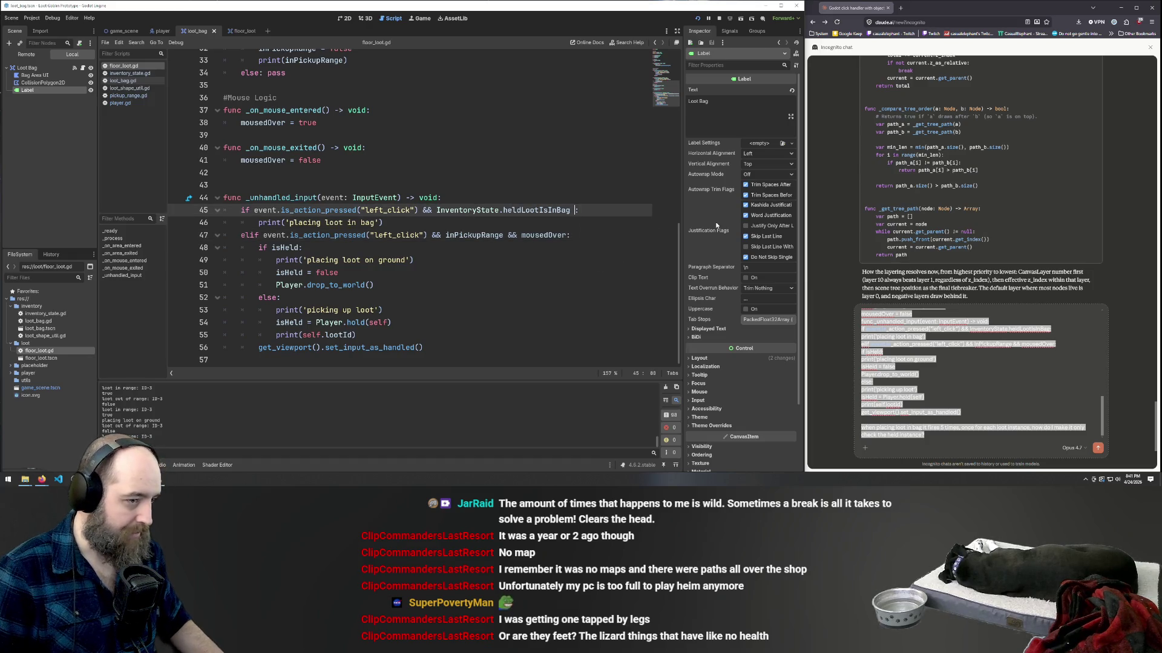
pyautogui.write('%% isHeld')
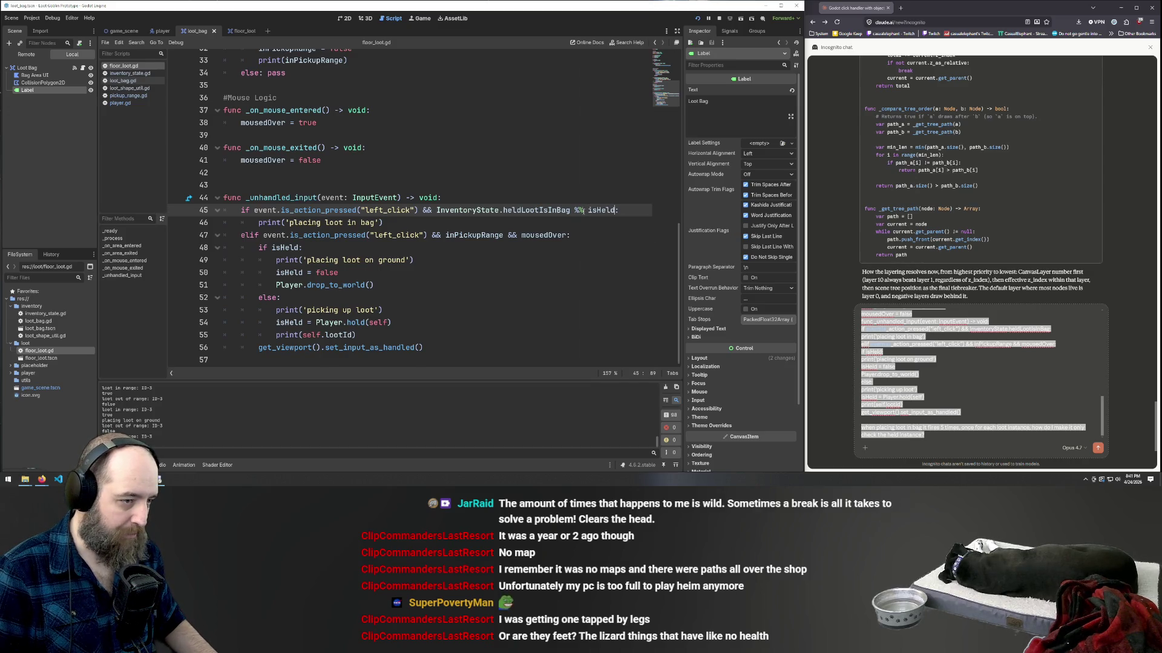
pyautogui.click(584, 210)
pyautogui.press('BackSpace')
pyautogui.press('BackSpace')
pyautogui.write('&&')
# - Save and run the game, then pick up loot, place it in the bag and drop it beside the player
pyautogui.press('F5')
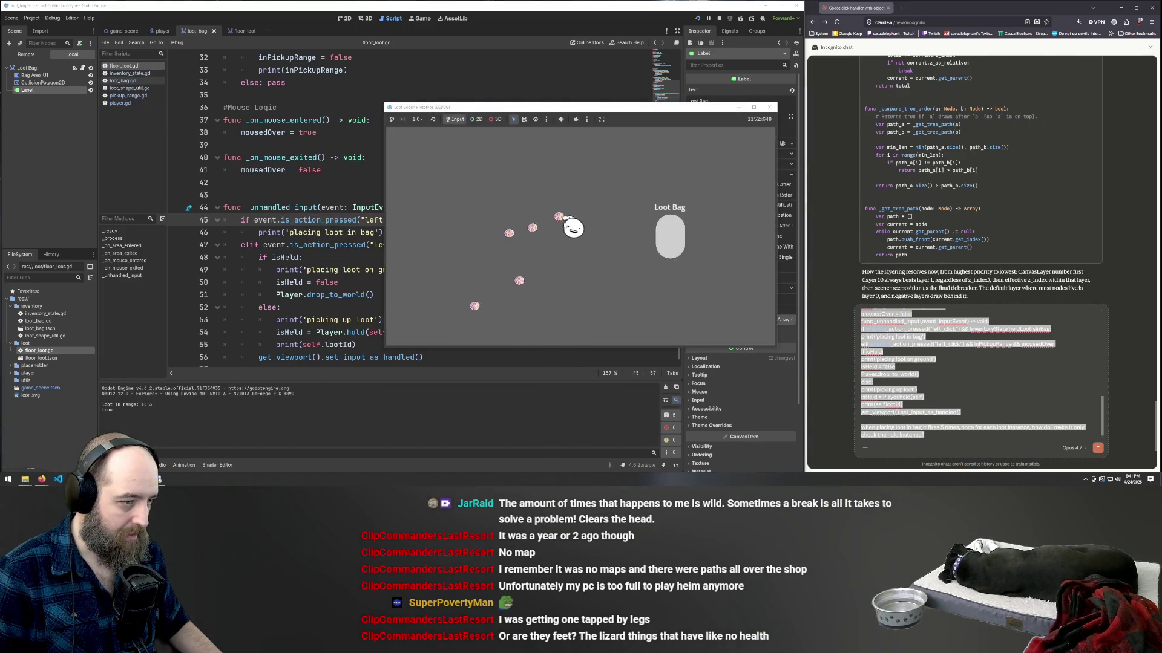
pyautogui.click(561, 217)
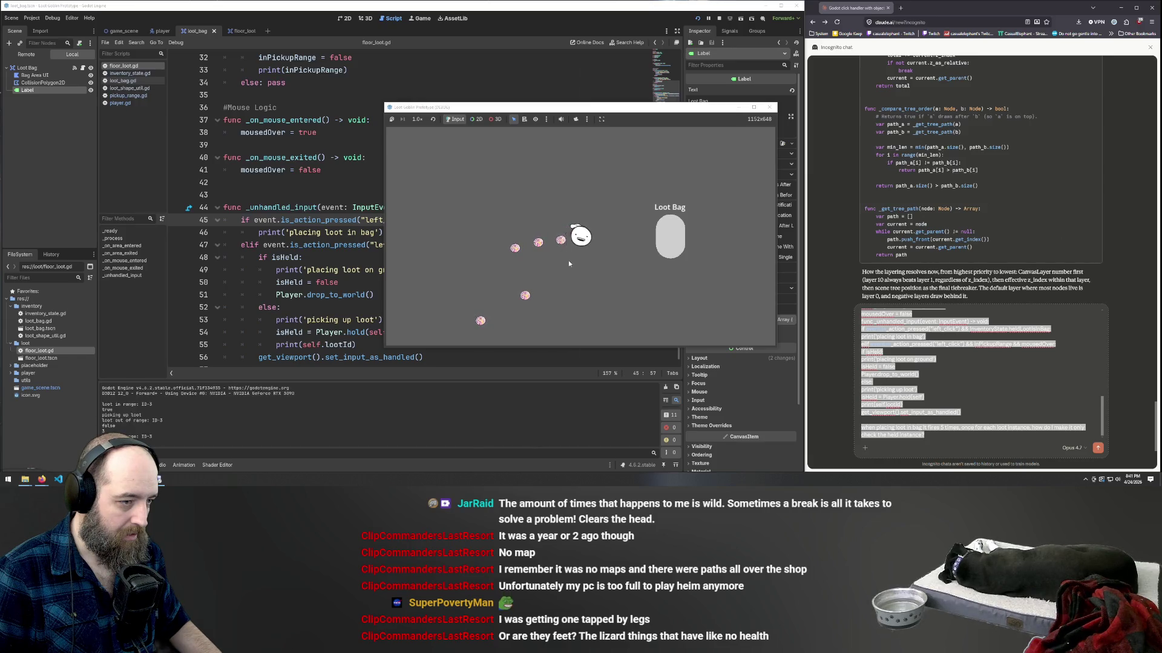
pyautogui.click(667, 251)
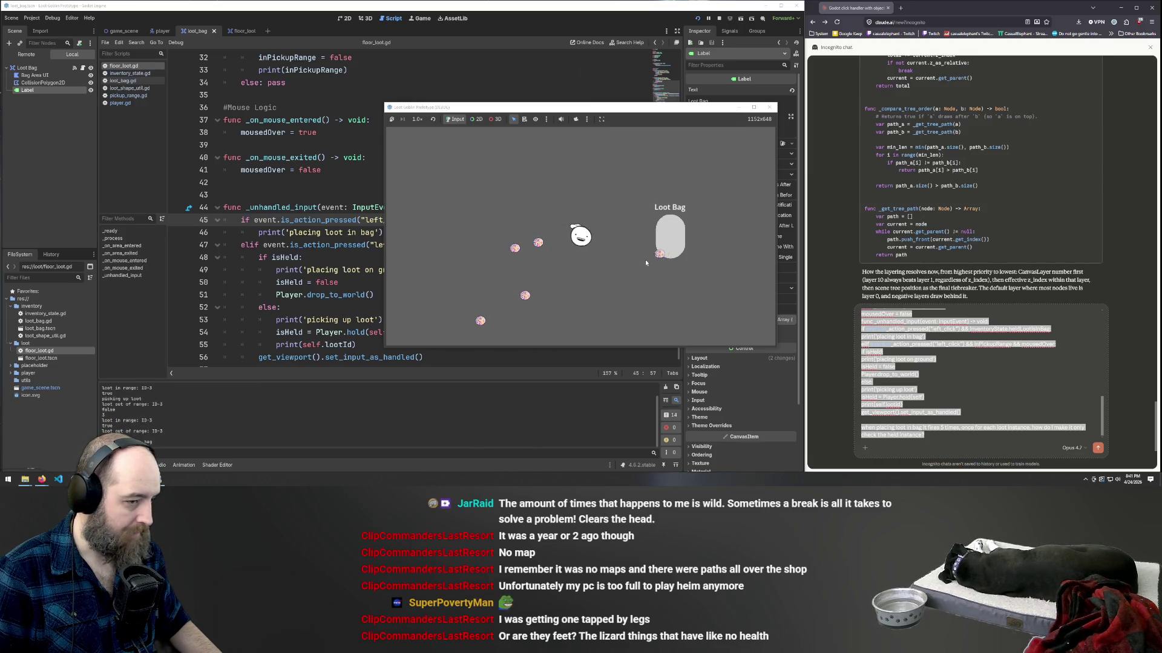
pyautogui.click(595, 253)
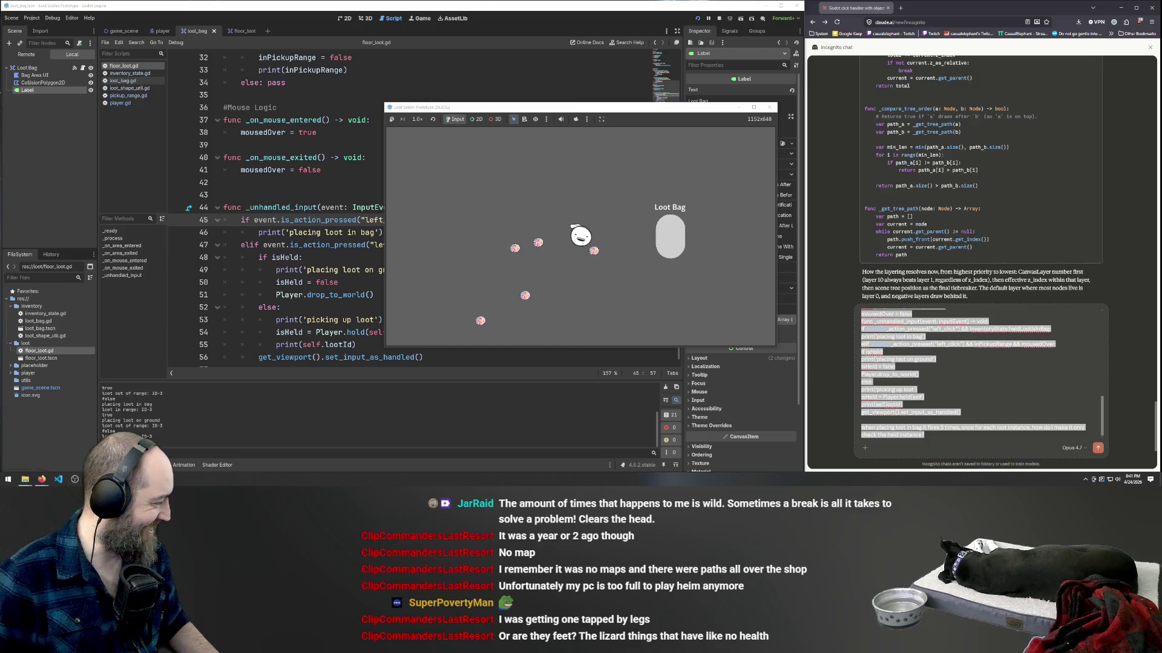
# - Delete the drafted Claude message, then bring the Godot script editor back to front
pyautogui.click(1067, 373)
pyautogui.hotkey('ctrl', 'a')
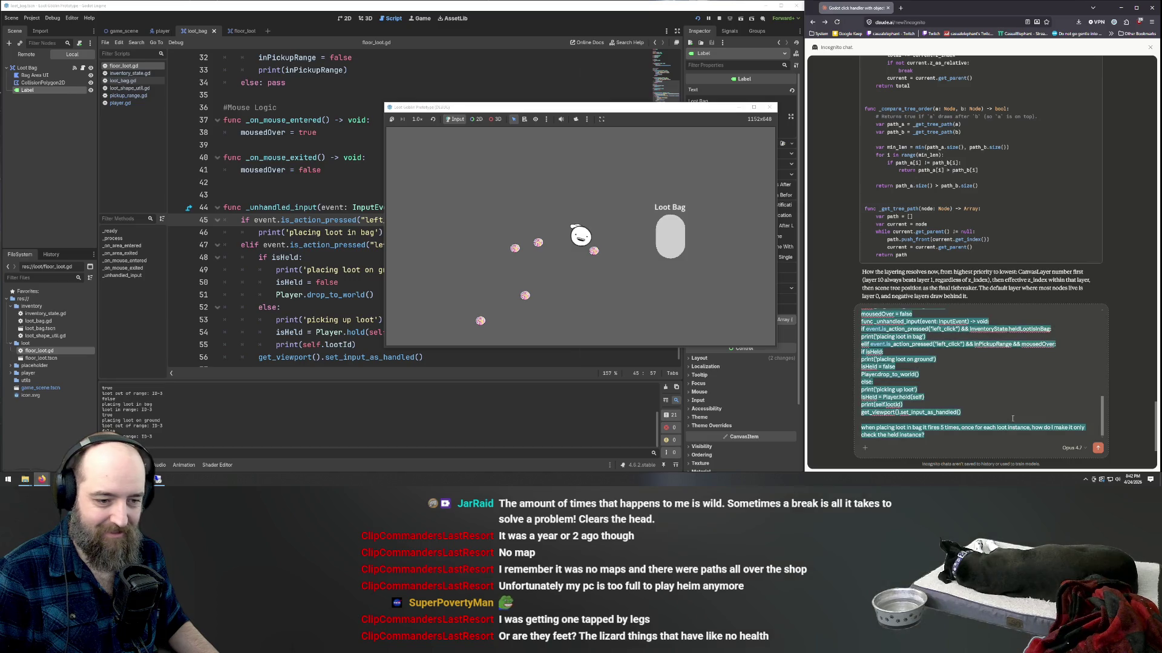
pyautogui.press('BackSpace')
pyautogui.press('d')
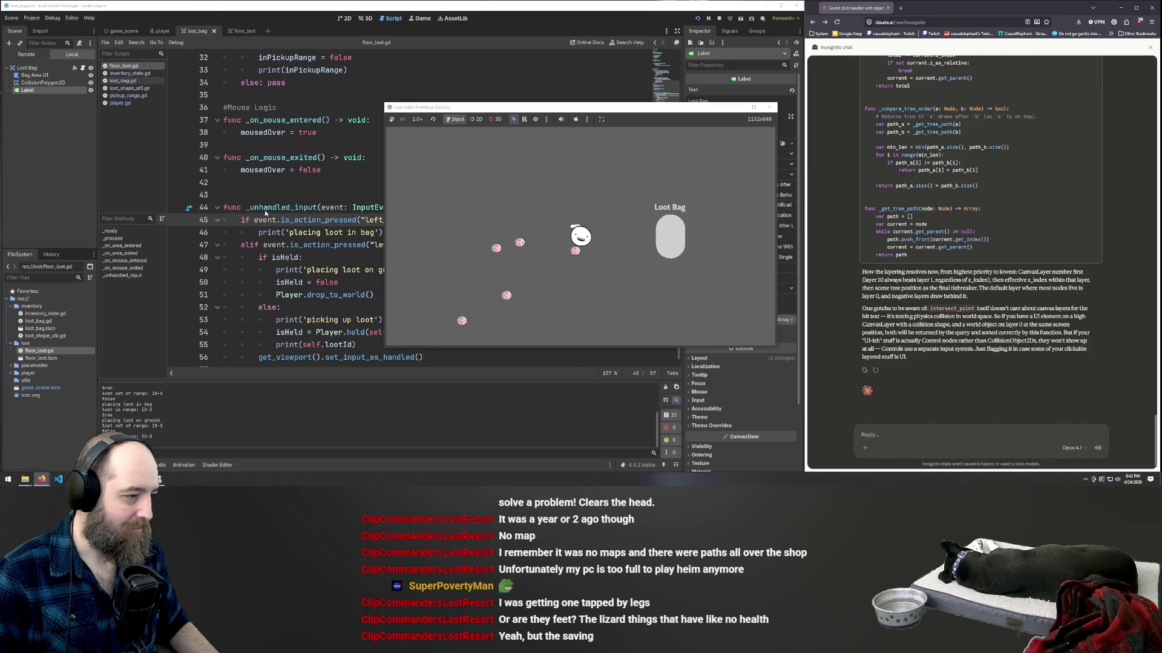
pyautogui.click(322, 220)
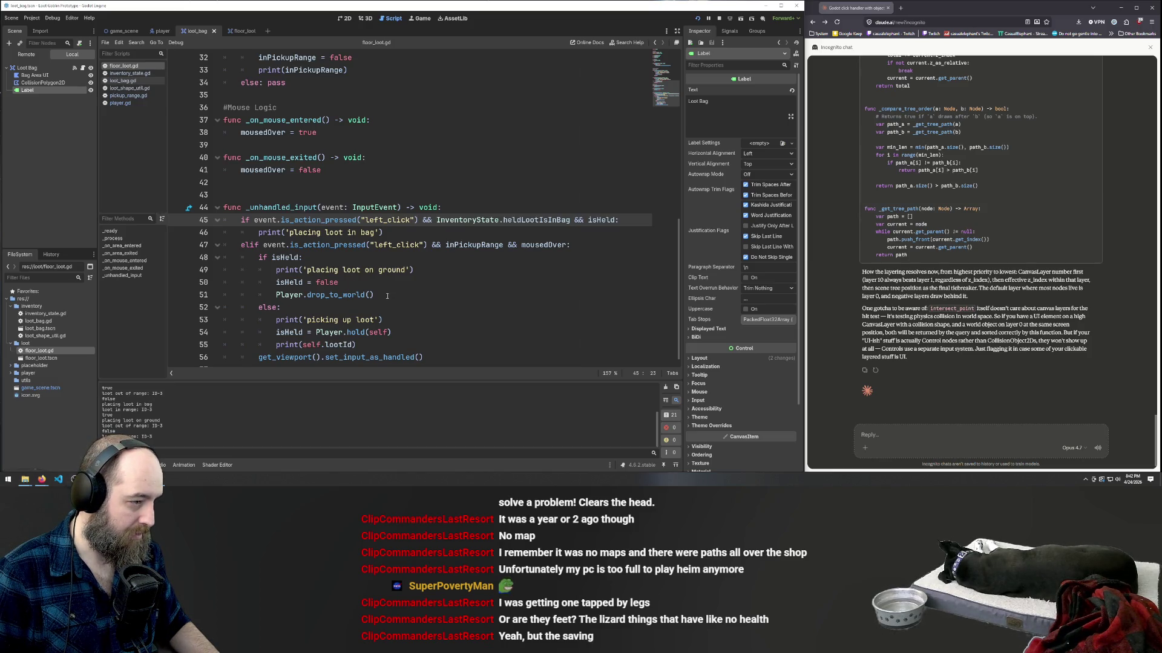
# - Duplicate the isHeld and drop_to_world lines into the bag branch and fix their indentation
pyautogui.moveTo(380, 295); pyautogui.dragTo(223, 282)
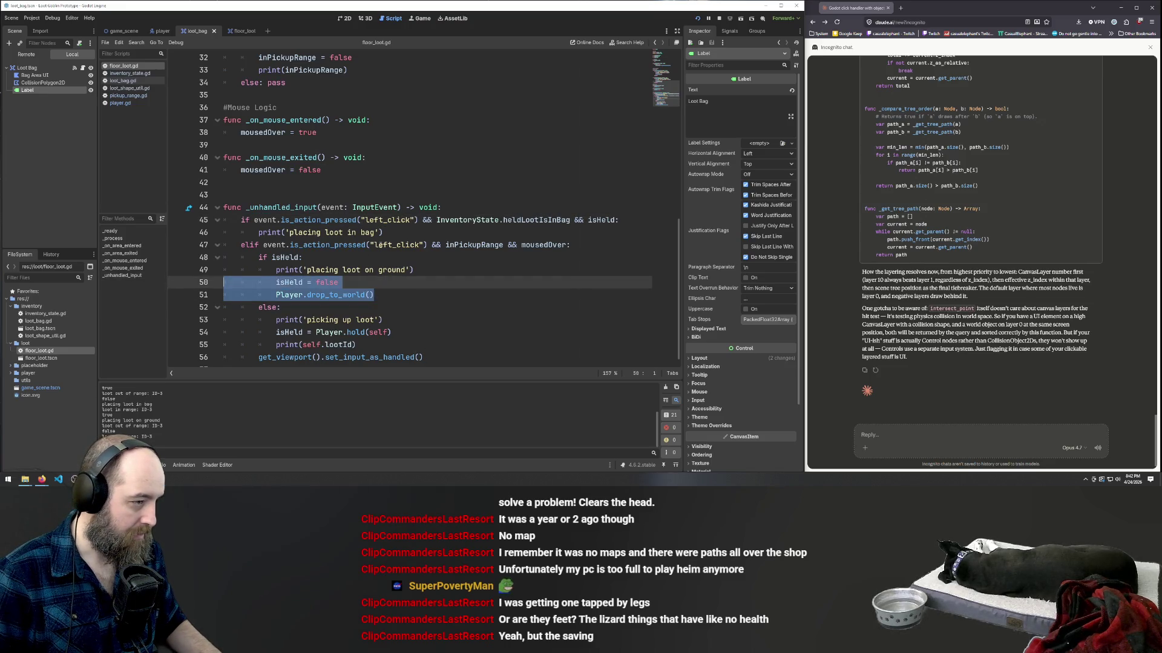
pyautogui.hotkey('alt', 'Up')
pyautogui.hotkey('alt', 'Up')
pyautogui.hotkey('alt', 'Up')
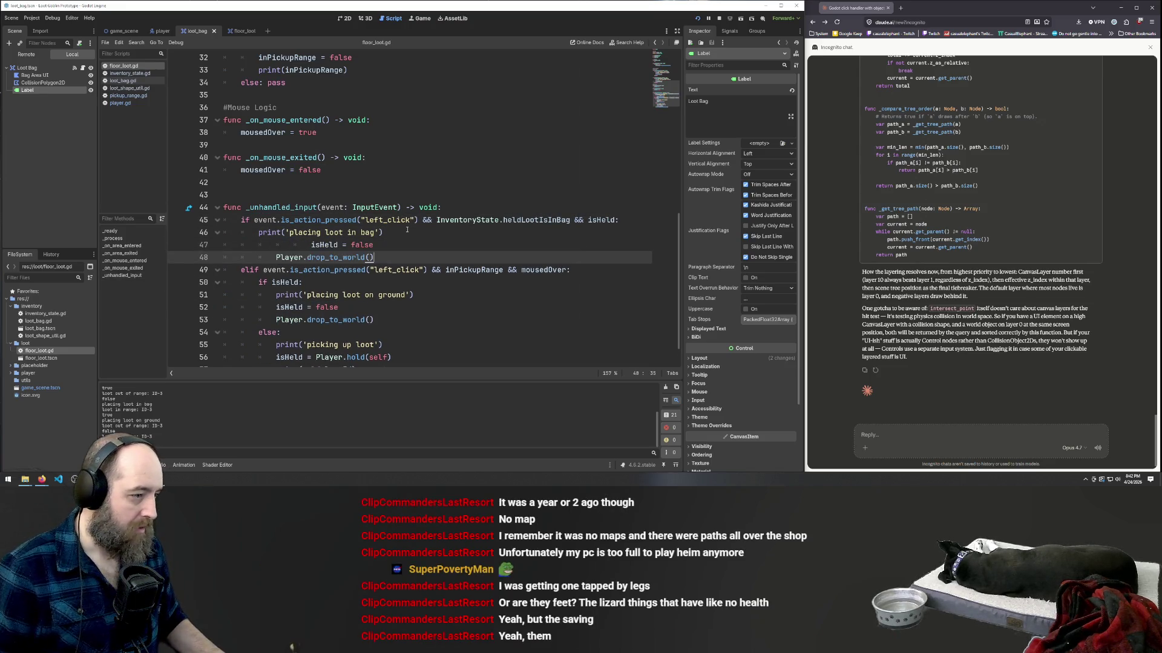
pyautogui.click(312, 244)
pyautogui.press('BackSpace')
pyautogui.press('BackSpace')
pyautogui.press('BackSpace')
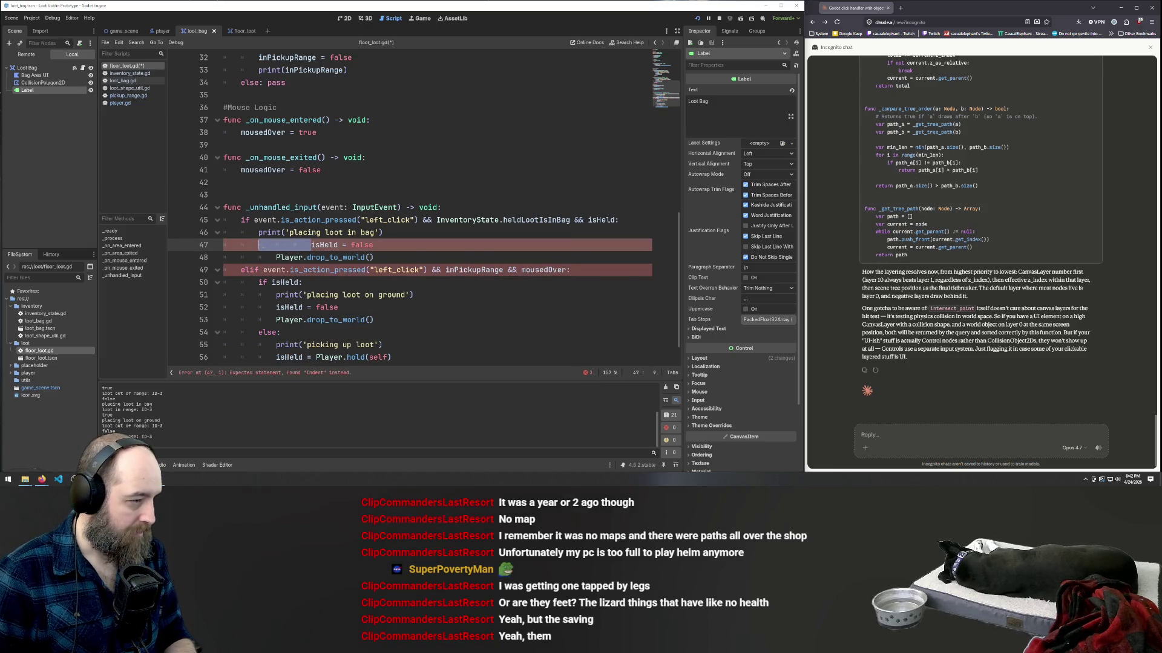
pyautogui.press('Down')
pyautogui.press('BackSpace')
# - Change the copied drop_to_world() call to drop_to_inventory() and save floor_loot.gd
pyautogui.click(325, 257)
pyautogui.press('Delete')
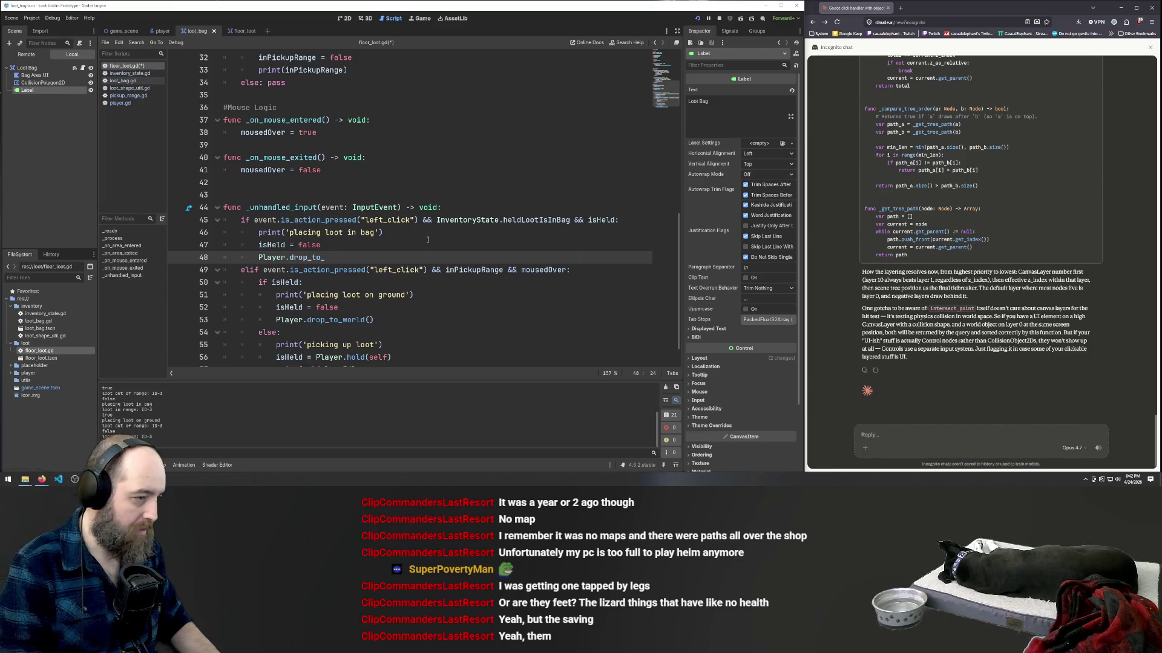
pyautogui.write('l')
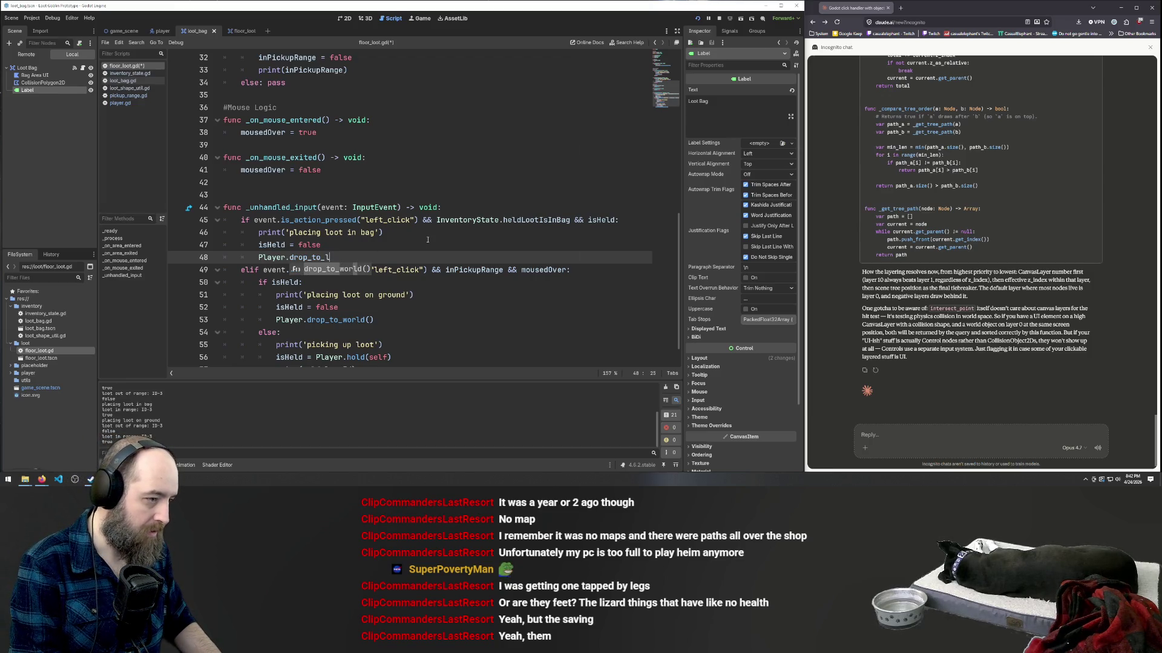
pyautogui.press('BackSpace')
pyautogui.press('BackSpace')
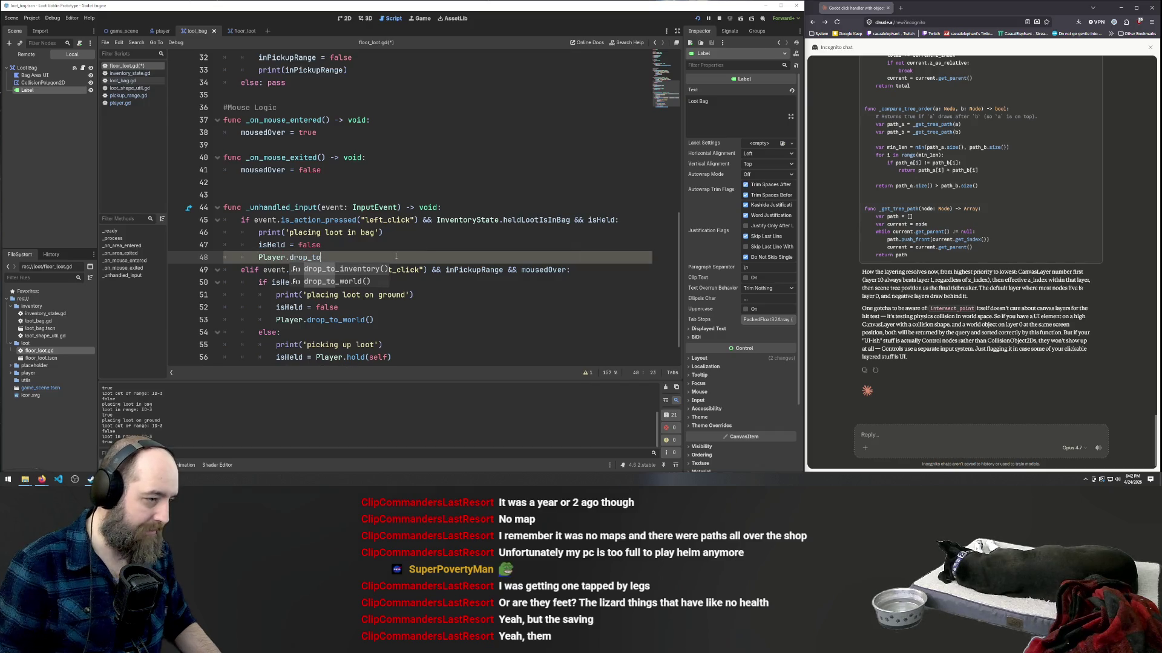
pyautogui.click(359, 271)
pyautogui.hotkey('ctrl', 's')
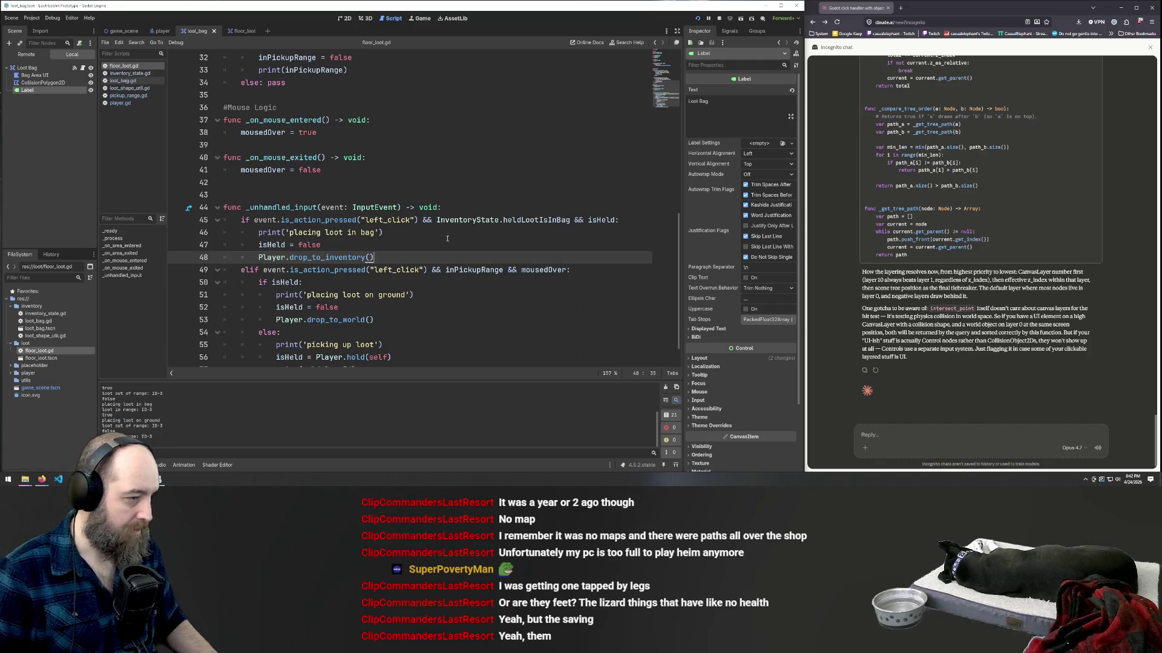
# - Review drop_to_inventory and the hold function in player.gd, then run the game
pyautogui.click(127, 106)
pyautogui.scroll(-7, 441, 222)
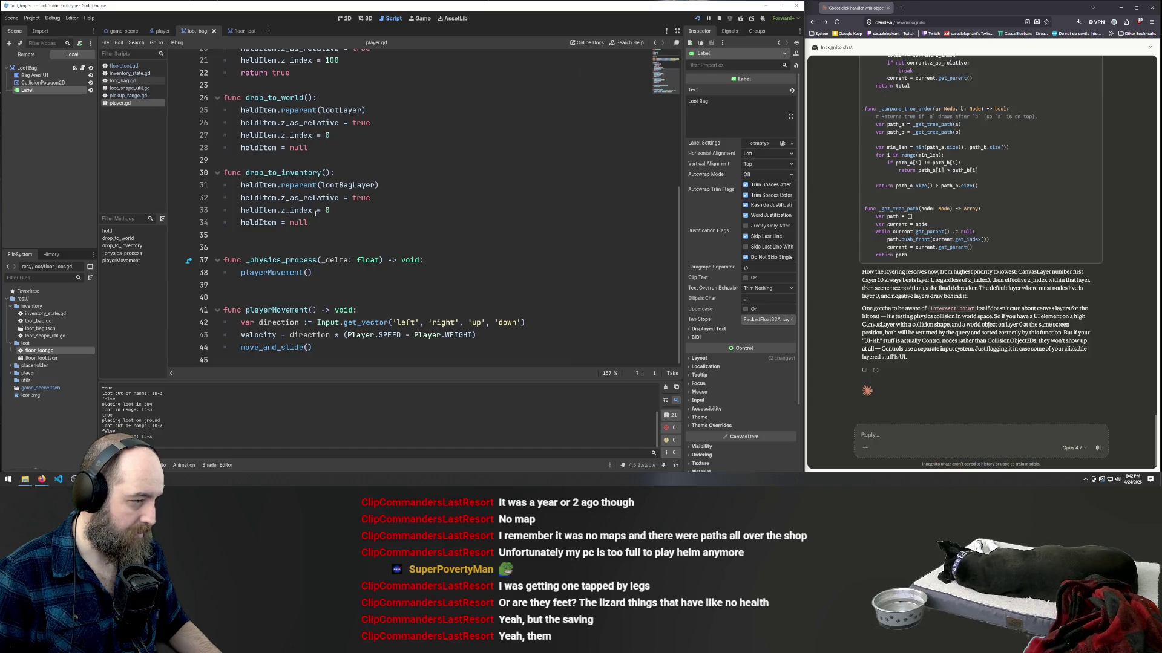
pyautogui.click(323, 227)
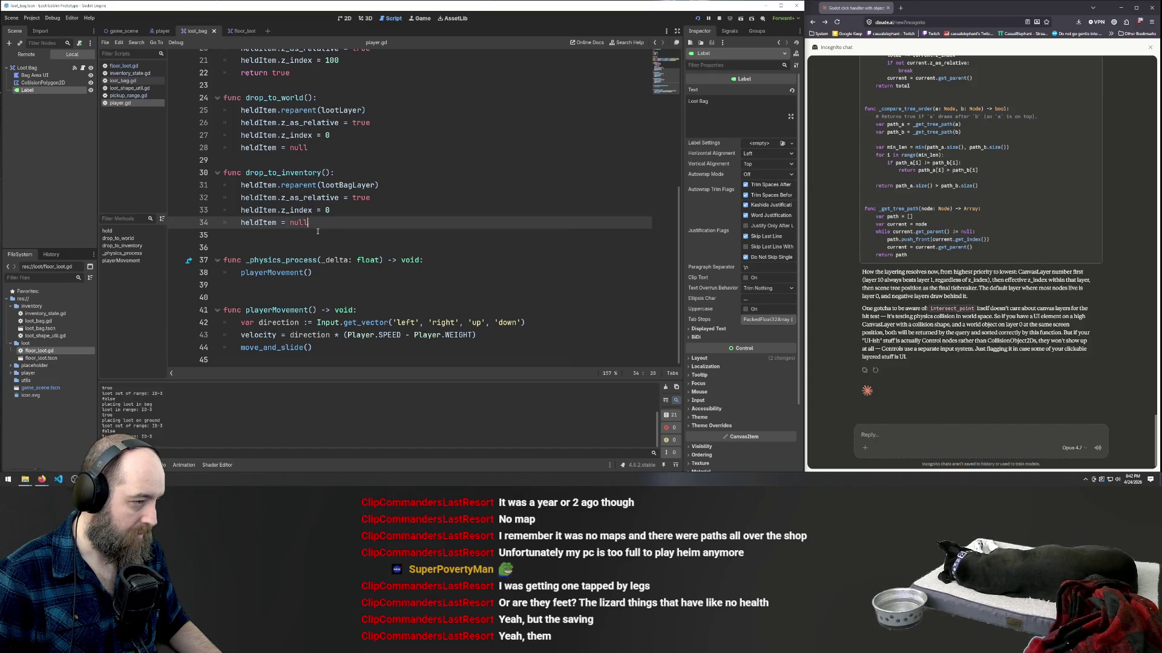
pyautogui.scroll(6, 328, 231)
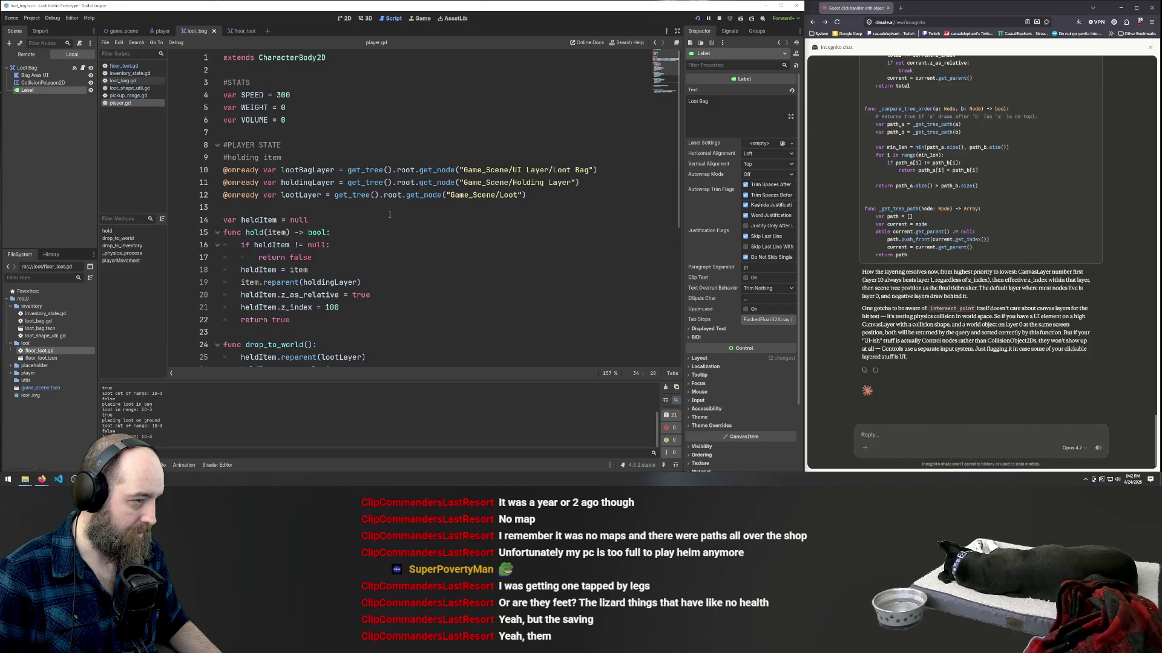
pyautogui.click(429, 228)
pyautogui.click(448, 242)
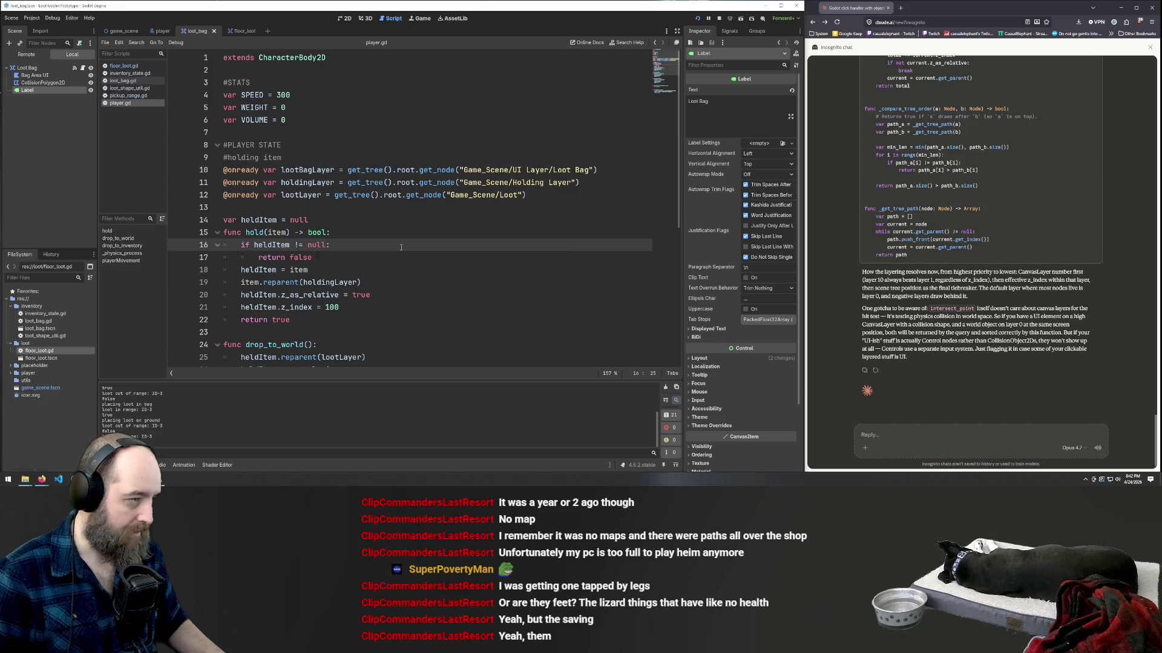
pyautogui.click(460, 259)
pyautogui.press('F5')
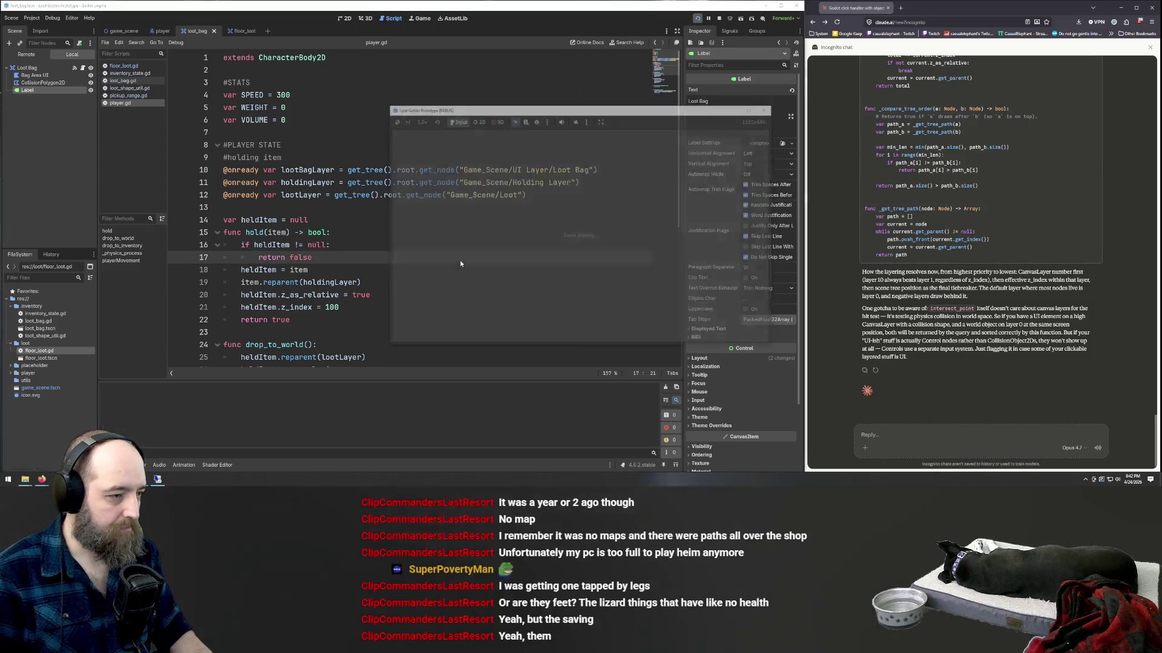
# - Pick up a loot item and walk the goblin around with WASD, then return to player.gd
pyautogui.press('a')
pyautogui.click(535, 253)
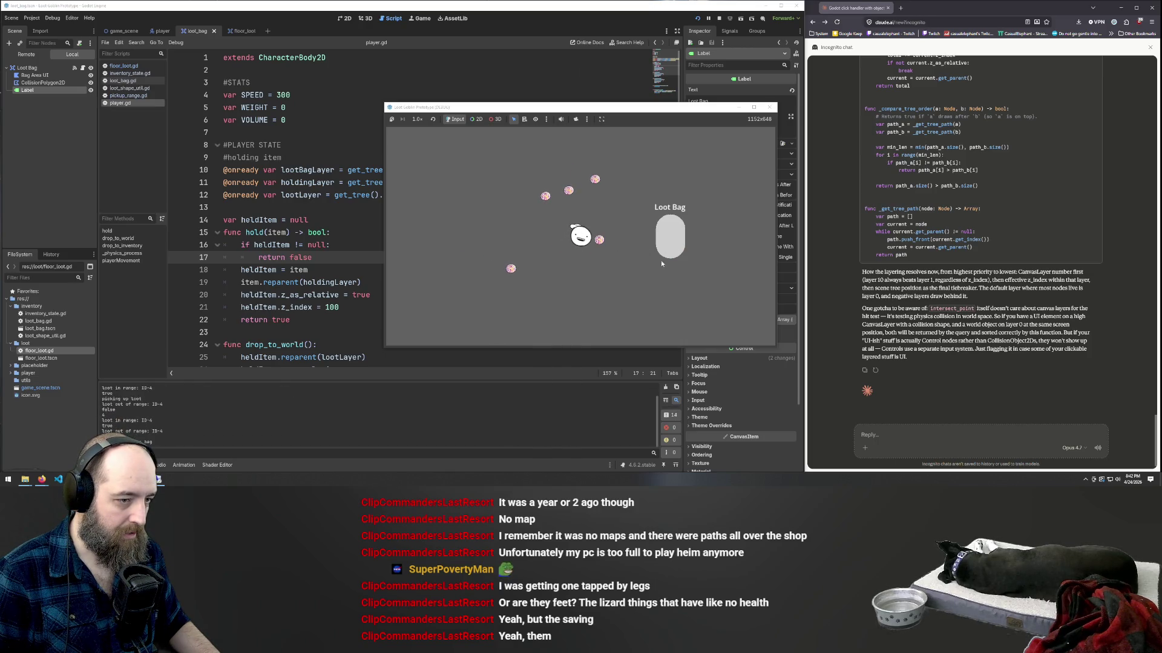
pyautogui.press('s')
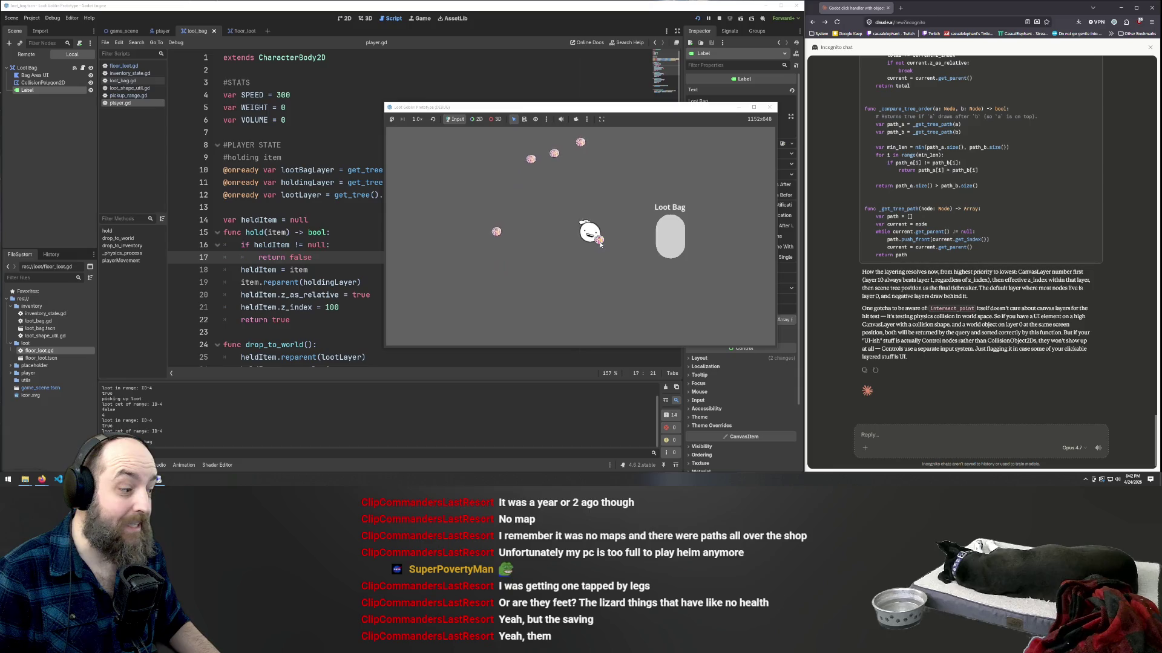
pyautogui.press('d')
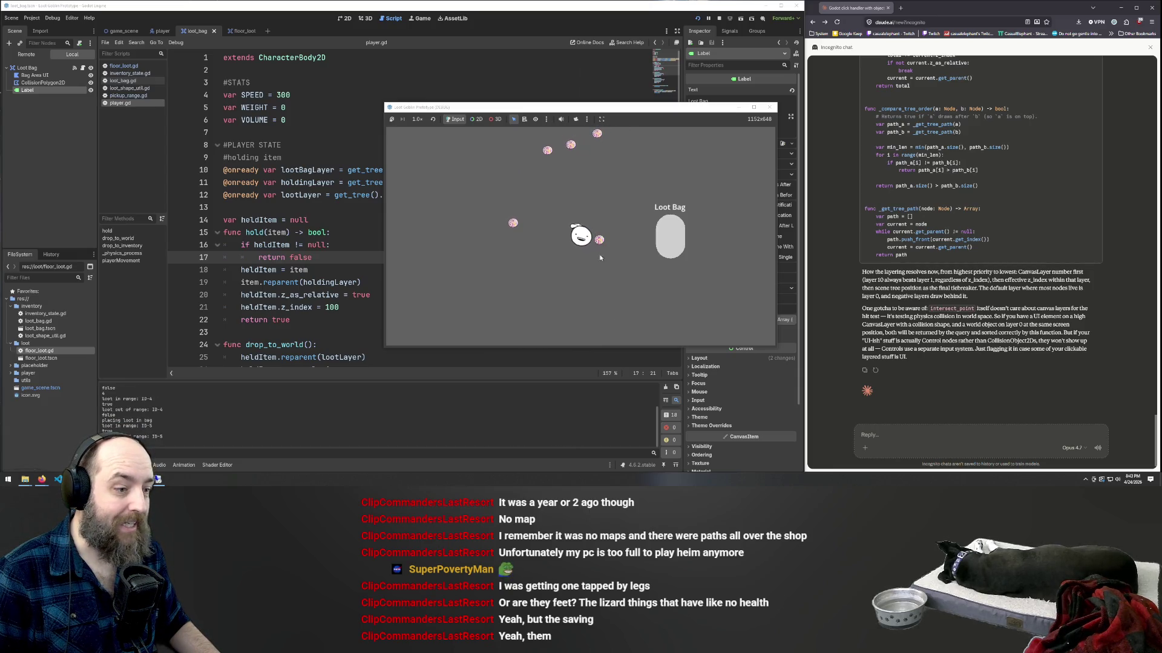
pyautogui.press('w')
pyautogui.press('a')
pyautogui.press('s')
pyautogui.press('a')
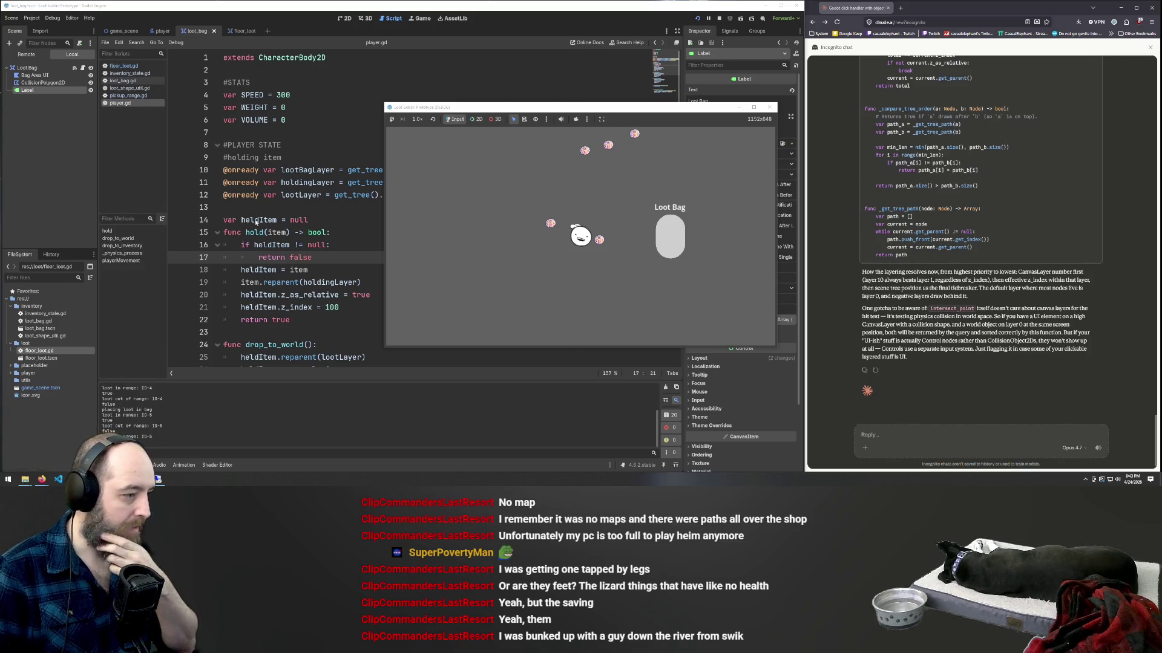
pyautogui.click(333, 199)
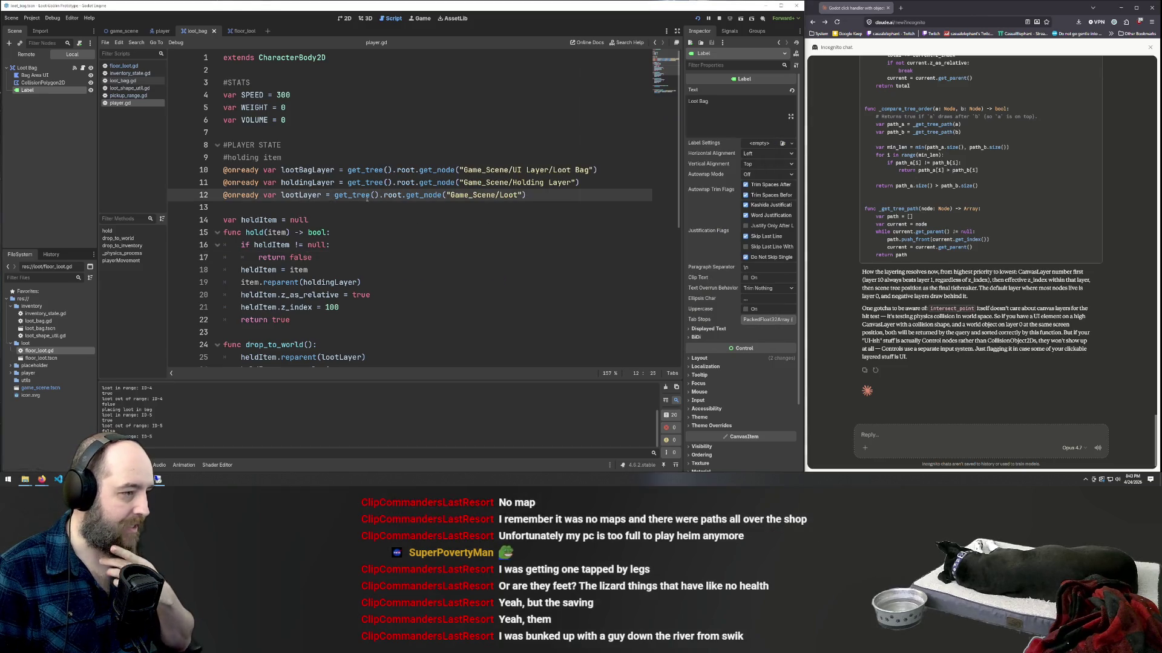
# - Inspect drop_to_inventory's lootBagLayer reparent lines, then relaunch the loot goblin prototype with F5
pyautogui.scroll(-6, 366, 199)
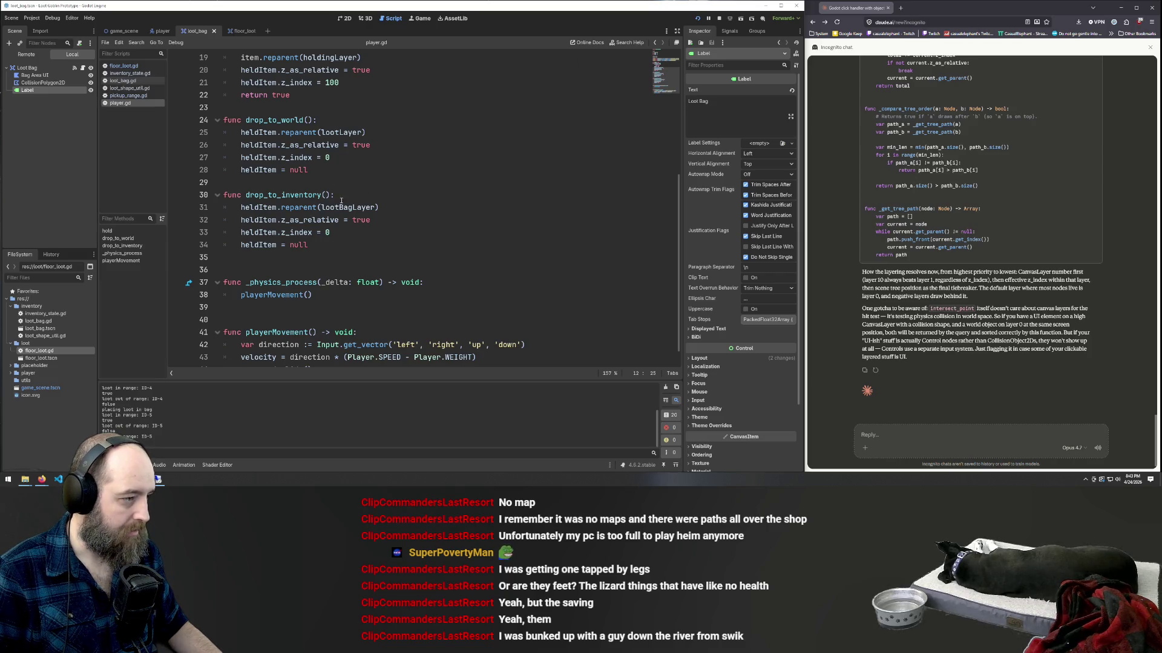
pyautogui.click(351, 200)
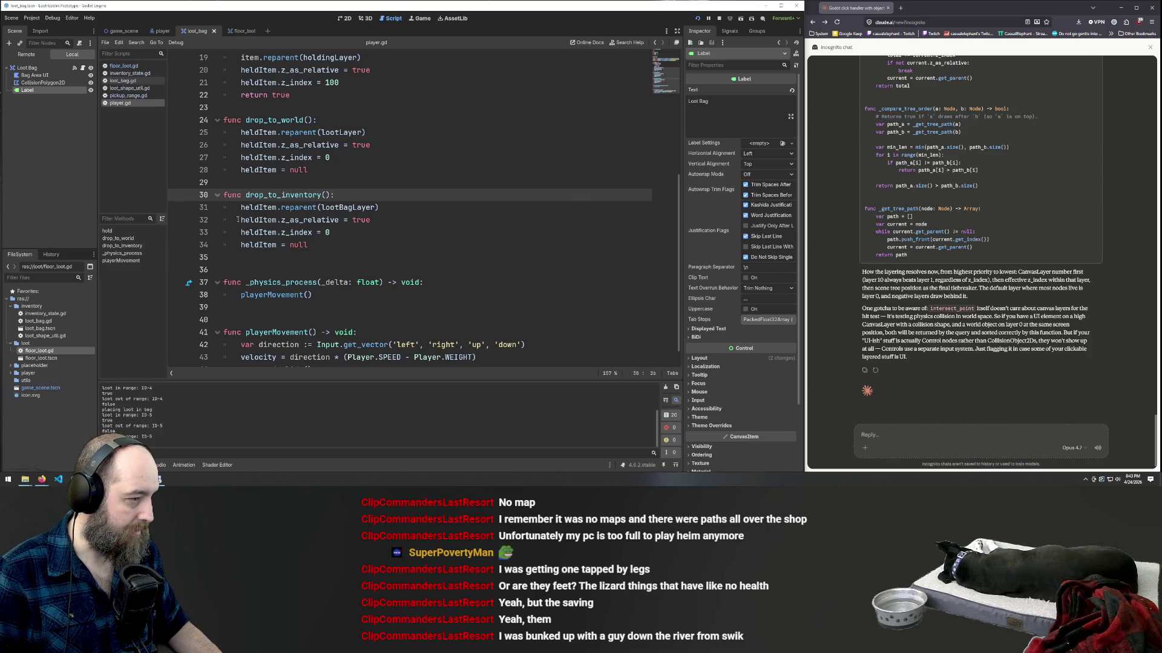
pyautogui.click(354, 208)
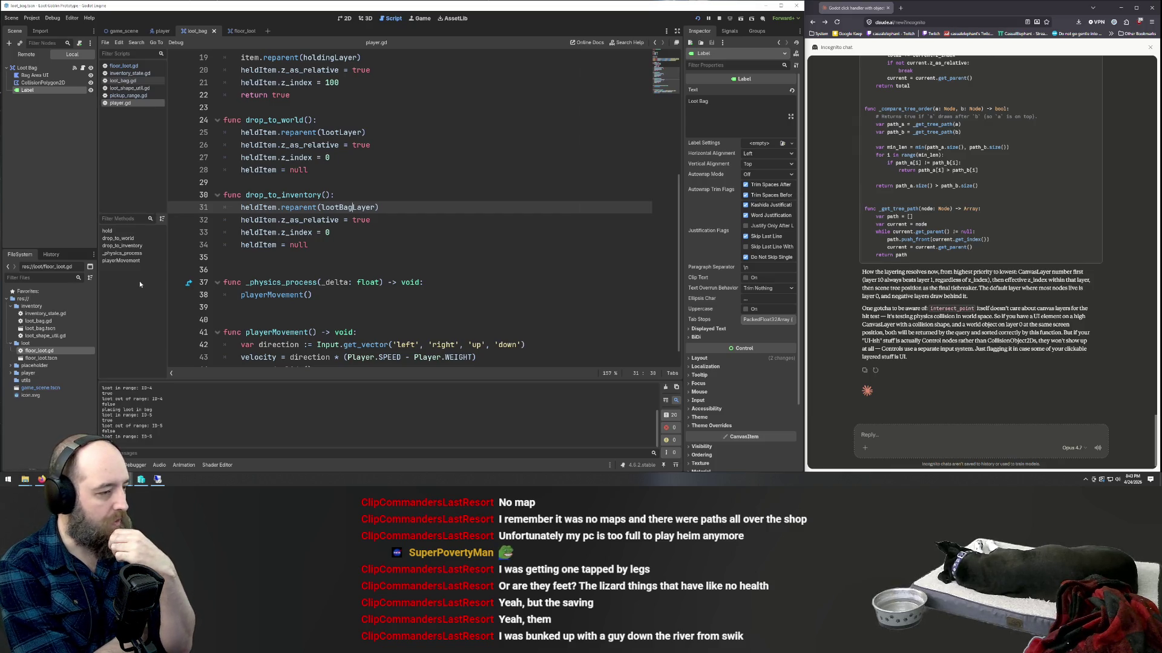
pyautogui.click(434, 175)
pyautogui.press('F5')
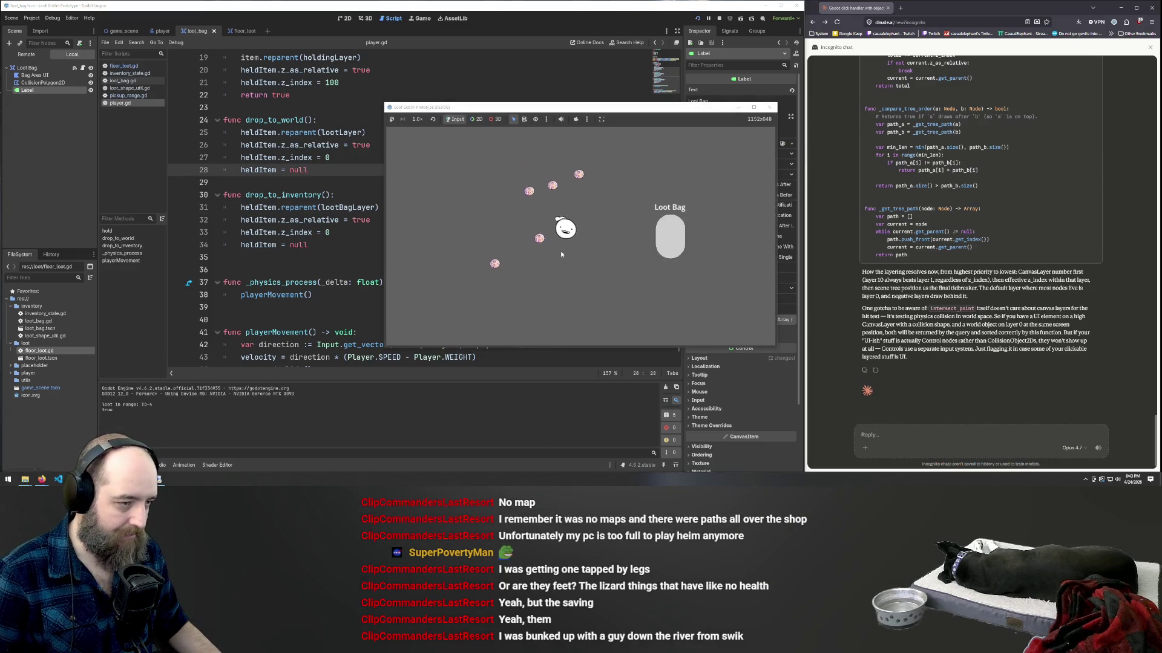
# - Drag a loot item into the Loot Bag and walk the goblin left and right
pyautogui.moveTo(557, 235)
pyautogui.mouseDown()
pyautogui.moveTo(671, 233)
pyautogui.moveTo(671, 222)
pyautogui.mouseUp()
pyautogui.press('d')
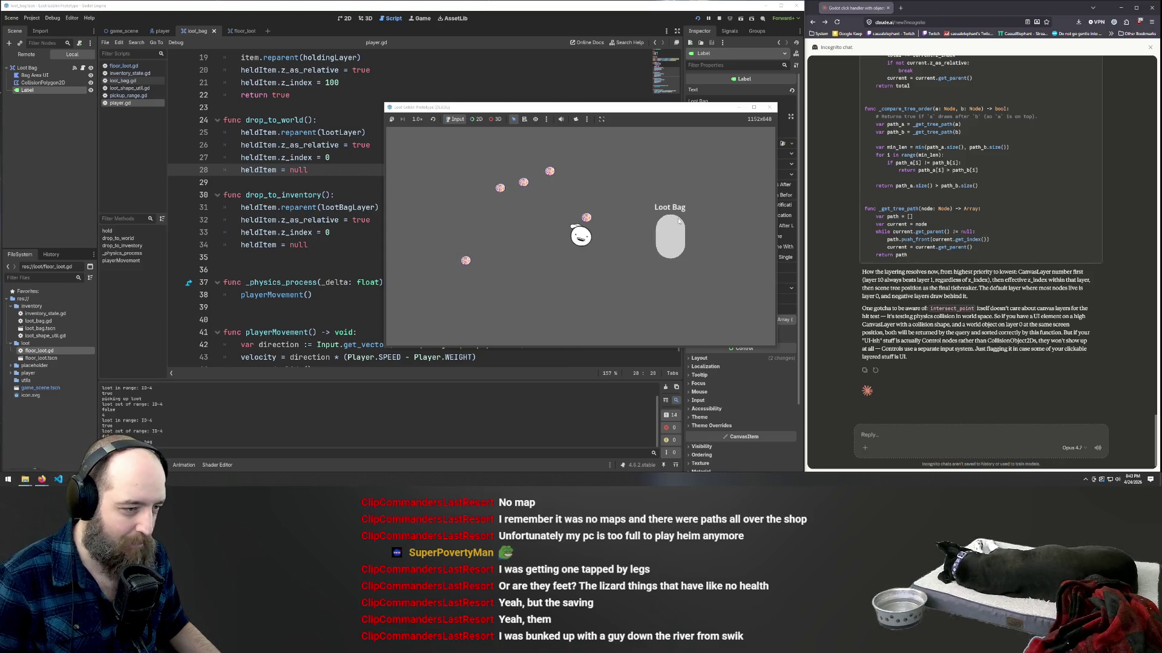
pyautogui.press('a')
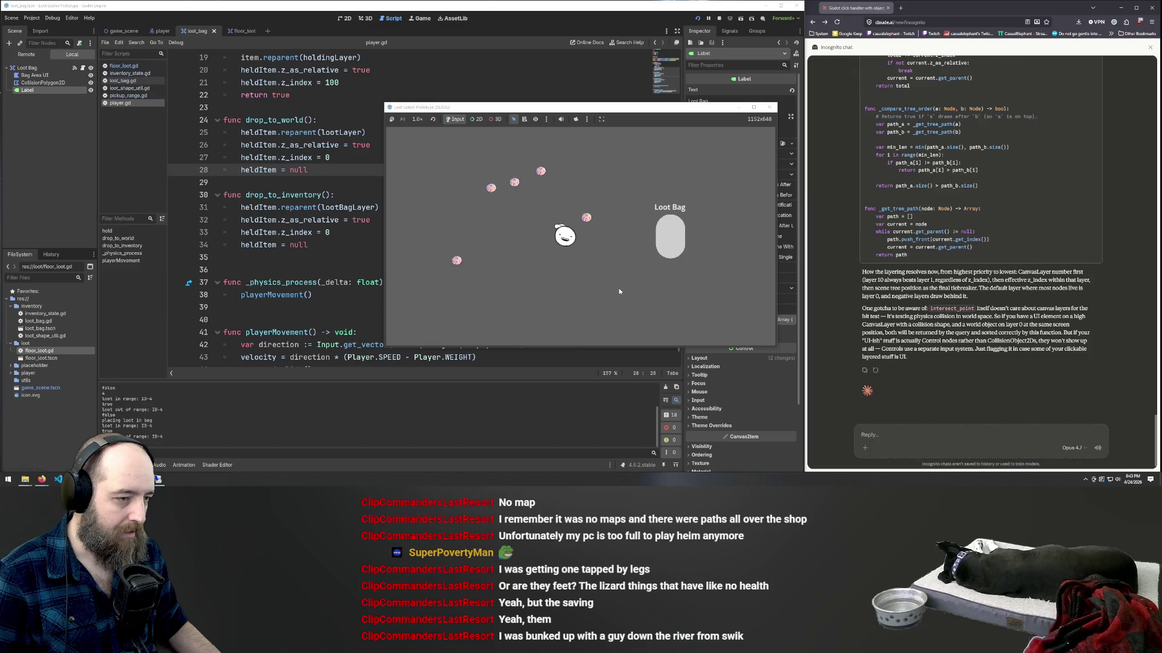
pyautogui.press('d')
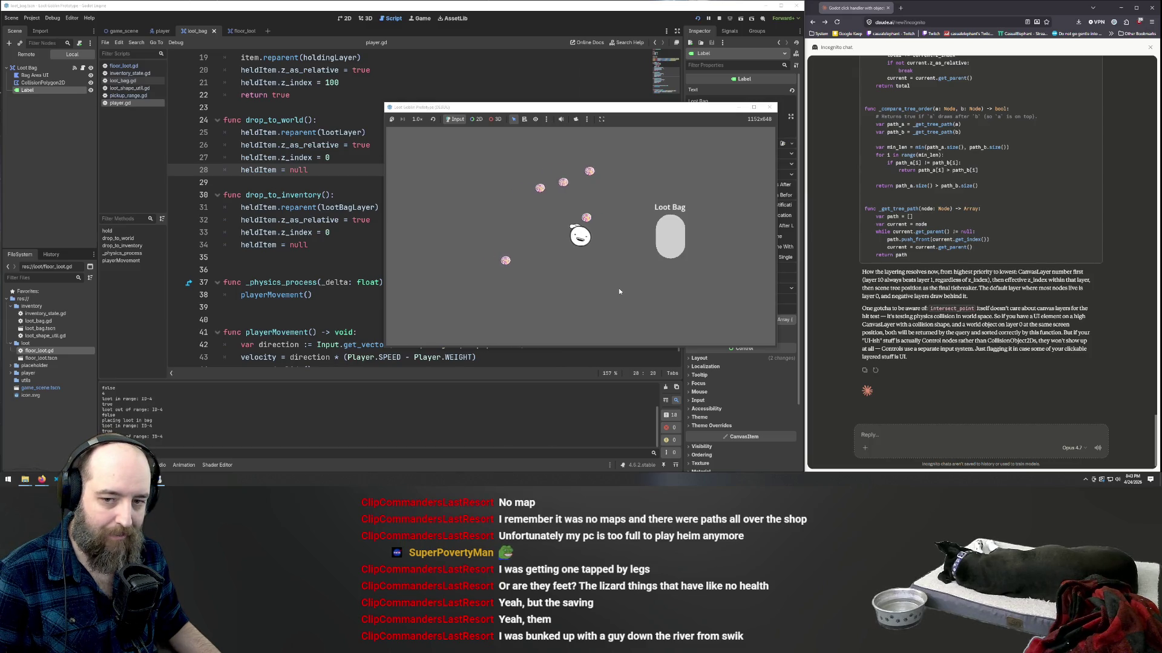
pyautogui.press('a')
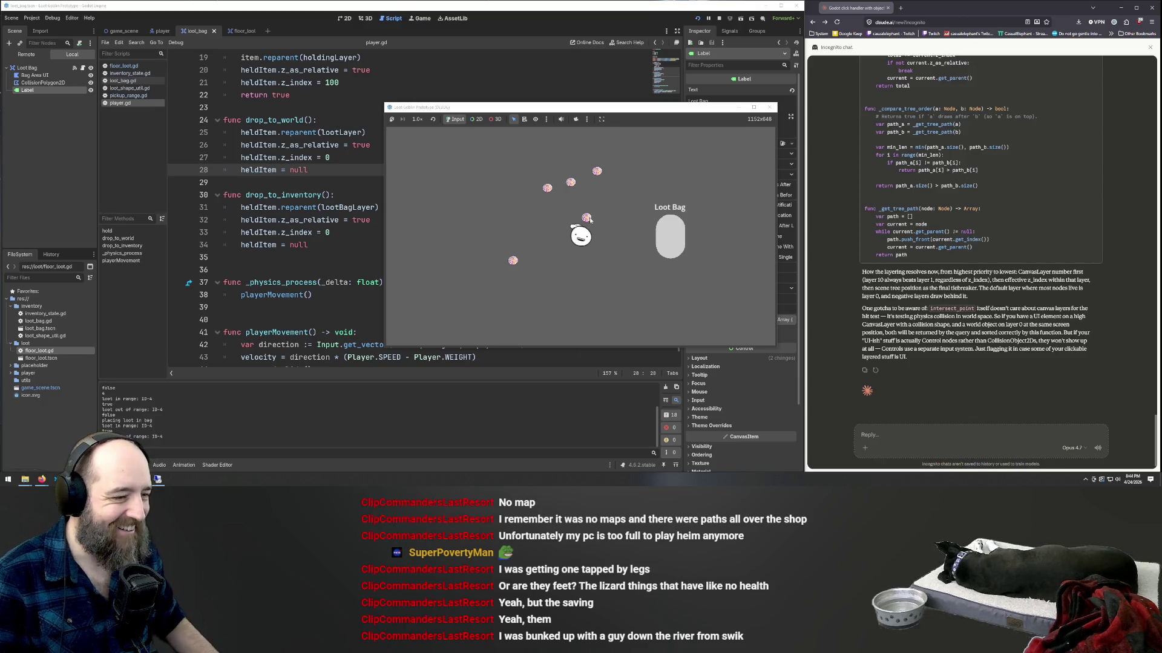
pyautogui.press('a')
pyautogui.press('d')
pyautogui.press('a')
pyautogui.press('d')
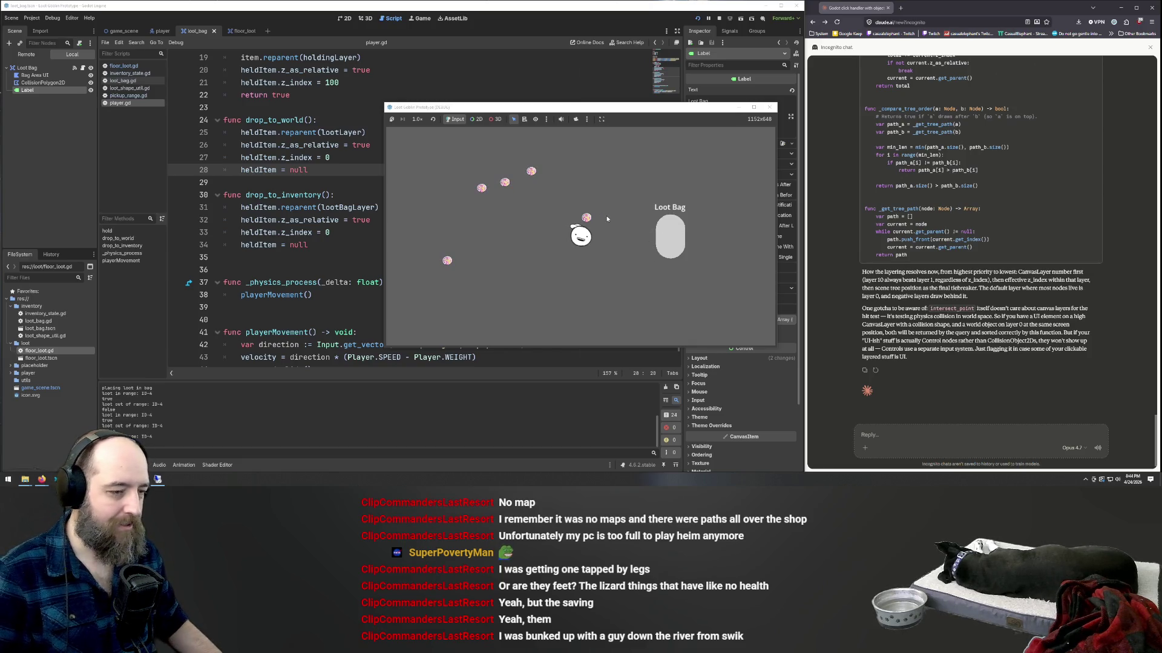
# - Restart the prototype, drop another loot item onto the Loot Bag, and close the game
pyautogui.press('F5')
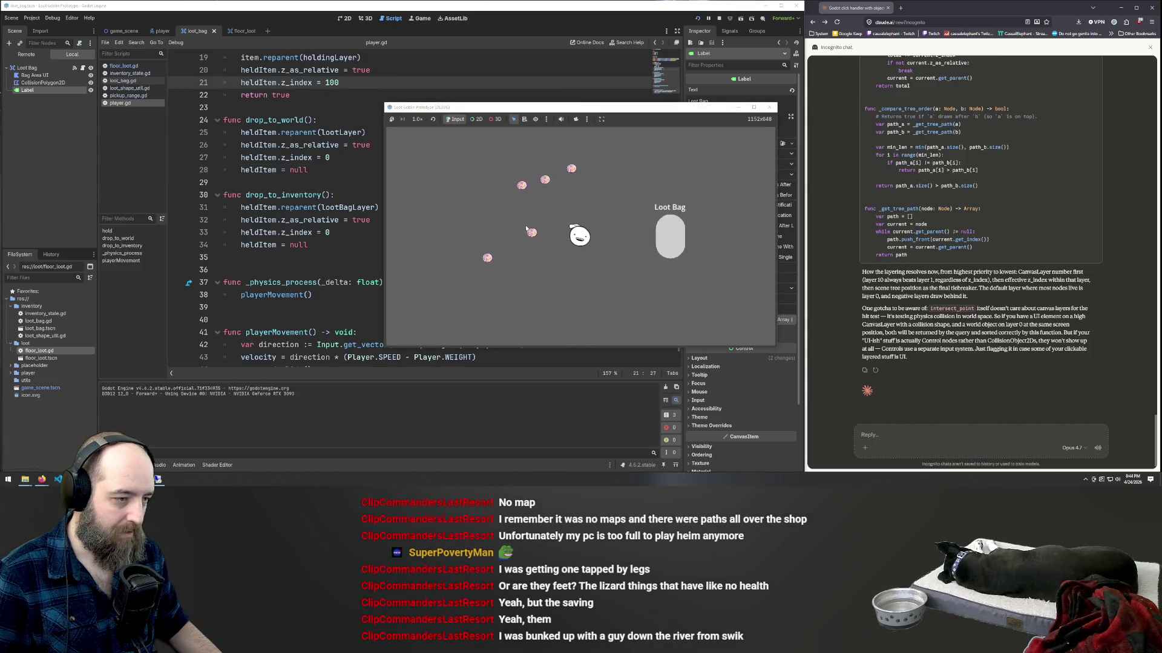
pyautogui.moveTo(554, 236); pyautogui.dragTo(670, 256)
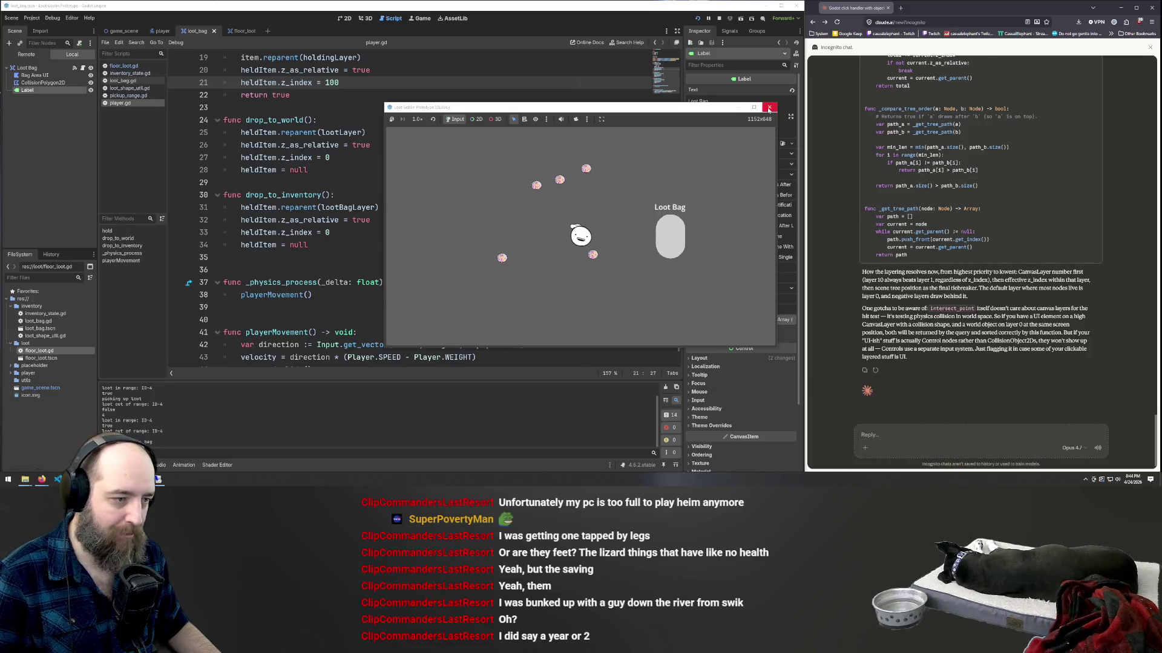
pyautogui.click(769, 108)
# - Place the cursor after drop_to_inventory, flip between player and loot_bag scenes, then bring Discord up full size
pyautogui.click(443, 242)
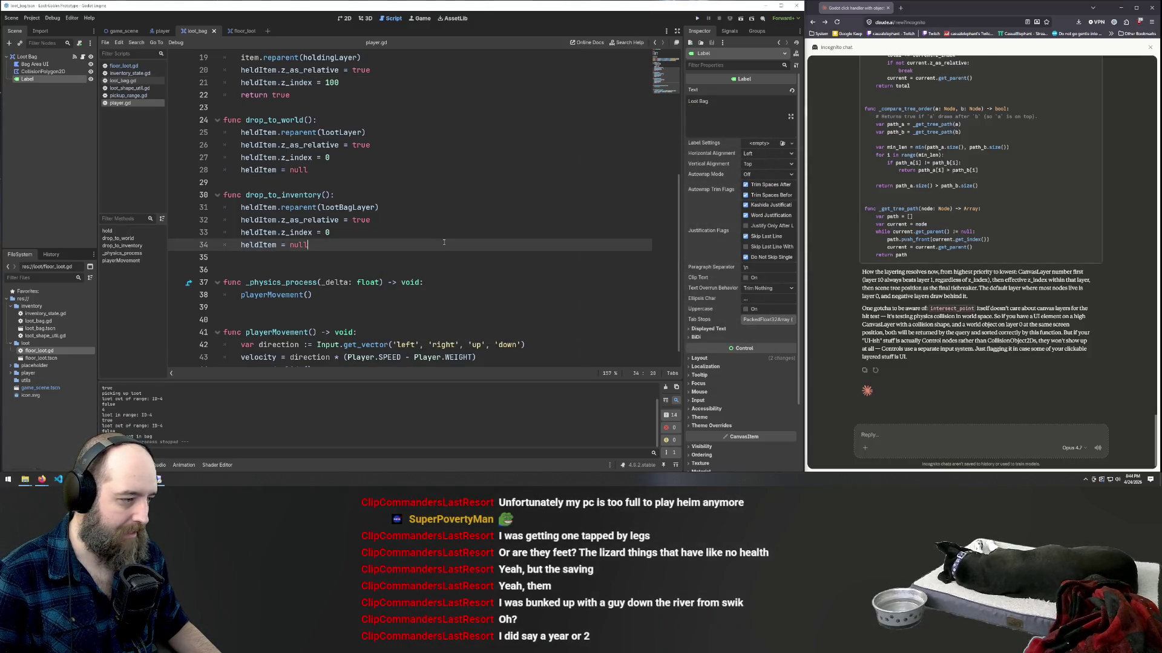
pyautogui.click(249, 262)
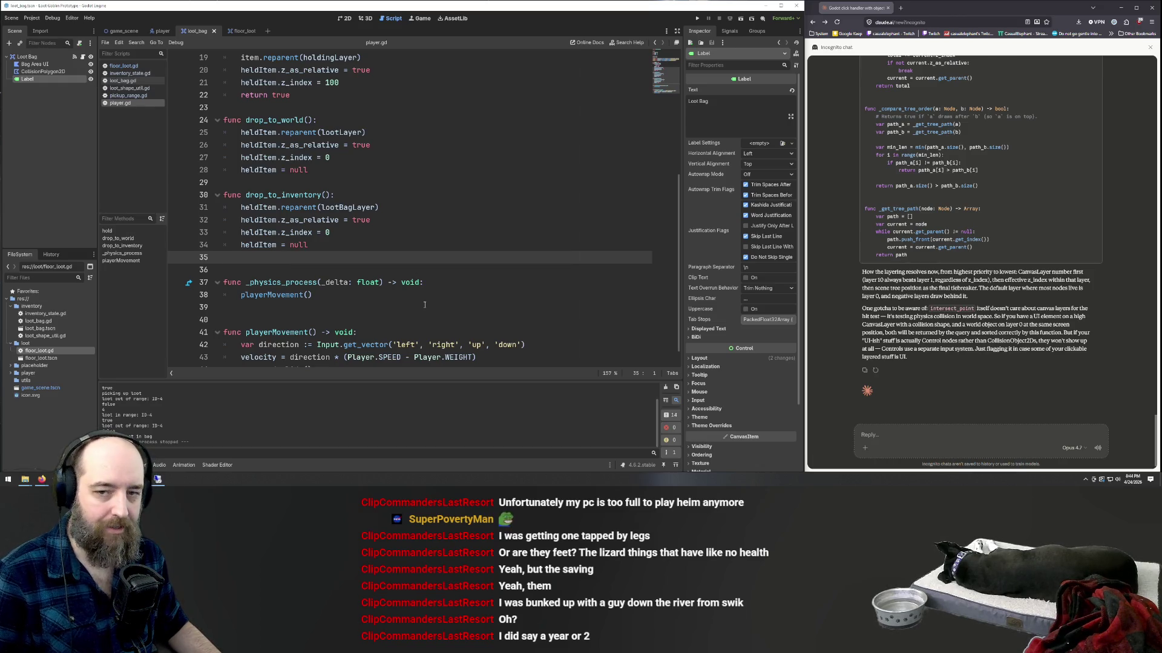
pyautogui.click(162, 31)
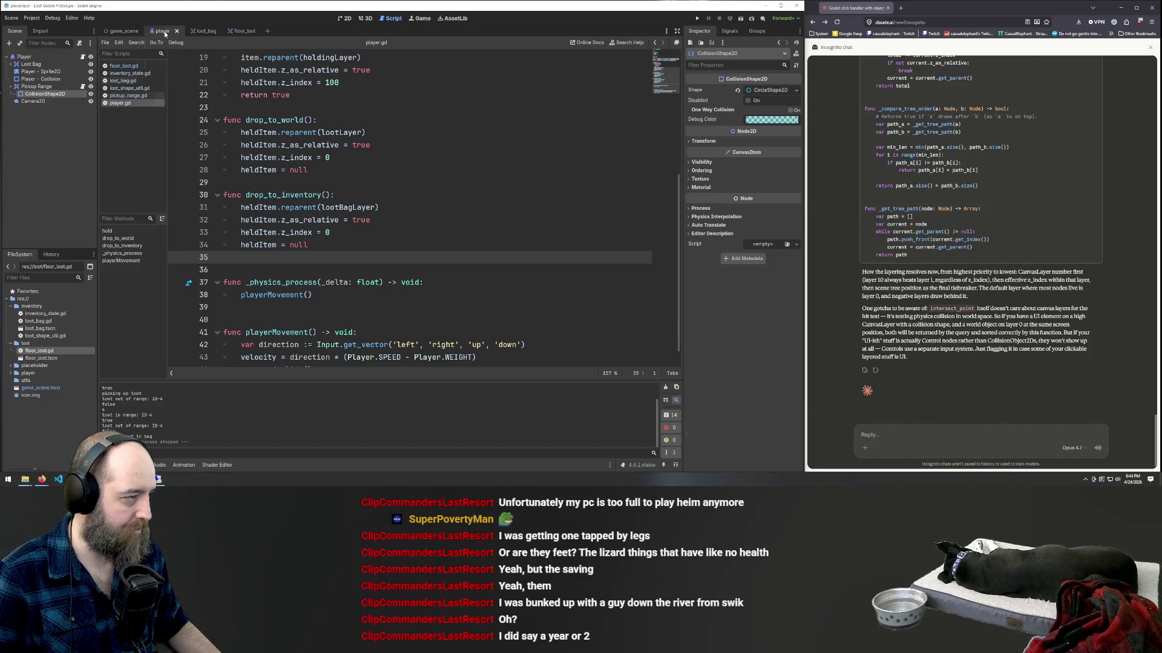
pyautogui.click(202, 31)
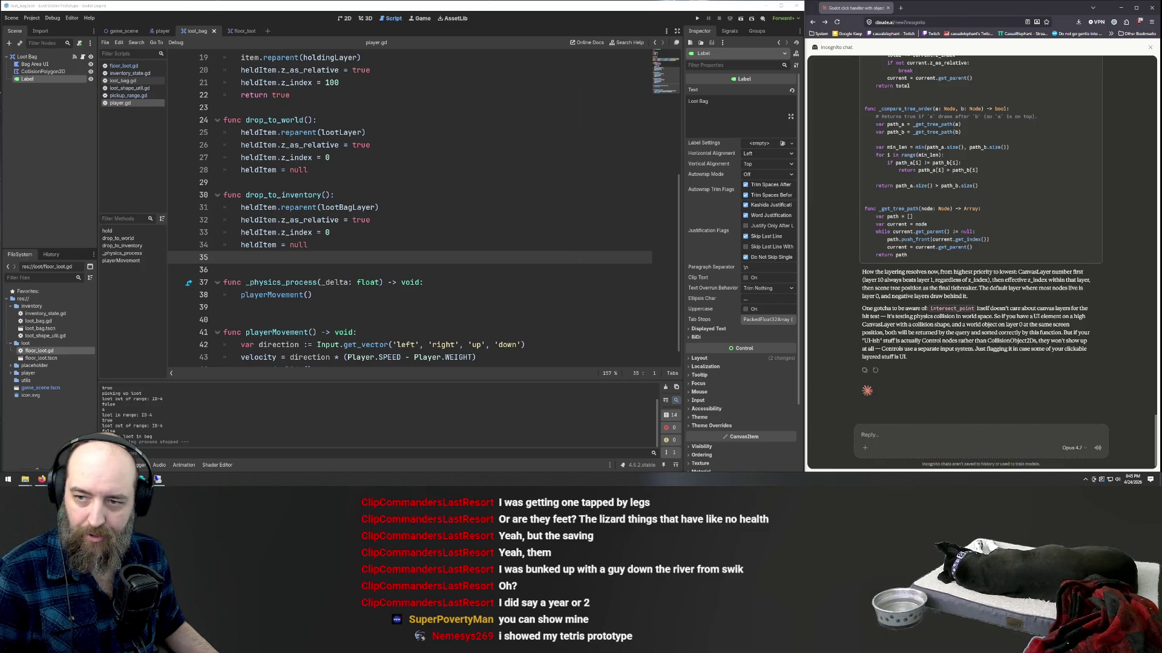
pyautogui.moveTo(1161, 236)
pyautogui.mouseDown()
pyautogui.moveTo(968, 235)
pyautogui.moveTo(581, 2)
pyautogui.mouseUp()
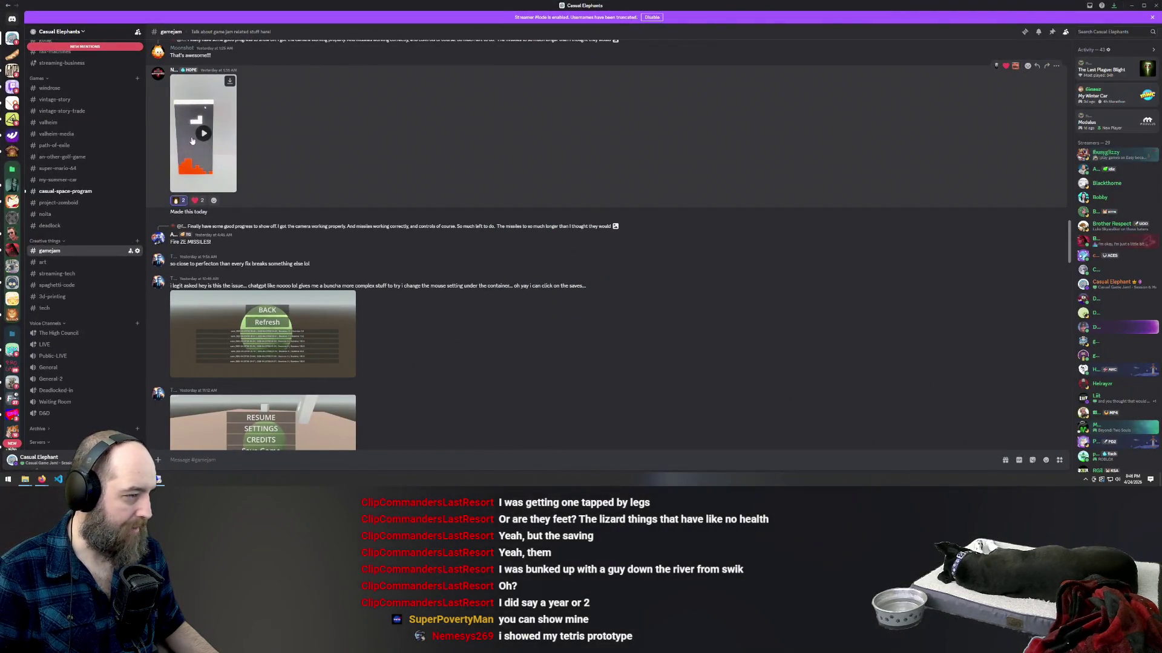
# - Watch the viewer's Tetris prototype clip full screen, pausing and resuming it, then exit full screen
pyautogui.click(204, 134)
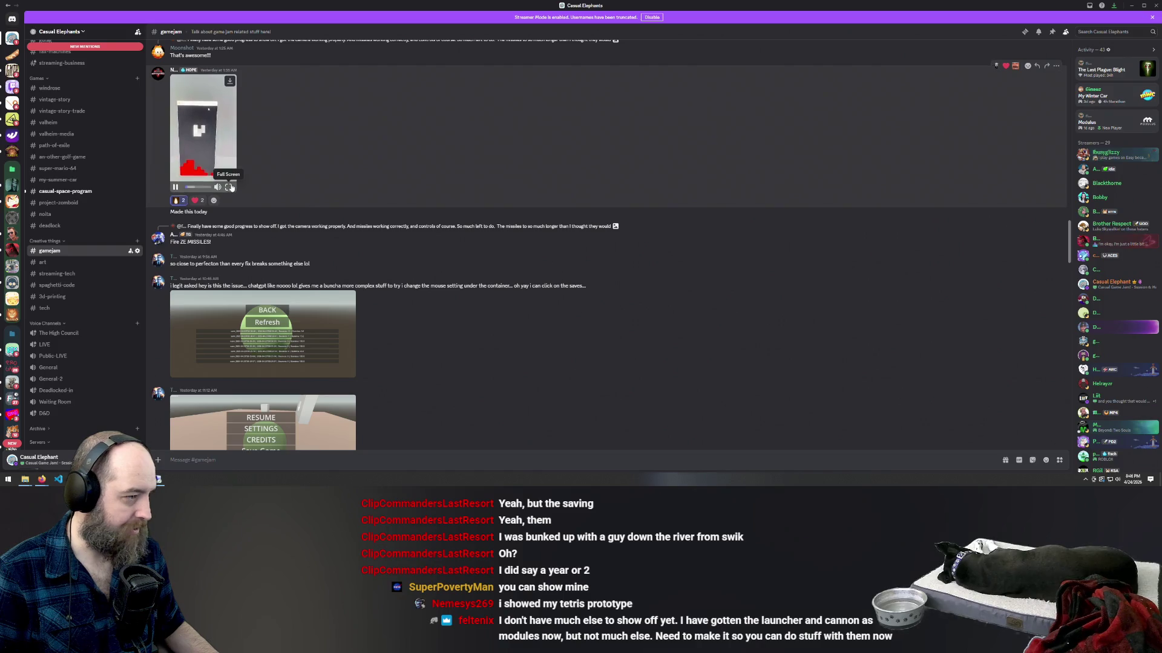
pyautogui.click(231, 187)
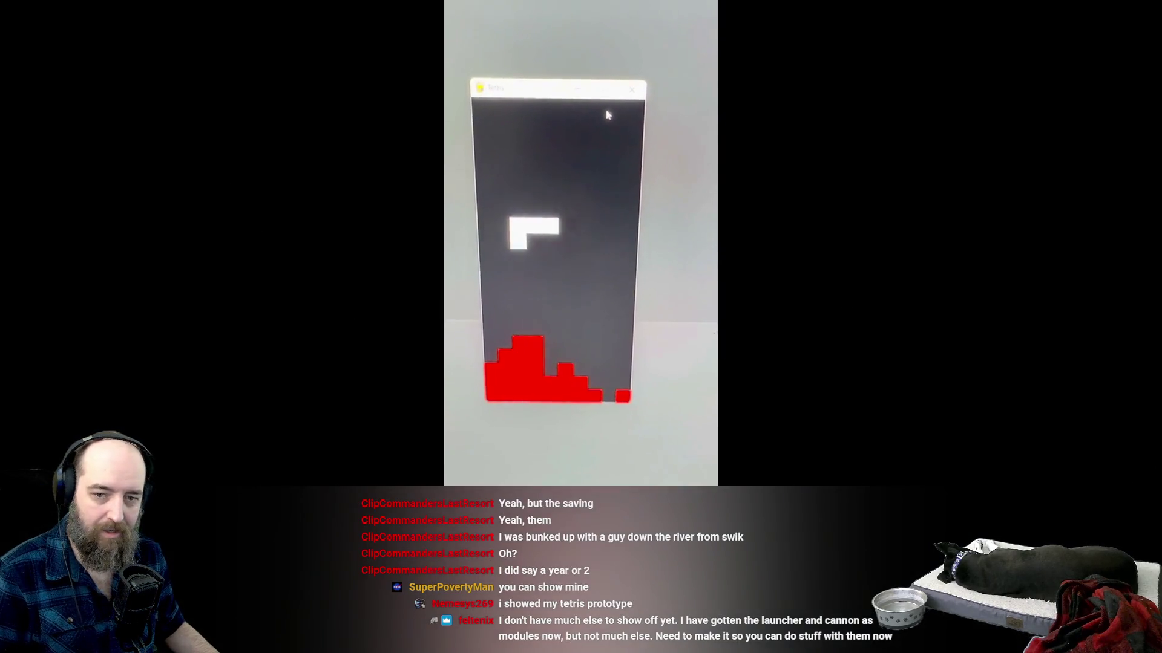
pyautogui.click(1003, 239)
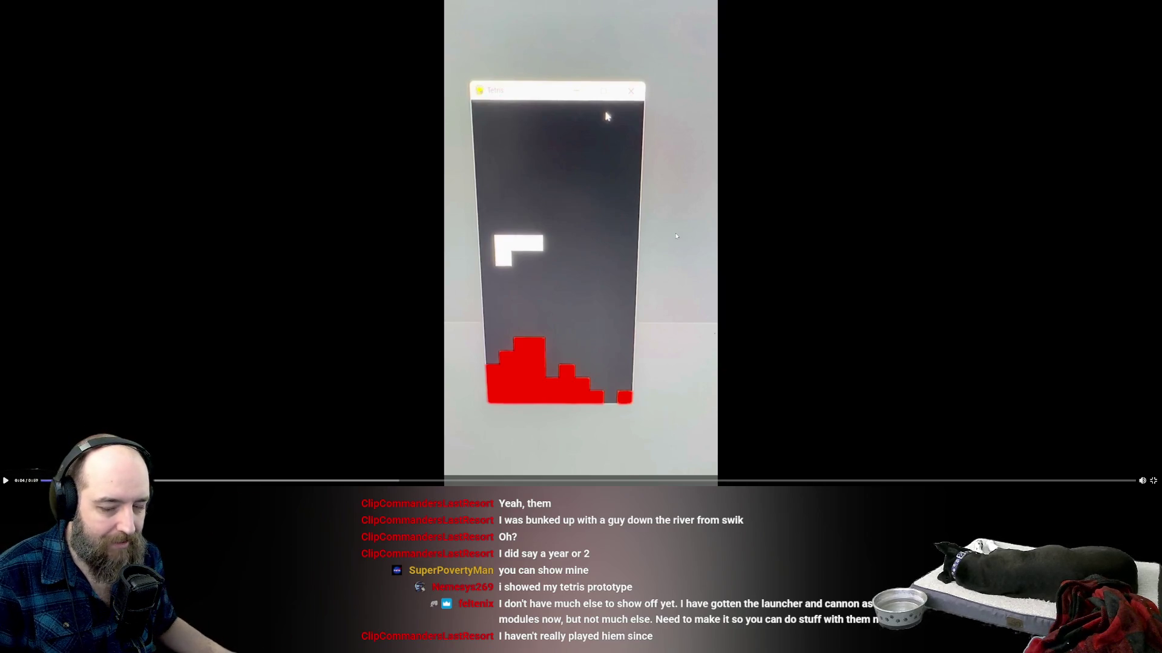
pyautogui.click(554, 232)
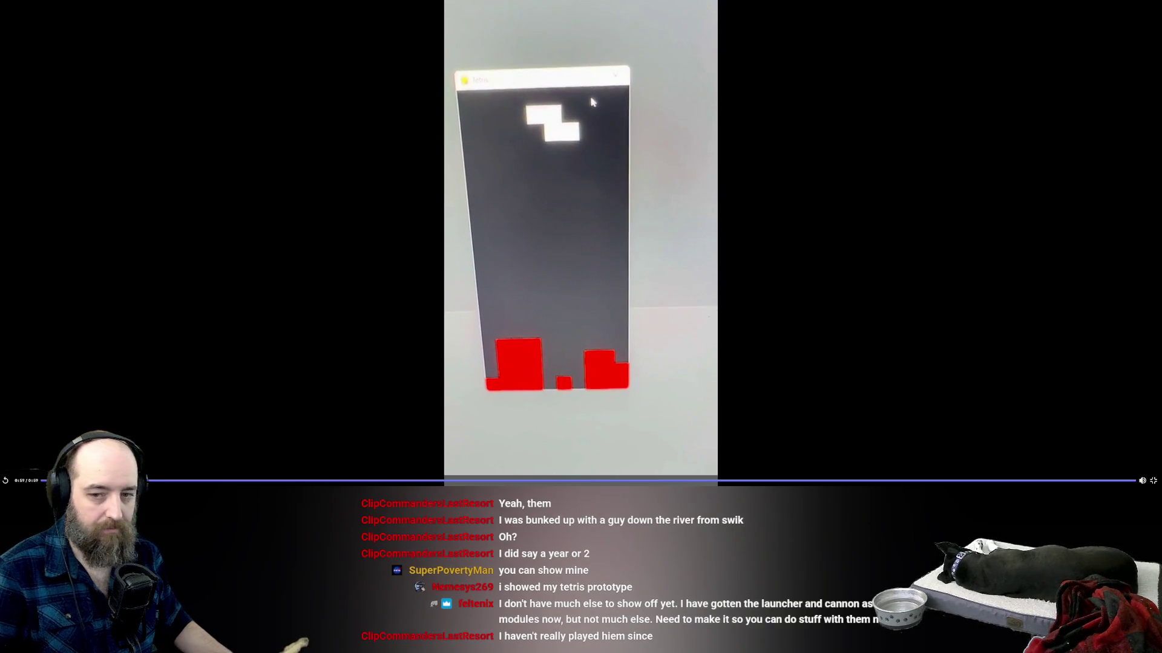
pyautogui.press('Escape')
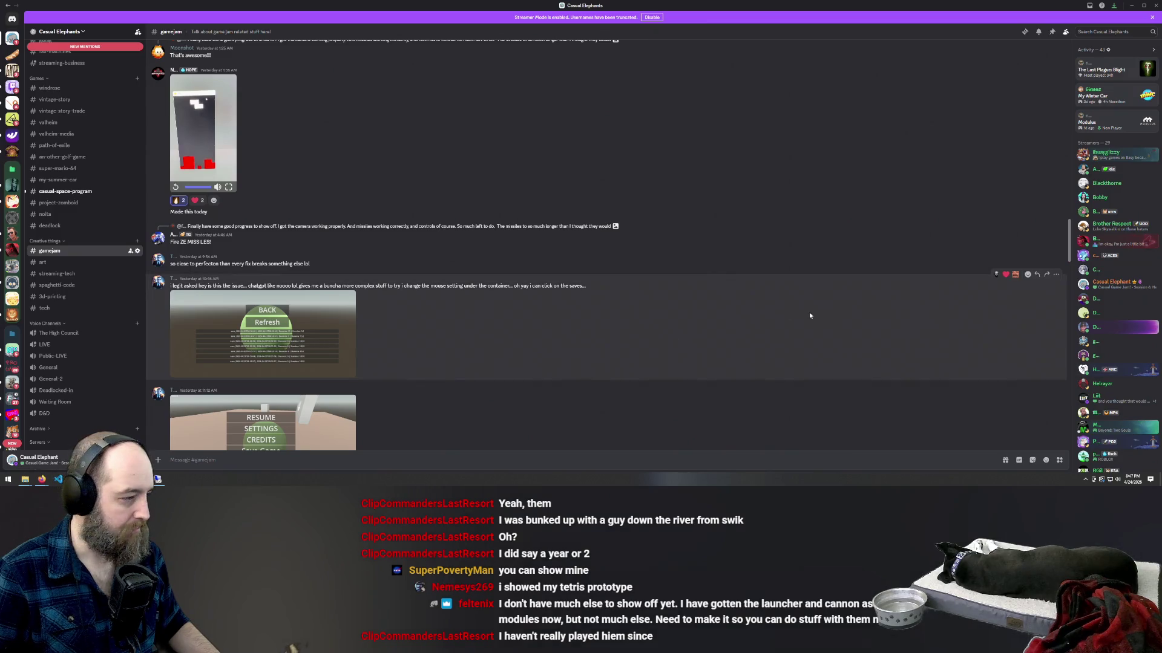
# - Scroll down to the target-shooting game clip and watch it full screen until it ends
pyautogui.scroll(-15, 796, 317)
pyautogui.scroll(-4, 785, 317)
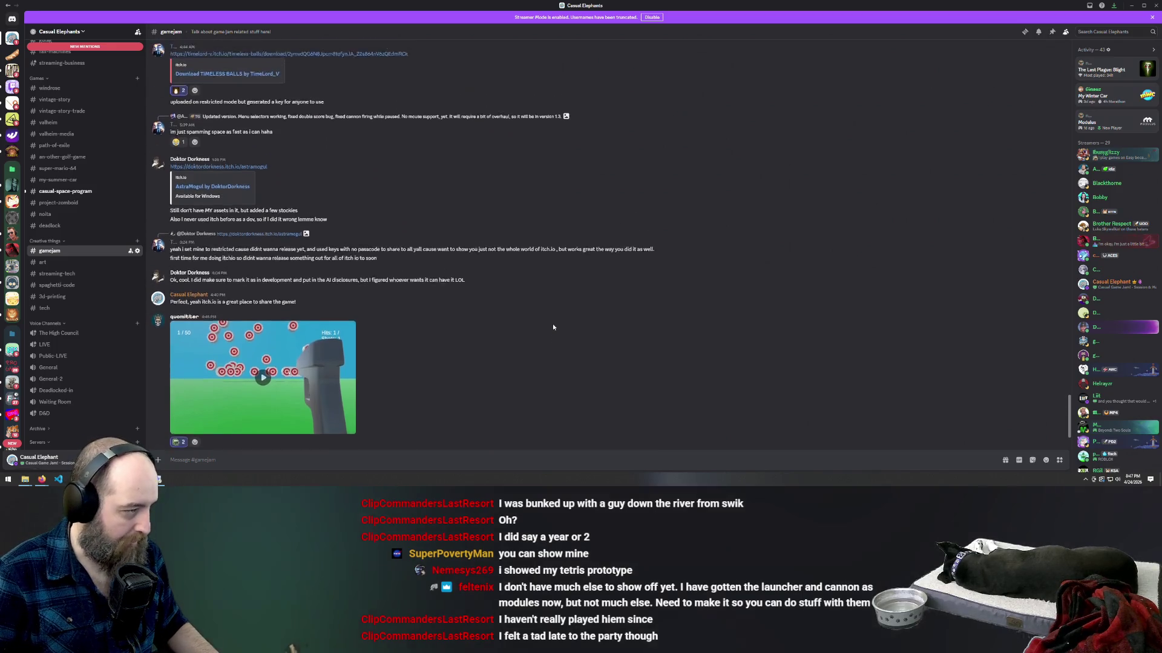
pyautogui.click(263, 339)
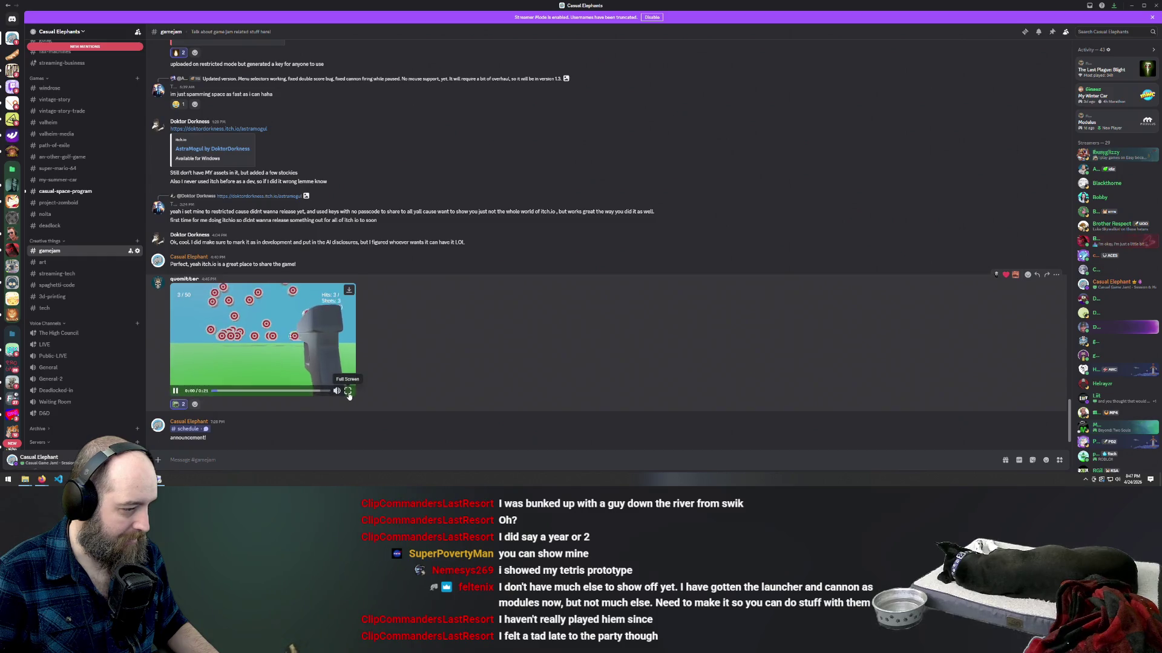
pyautogui.click(348, 391)
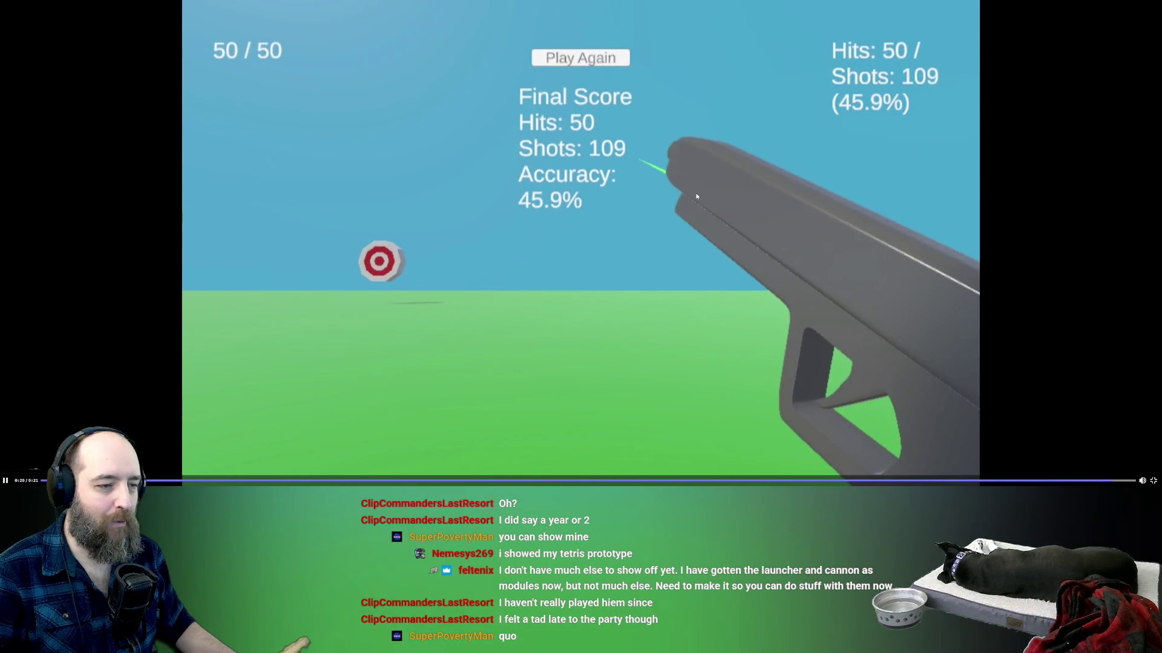
pyautogui.press('Escape')
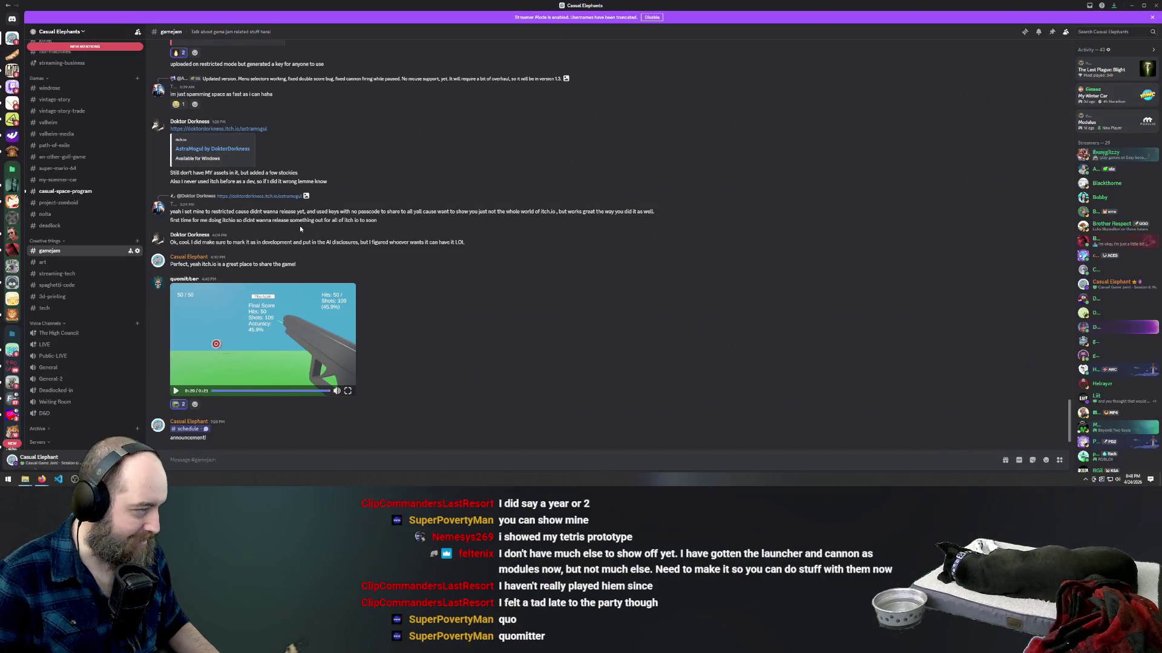
# - Scroll back up #gamejam to the Wack-A-Mole itch.io link post and its replies
pyautogui.scroll(3, 398, 295)
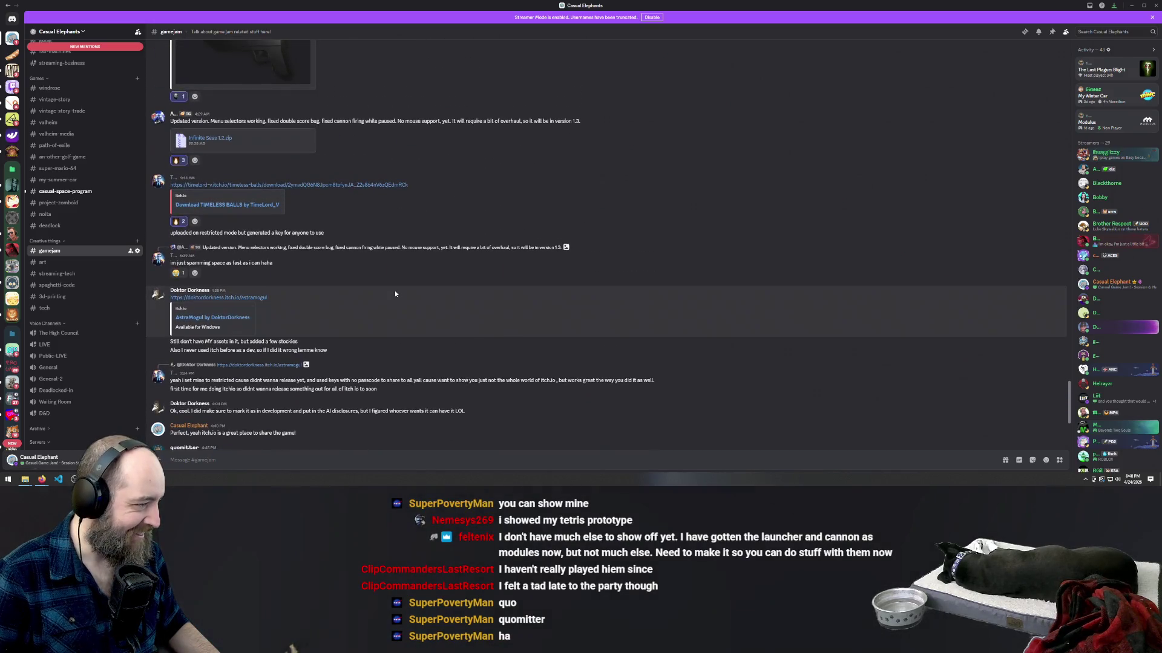
pyautogui.scroll(3, 395, 294)
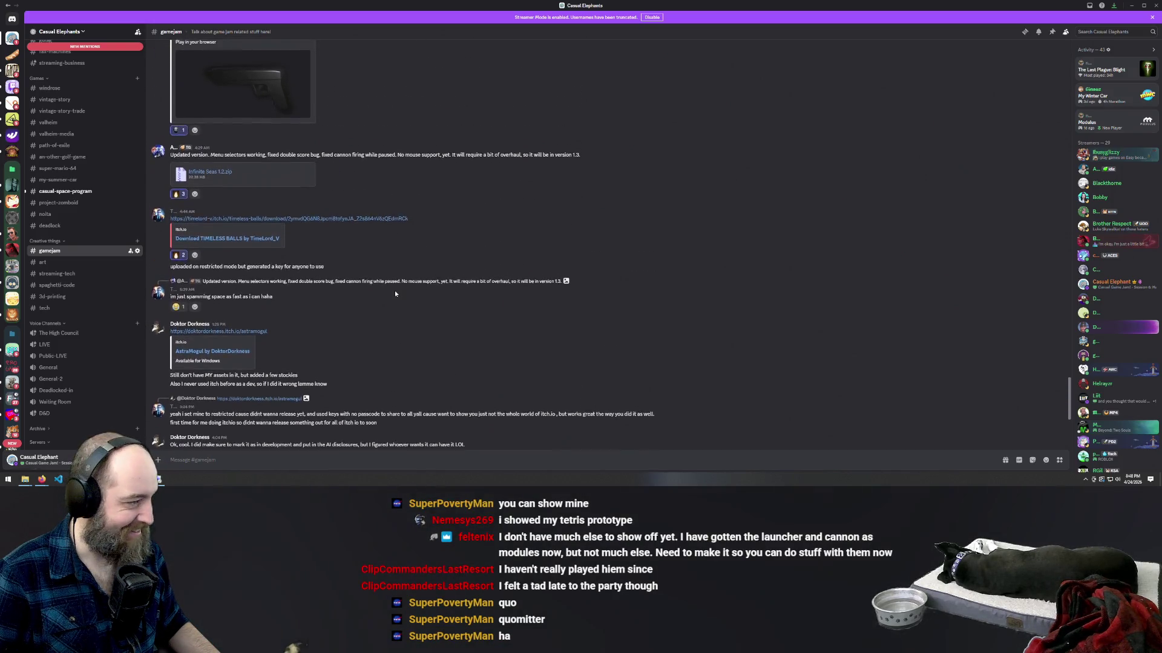
pyautogui.scroll(4, 394, 290)
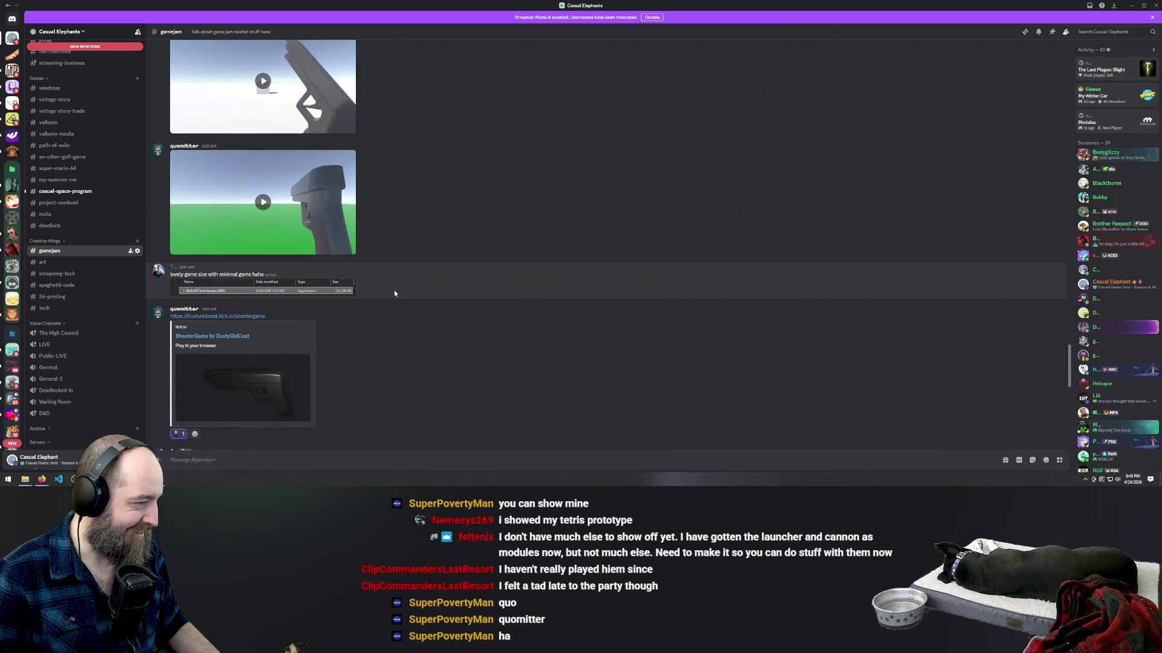
pyautogui.scroll(8, 232, 285)
pyautogui.scroll(10, 297, 283)
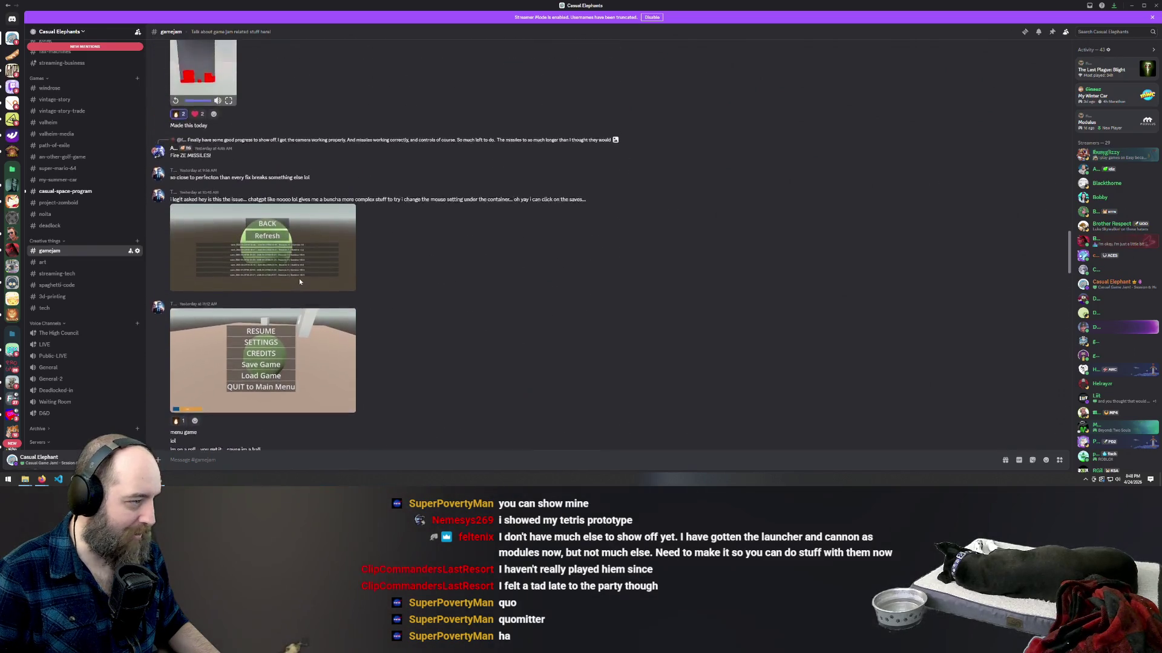
pyautogui.scroll(5, 300, 281)
pyautogui.scroll(10, 299, 282)
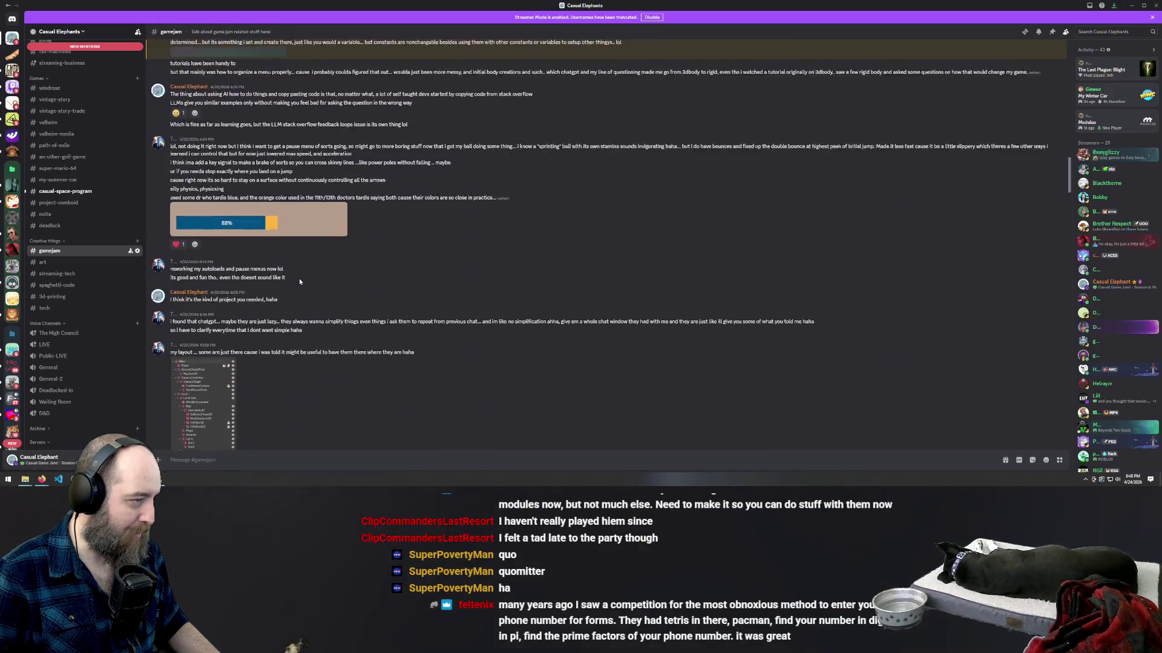
pyautogui.scroll(-10, 299, 282)
pyautogui.scroll(-15, 299, 278)
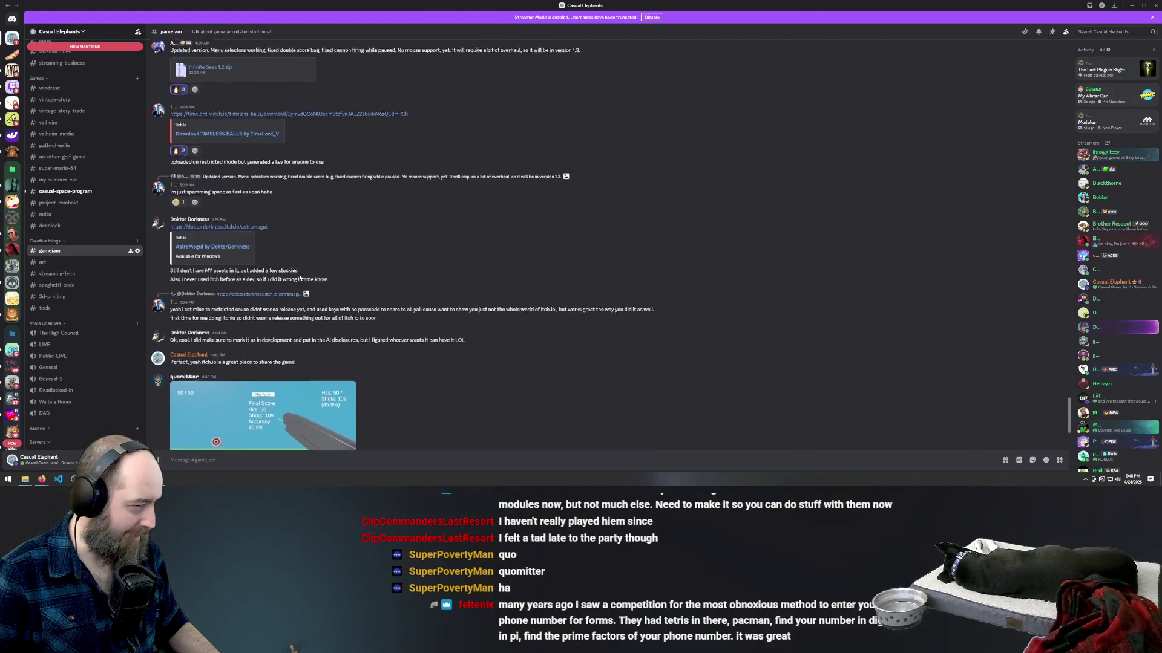
pyautogui.scroll(6, 342, 253)
pyautogui.scroll(10, 361, 324)
pyautogui.scroll(15, 361, 325)
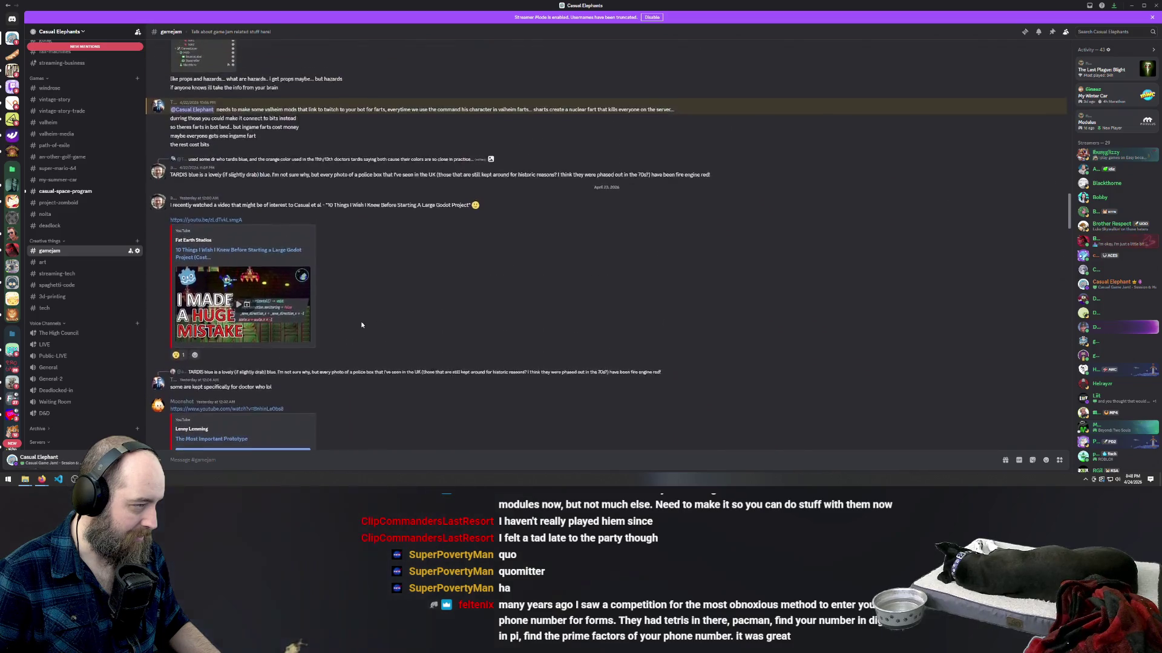
pyautogui.scroll(15, 361, 325)
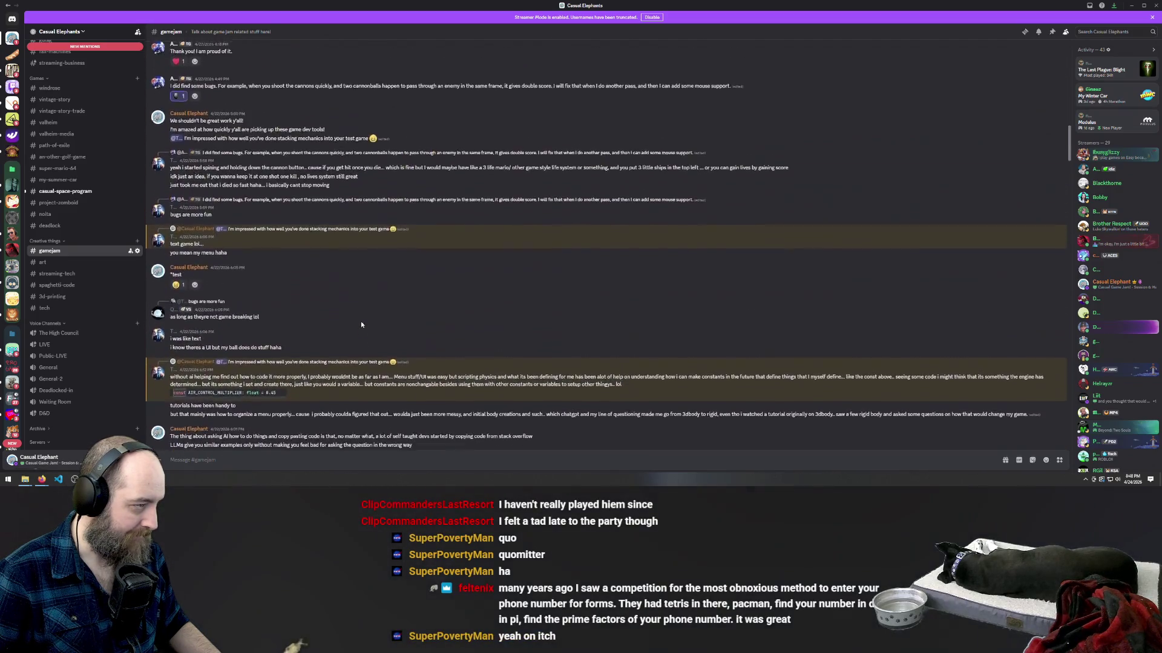
pyautogui.scroll(15, 361, 325)
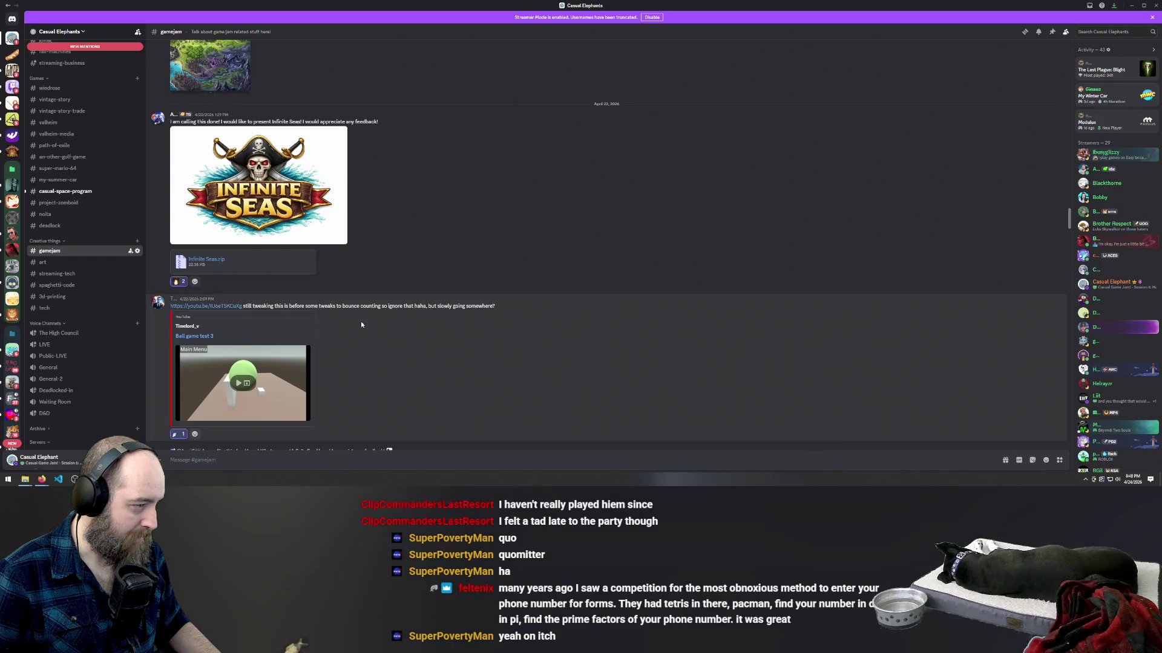
pyautogui.scroll(15, 361, 325)
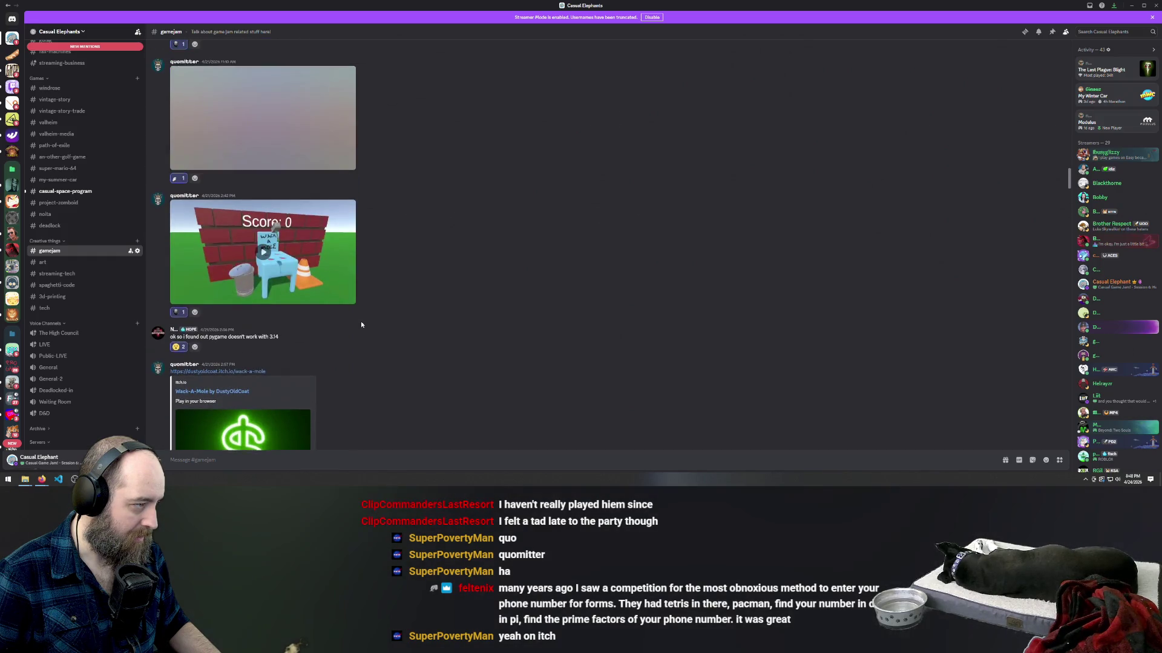
pyautogui.scroll(5, 361, 325)
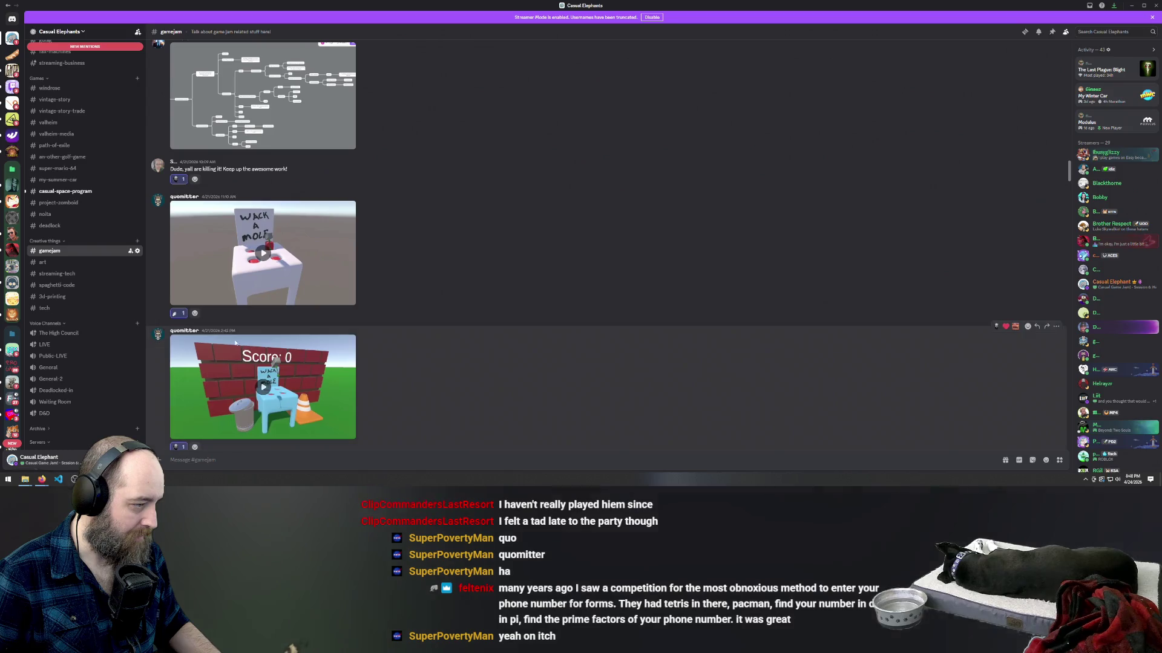
pyautogui.scroll(-6, 311, 296)
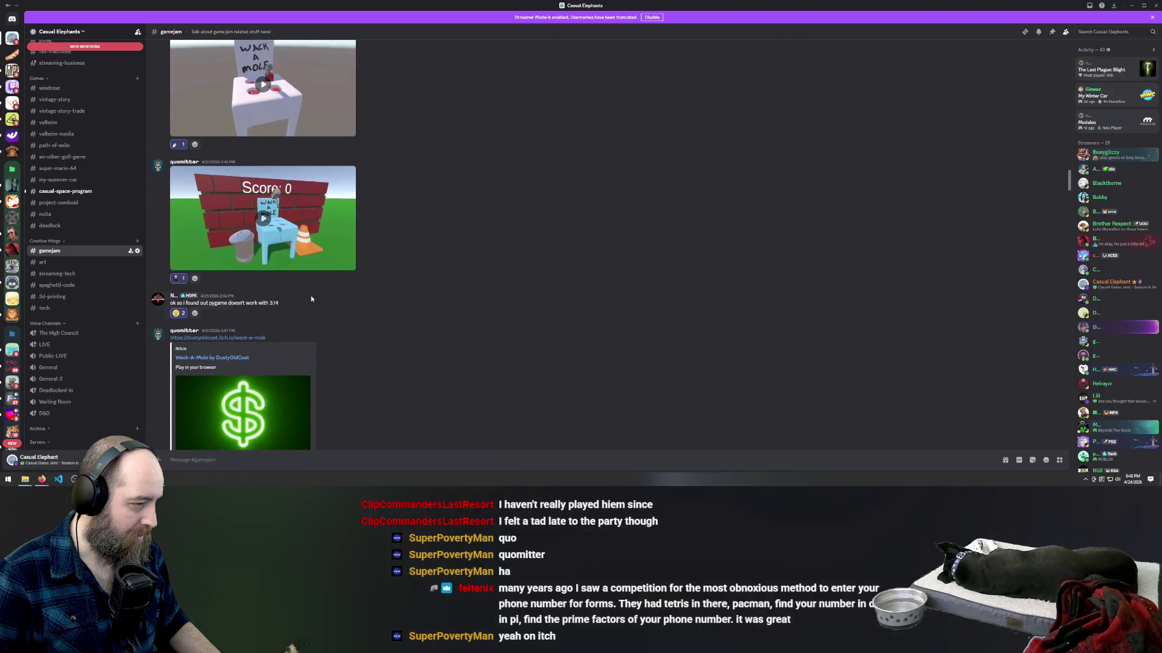
pyautogui.scroll(-2, 311, 297)
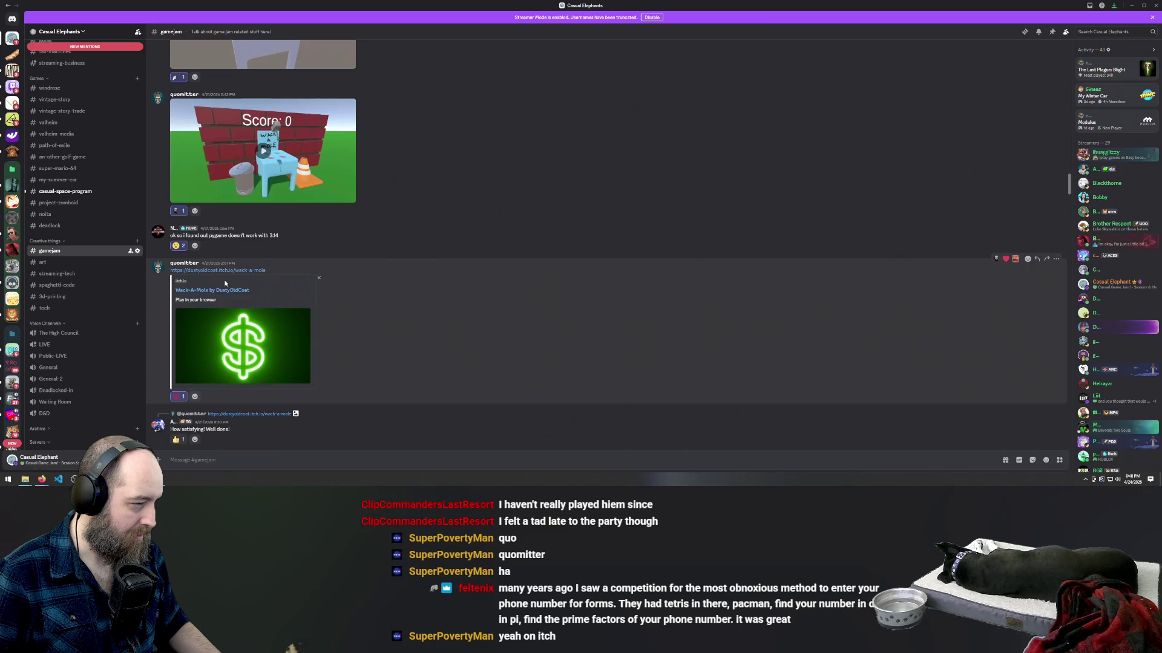
# - Open the Wack-A-Mole page, maximize the browser, launch the game at 150% zoom and start a round
pyautogui.click(228, 271)
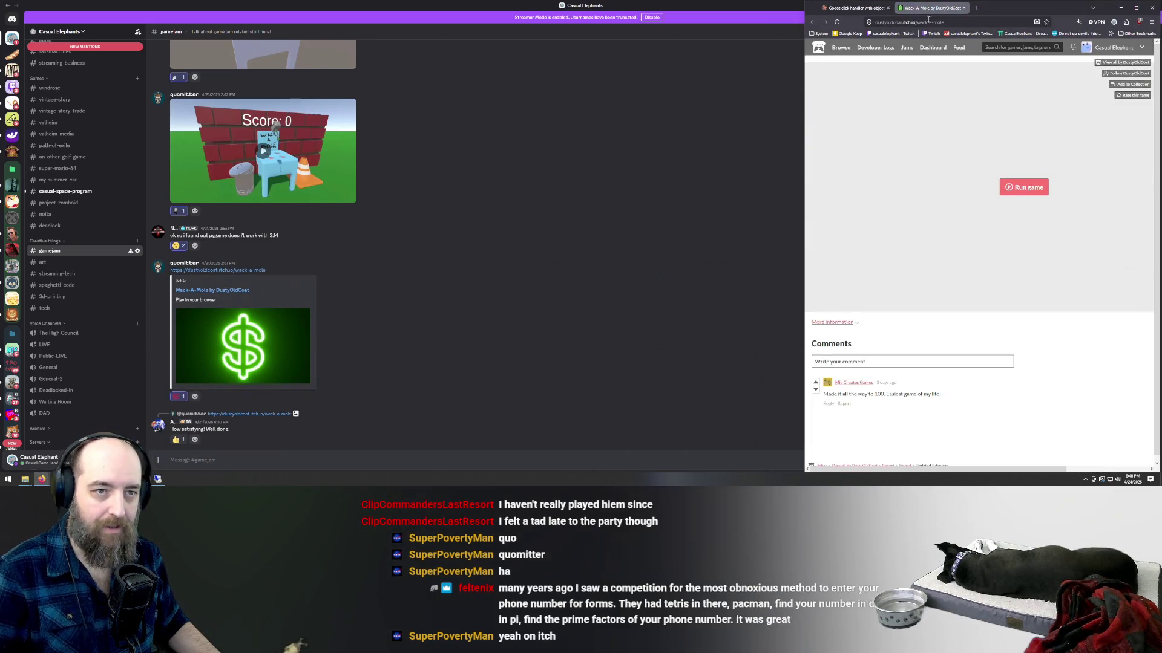
pyautogui.doubleClick(1004, 7)
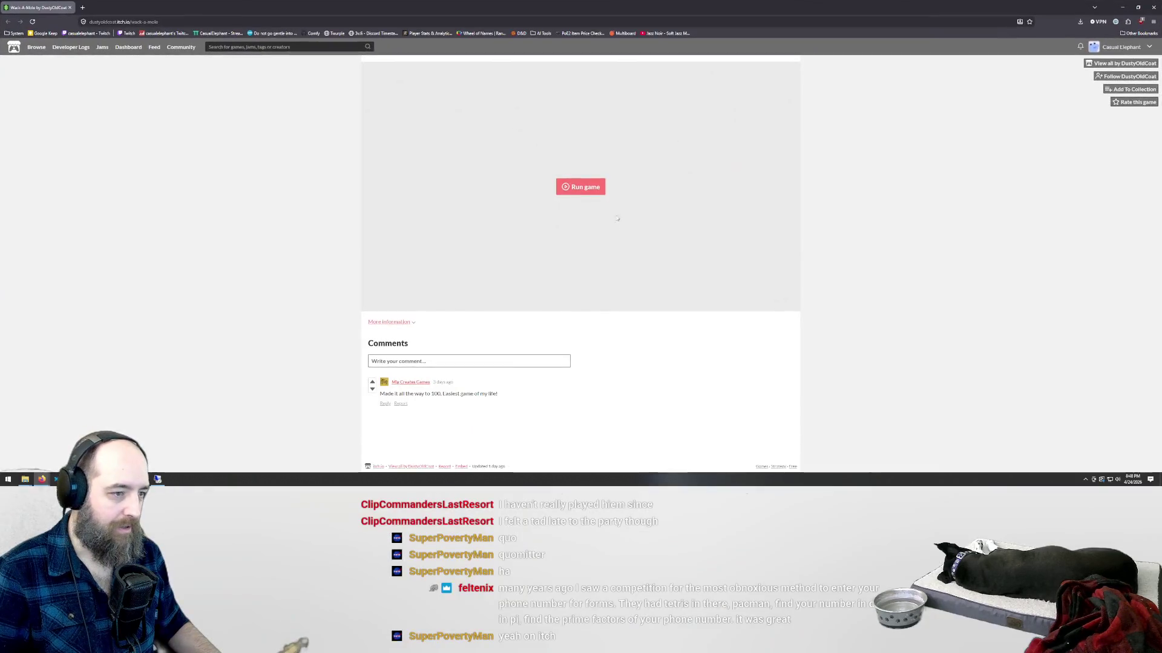
pyautogui.click(590, 188)
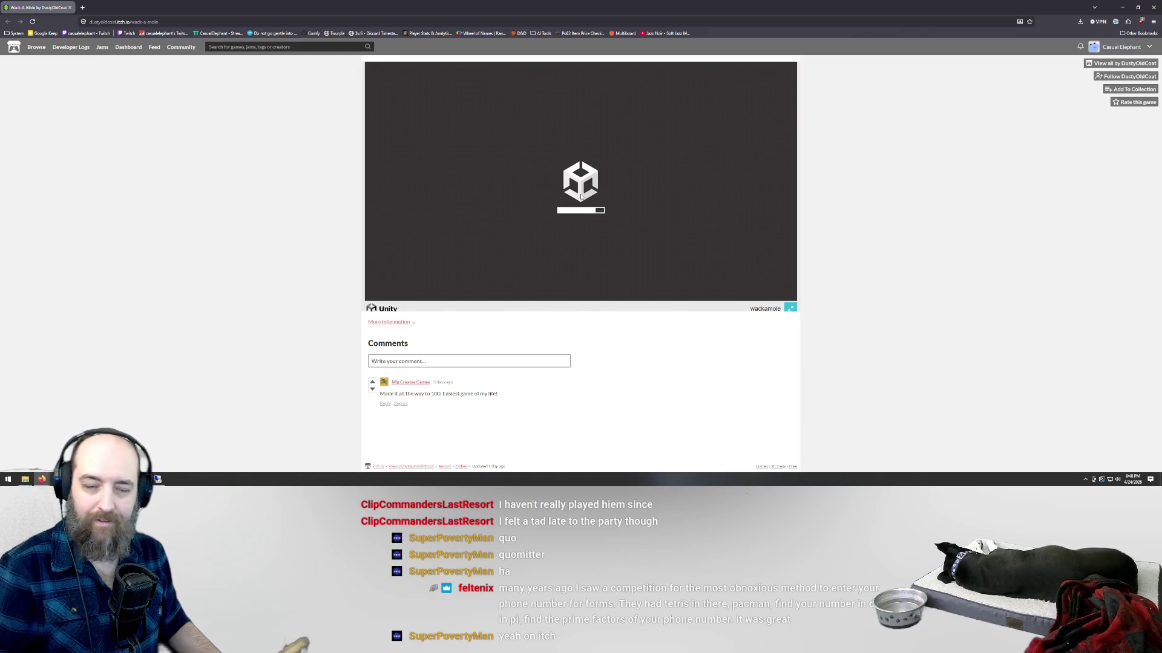
pyautogui.hotkey('ctrl', '+')
pyautogui.hotkey('ctrl', '+')
pyautogui.hotkey('ctrl', '+')
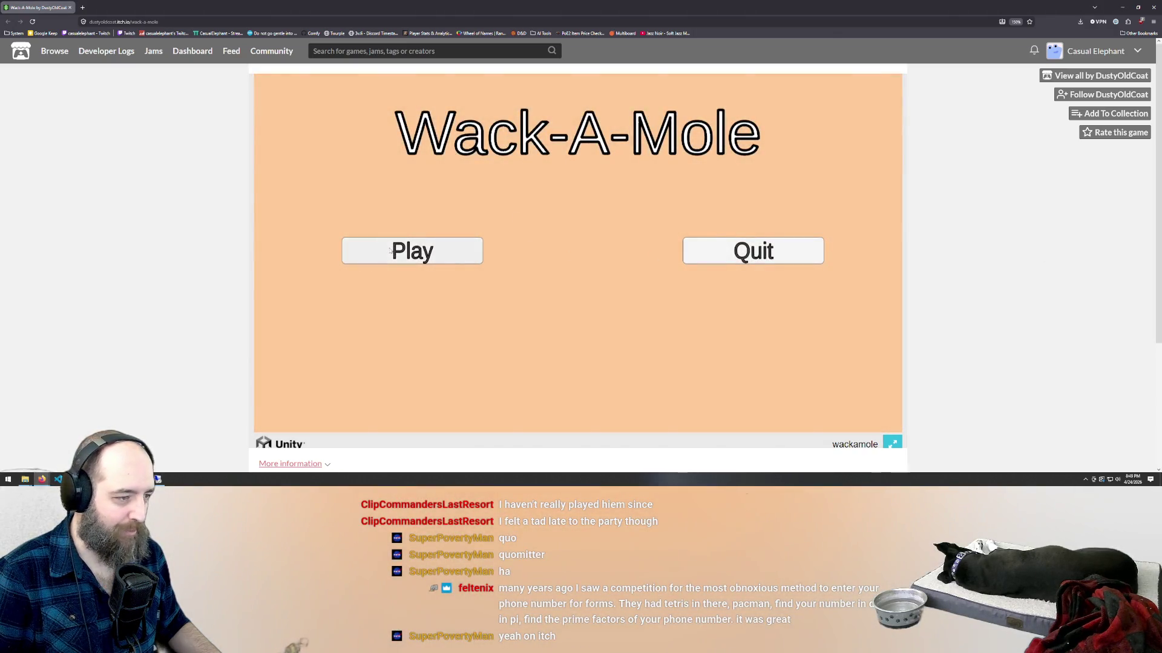
pyautogui.click(390, 251)
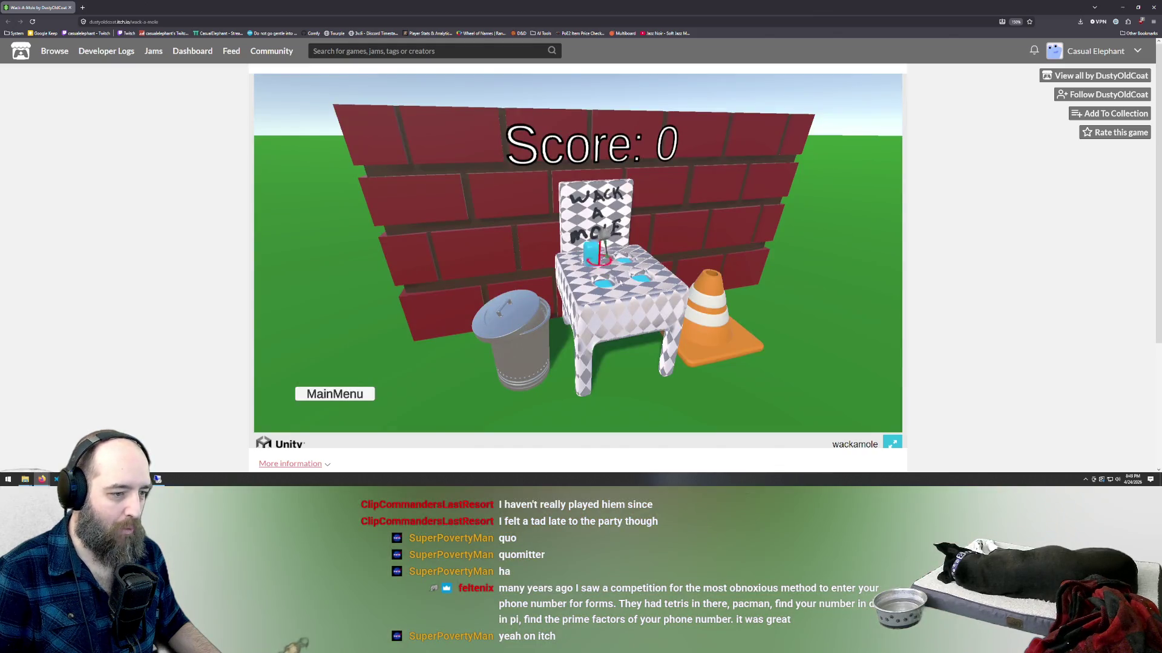
# - Whack moles as they pop up until the score reaches 37, then select the address bar
pyautogui.click(599, 260)
pyautogui.click(604, 271)
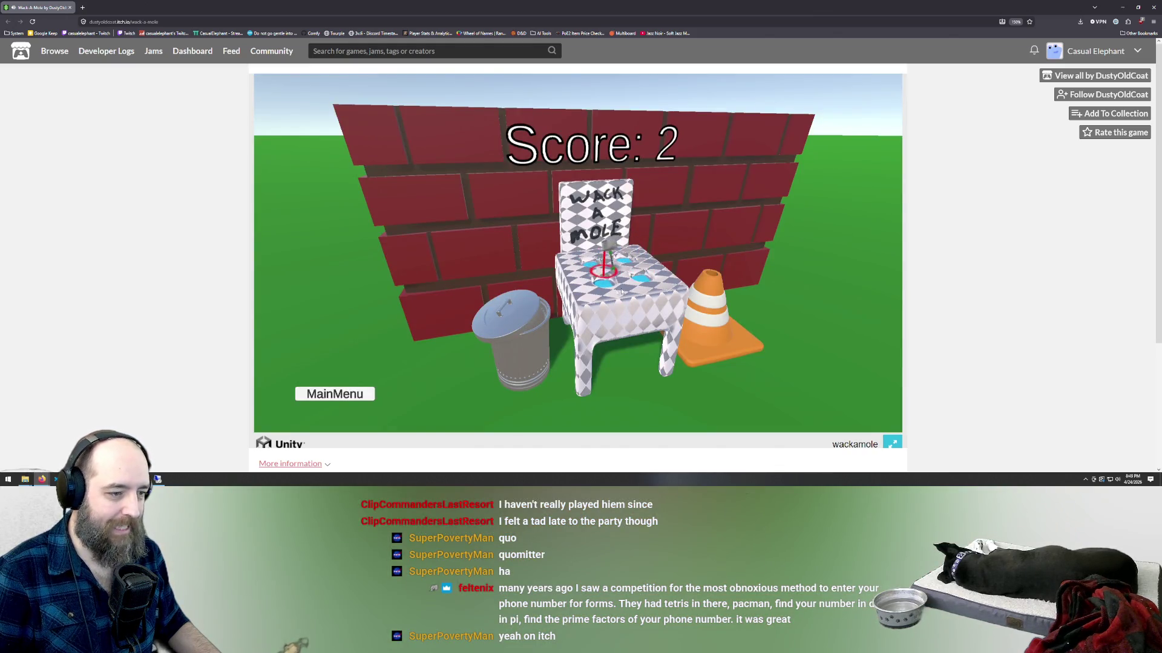
pyautogui.click(596, 262)
pyautogui.click(625, 260)
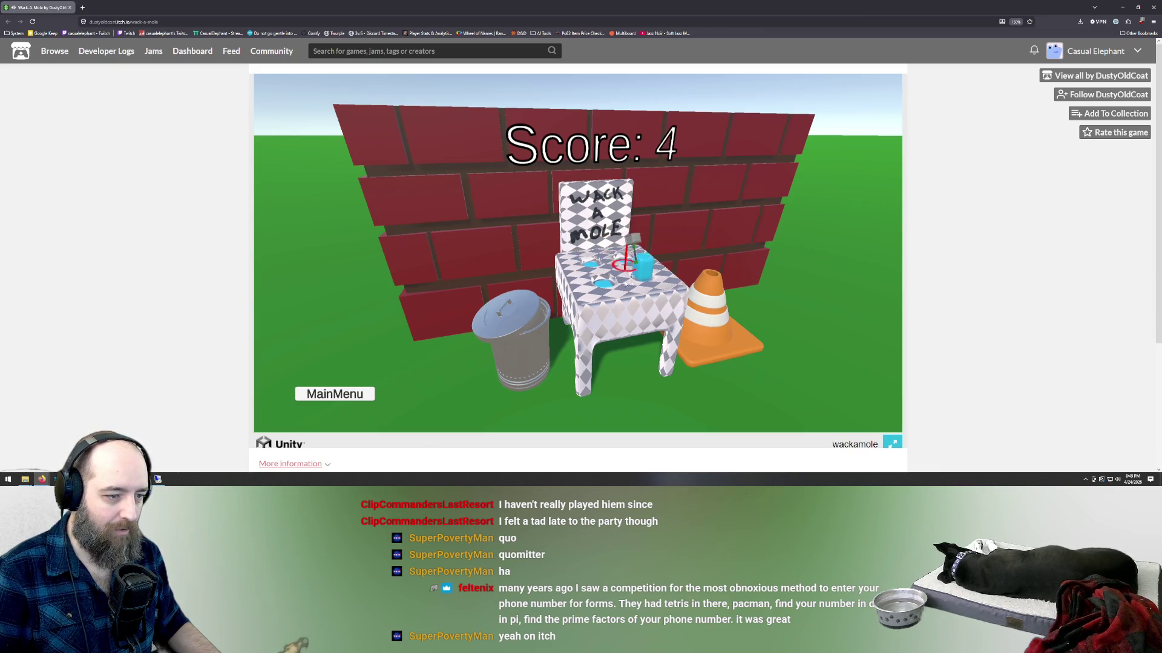
pyautogui.click(633, 263)
pyautogui.click(596, 261)
pyautogui.click(625, 263)
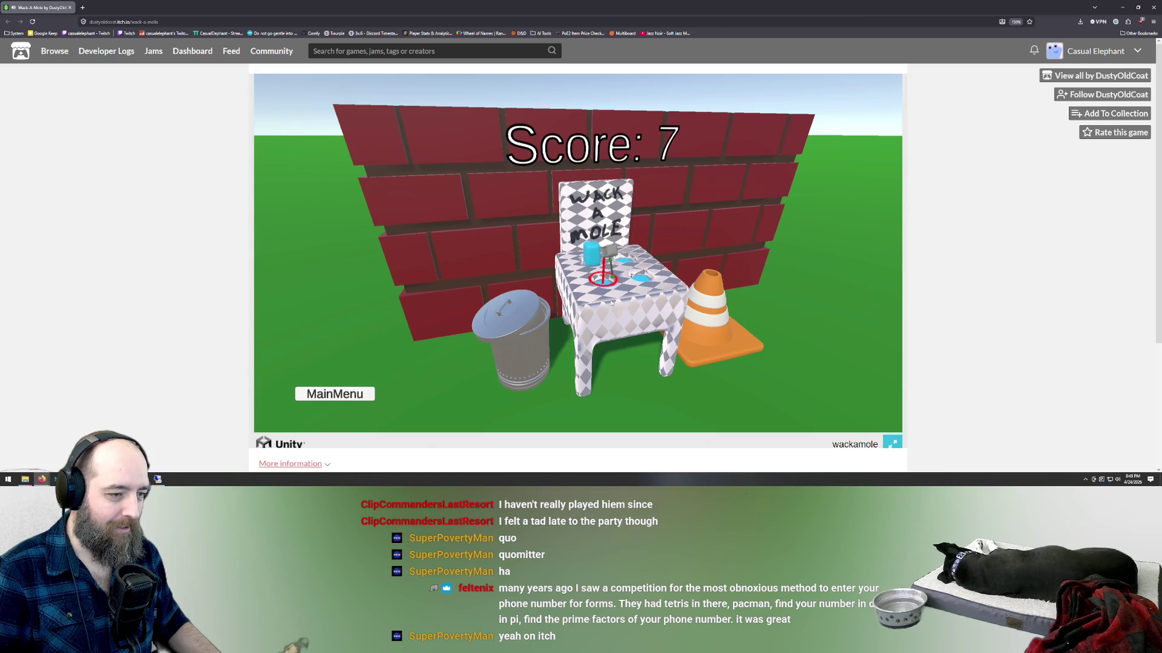
pyautogui.click(640, 265)
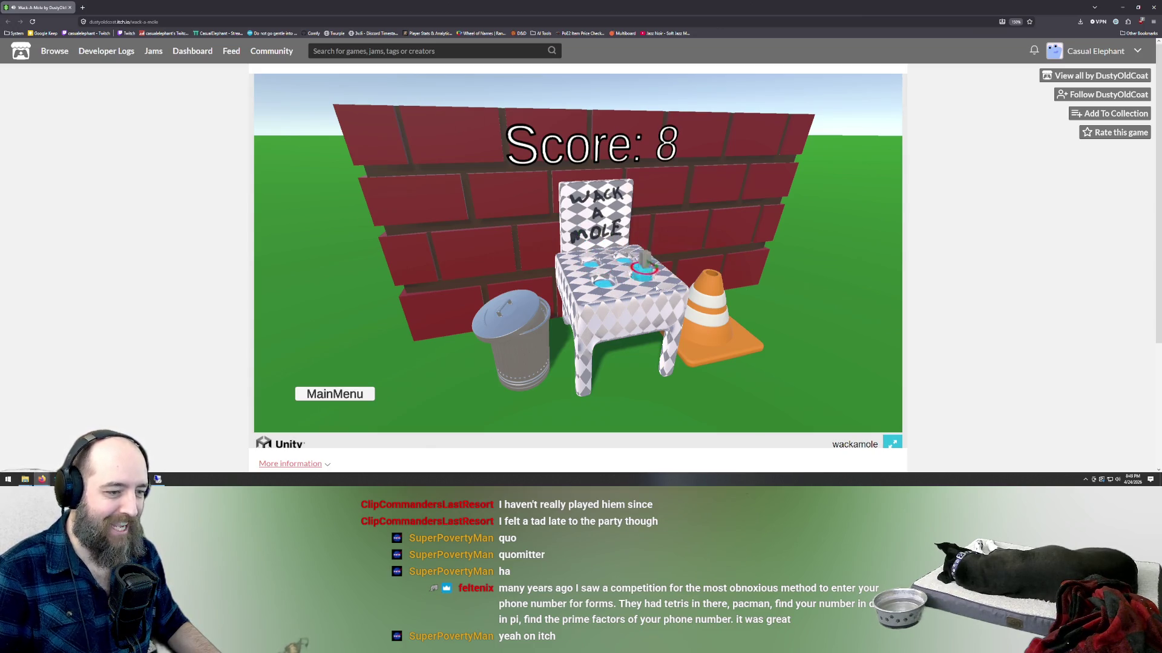
pyautogui.click(612, 299)
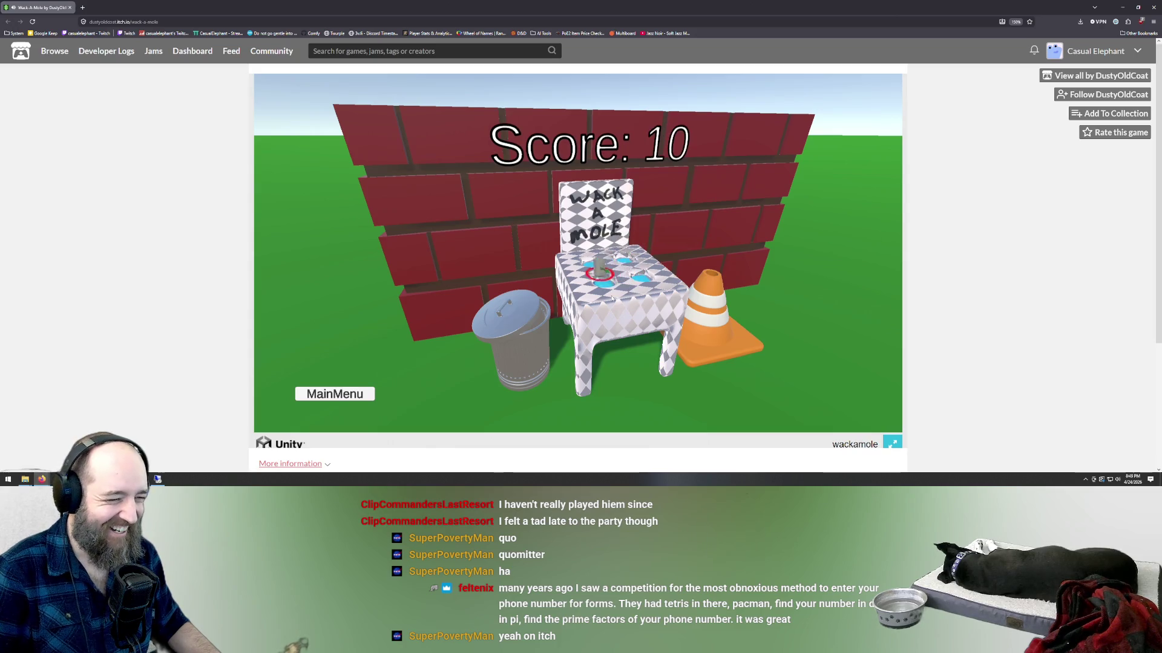
pyautogui.click(640, 265)
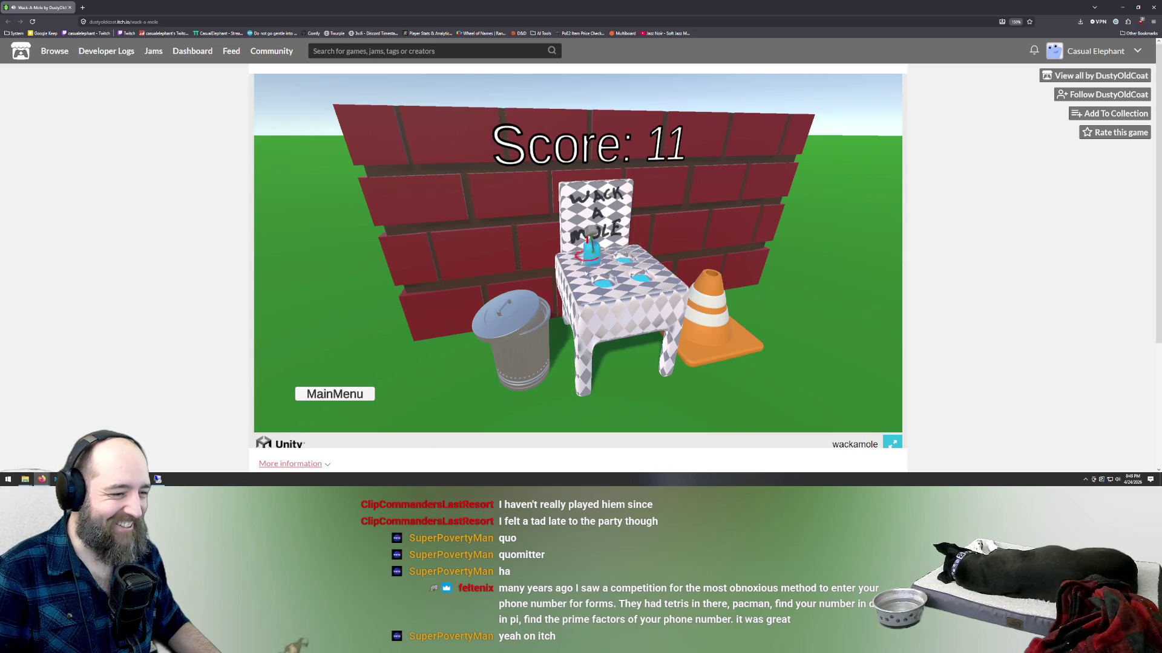
pyautogui.click(592, 272)
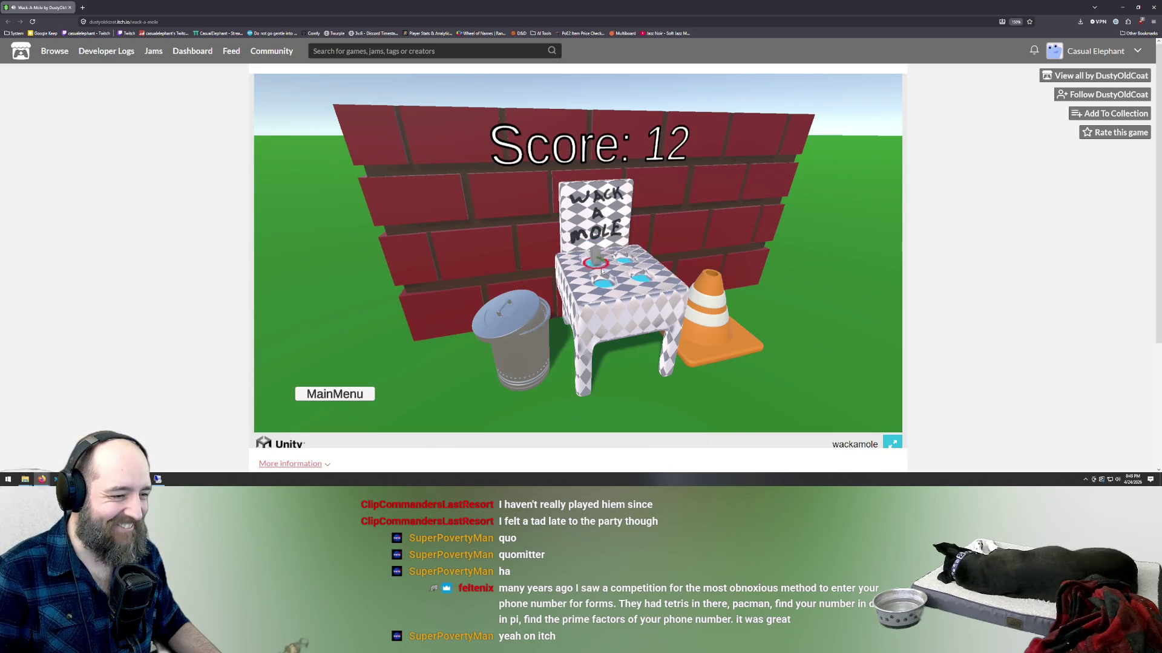
pyautogui.click(625, 320)
pyautogui.click(593, 286)
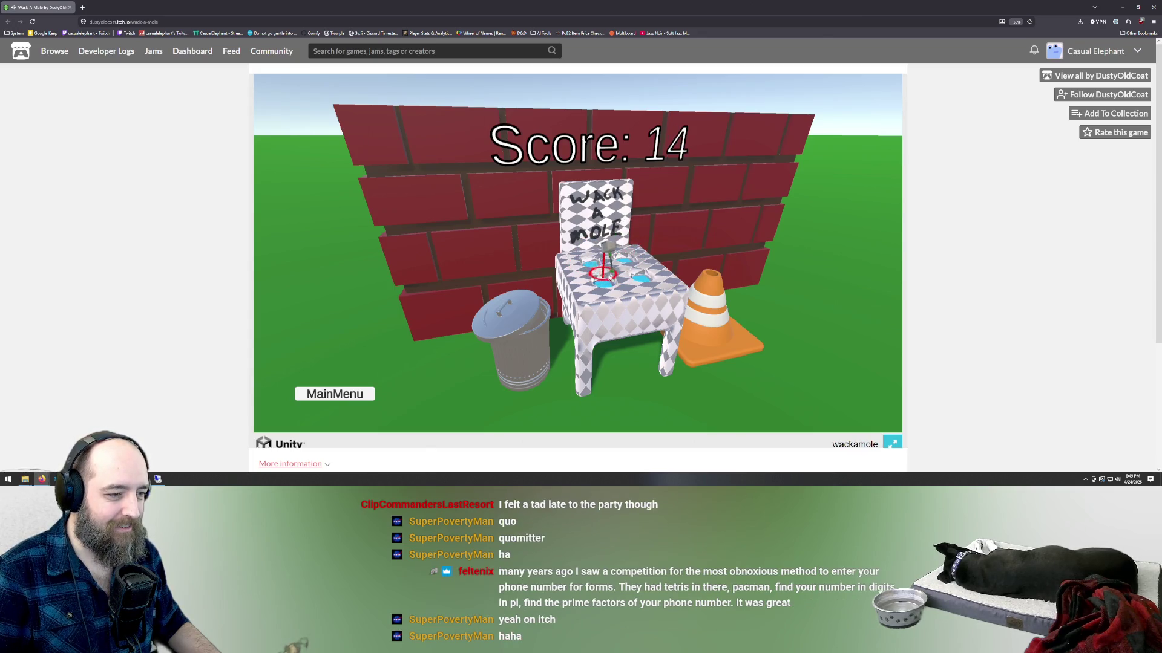
pyautogui.click(653, 292)
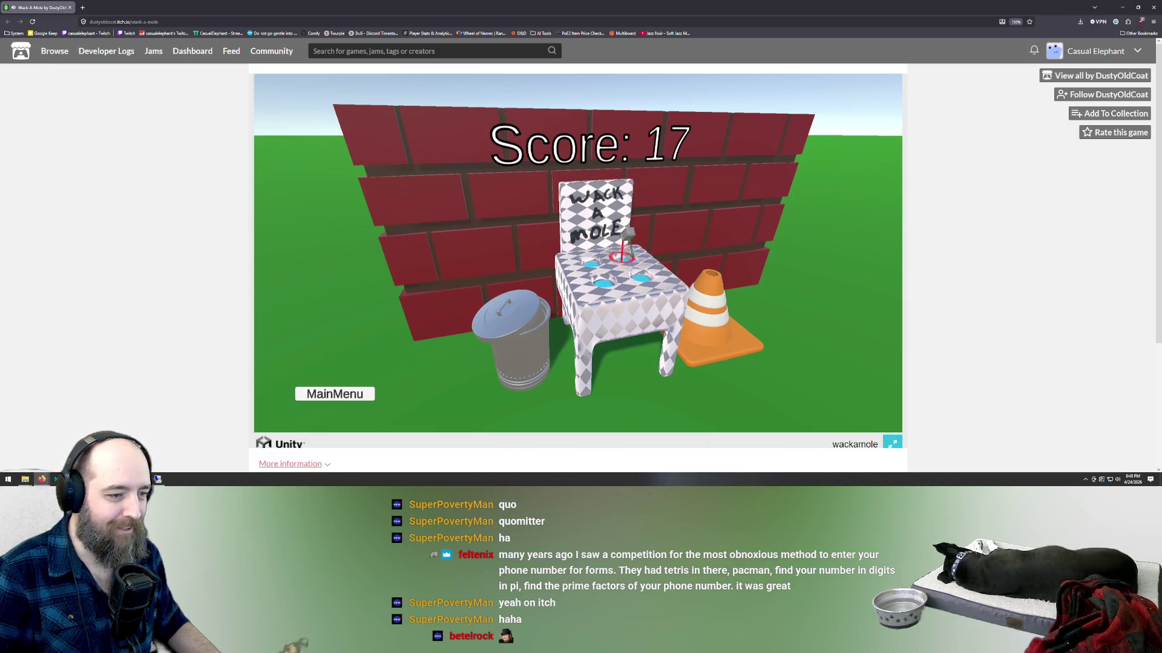
pyautogui.click(662, 296)
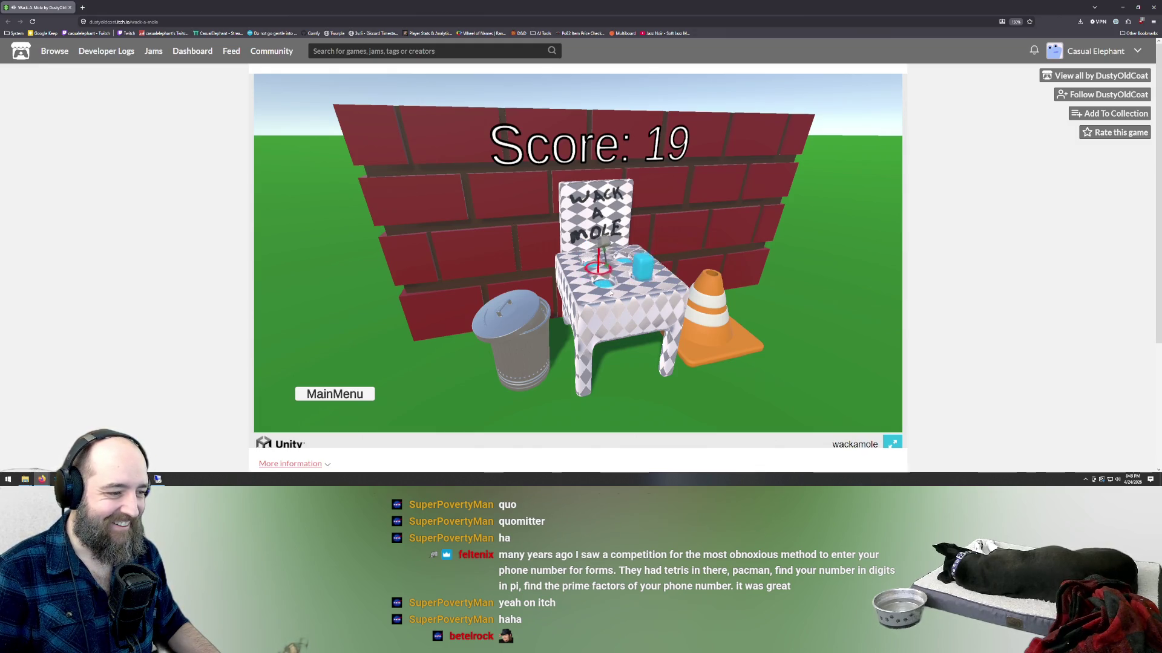
pyautogui.click(642, 268)
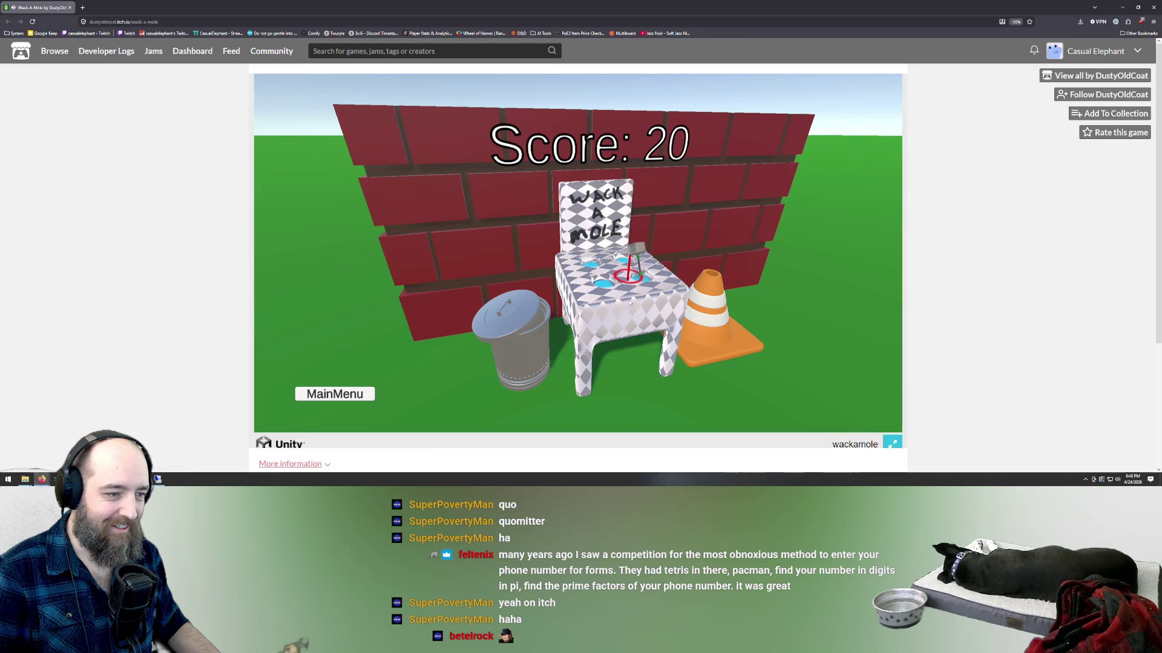
pyautogui.click(604, 272)
pyautogui.click(642, 273)
pyautogui.click(653, 300)
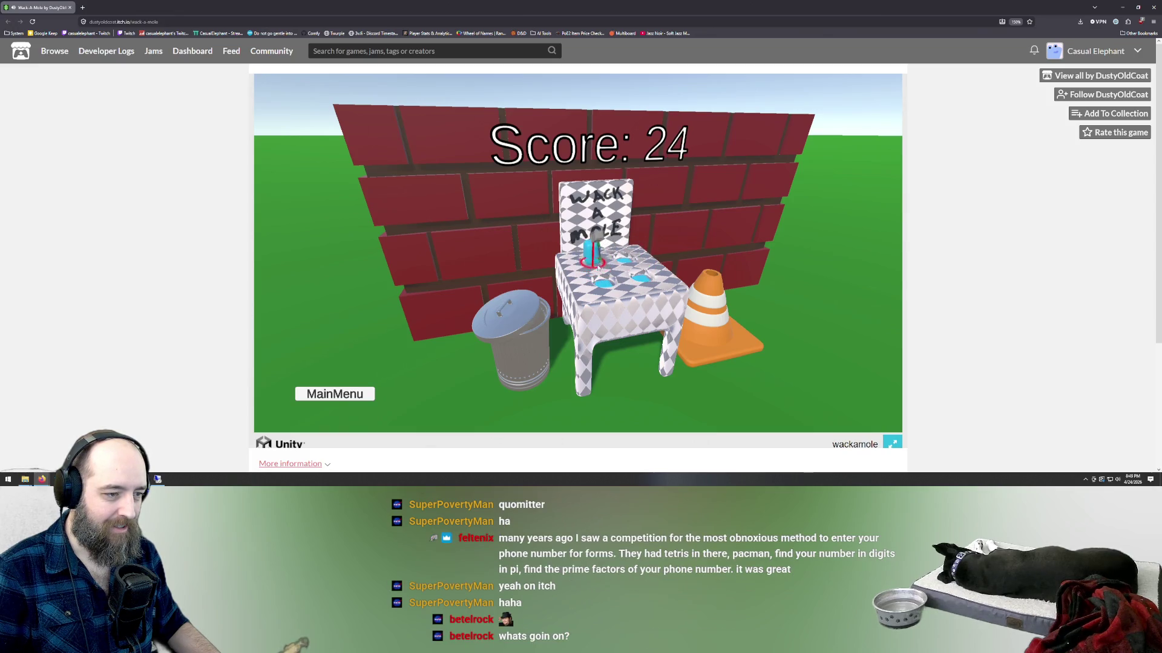
pyautogui.click(644, 267)
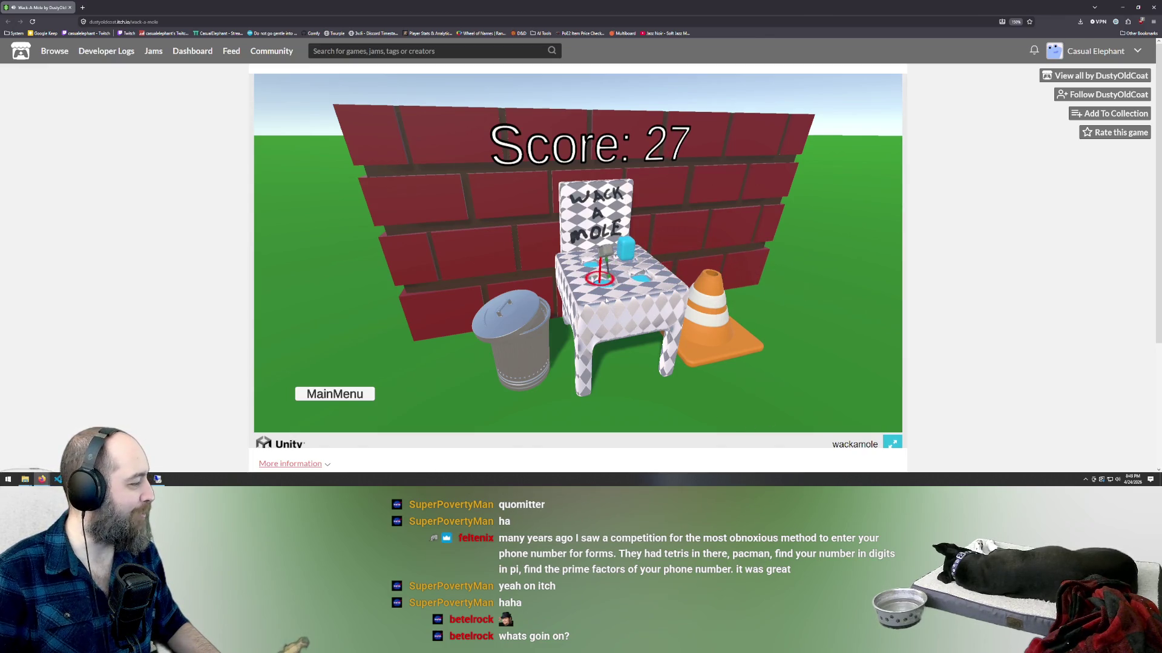
pyautogui.click(646, 297)
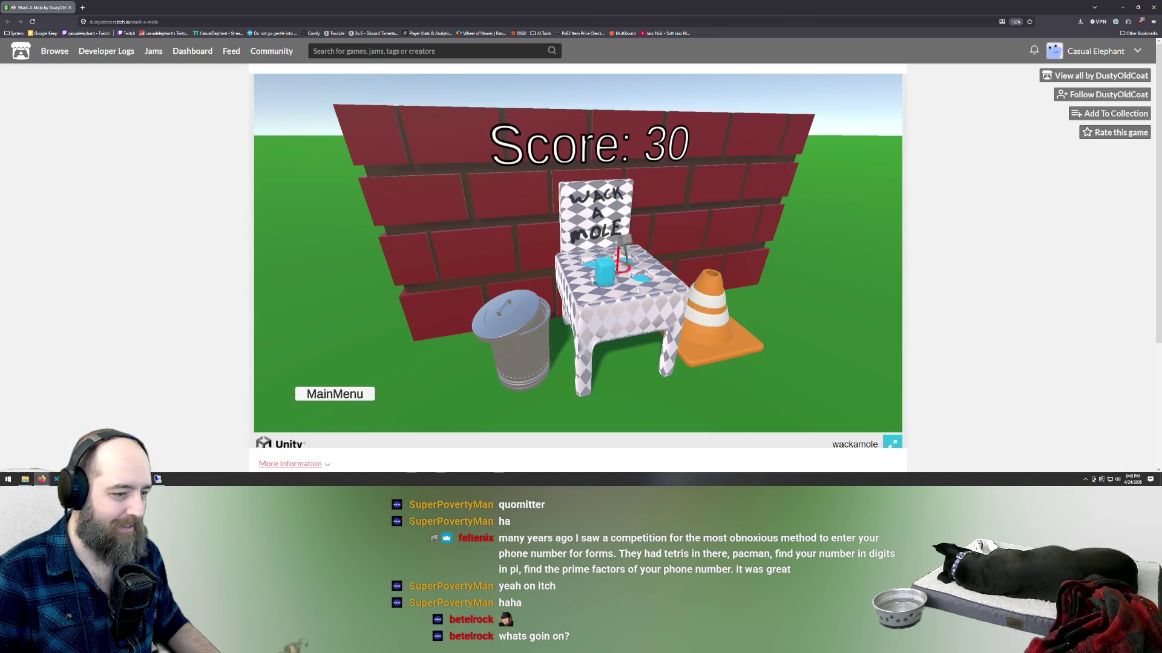
pyautogui.click(602, 293)
pyautogui.click(626, 266)
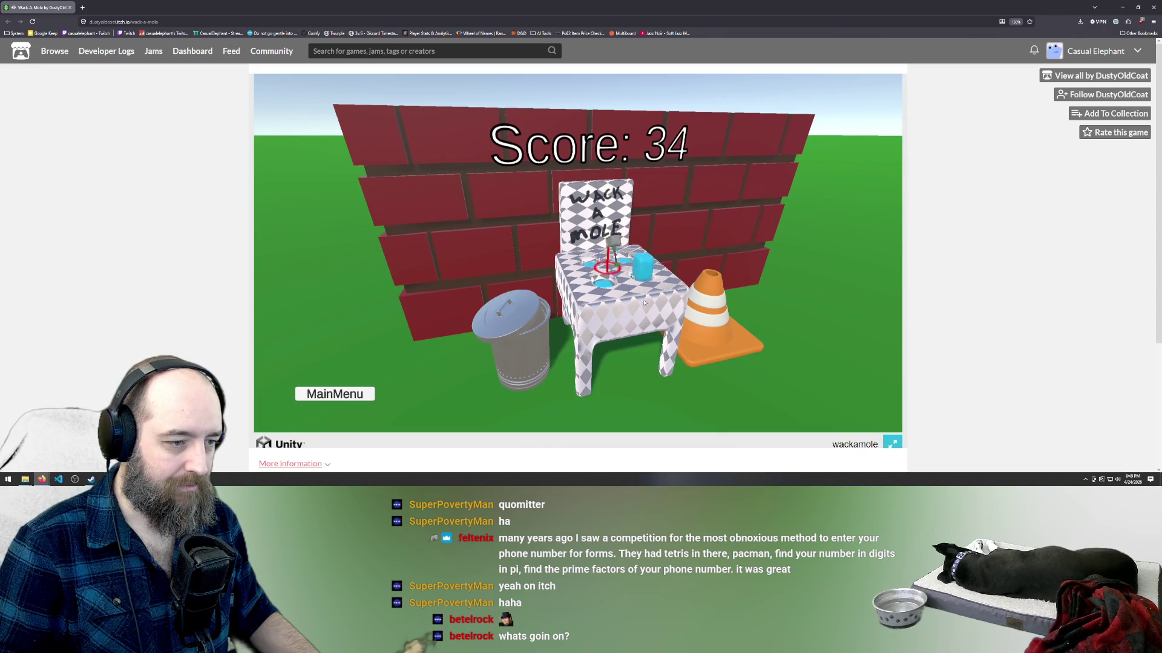
pyautogui.click(636, 281)
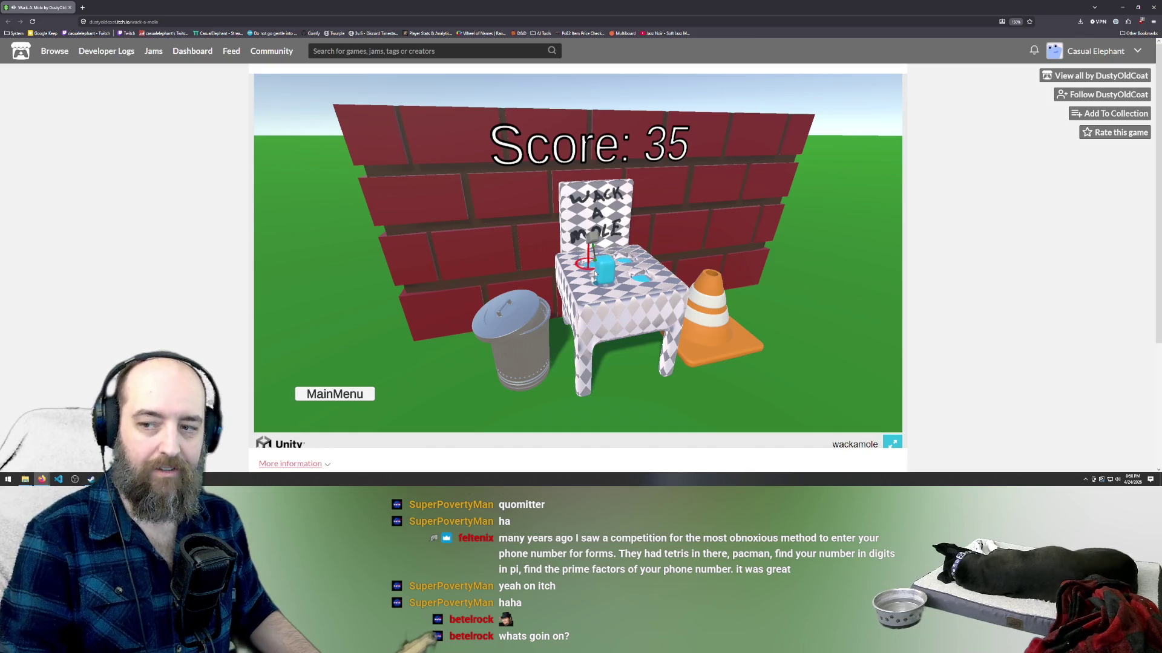
pyautogui.click(630, 262)
pyautogui.click(608, 279)
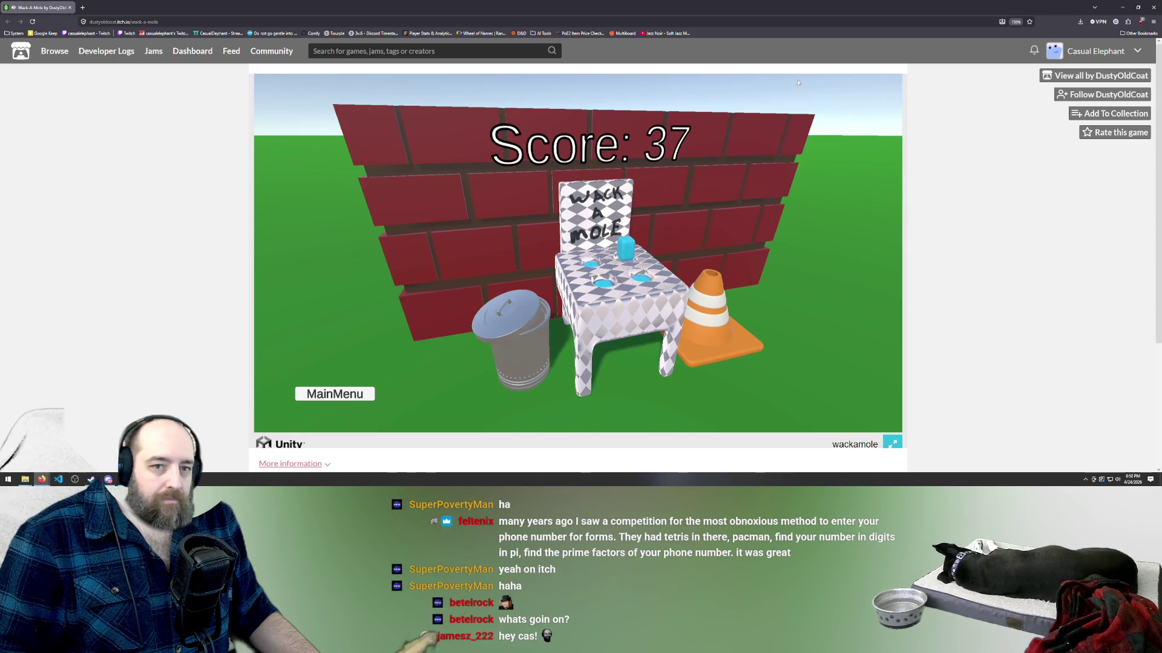
pyautogui.click(131, 22)
# - Trim the URL down to the creator's itch.io profile and open the ShooterGame page
pyautogui.hotkey('shift', 'End')
pyautogui.press('BackSpace')
pyautogui.press('Return')
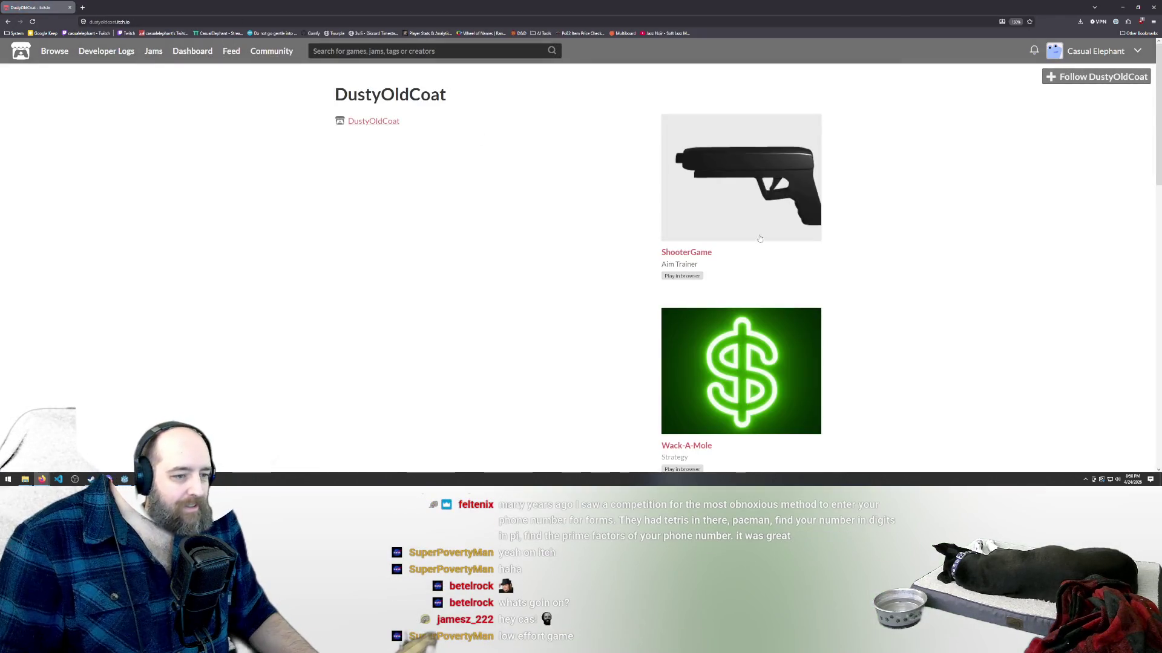
pyautogui.scroll(-8, 713, 207)
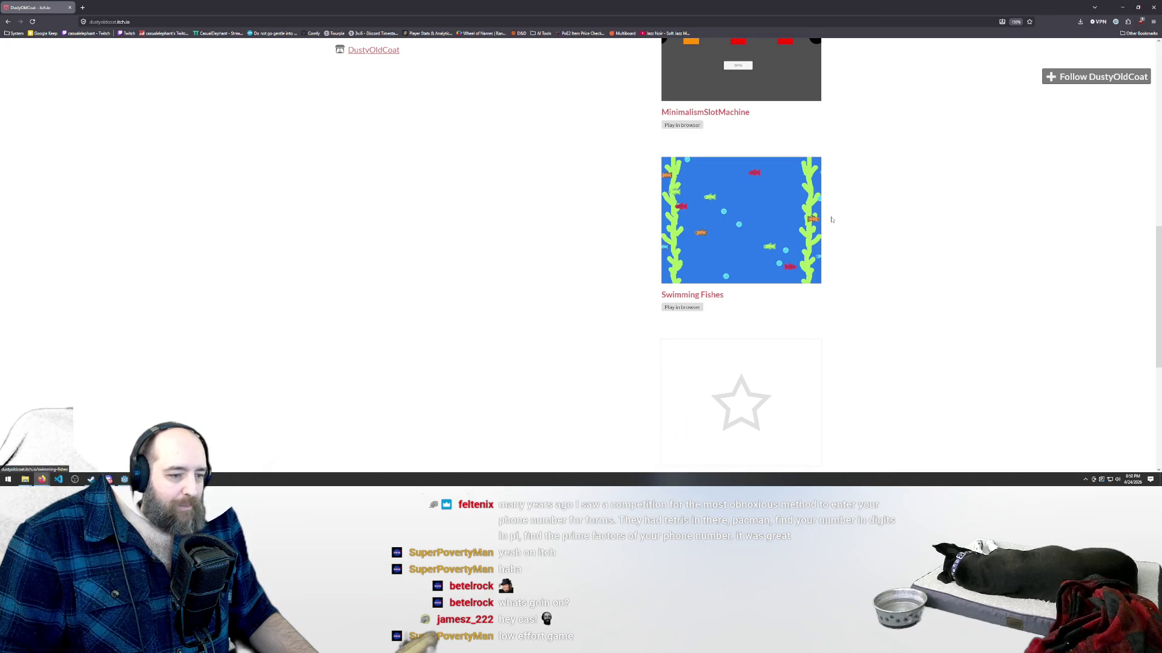
pyautogui.scroll(8, 881, 257)
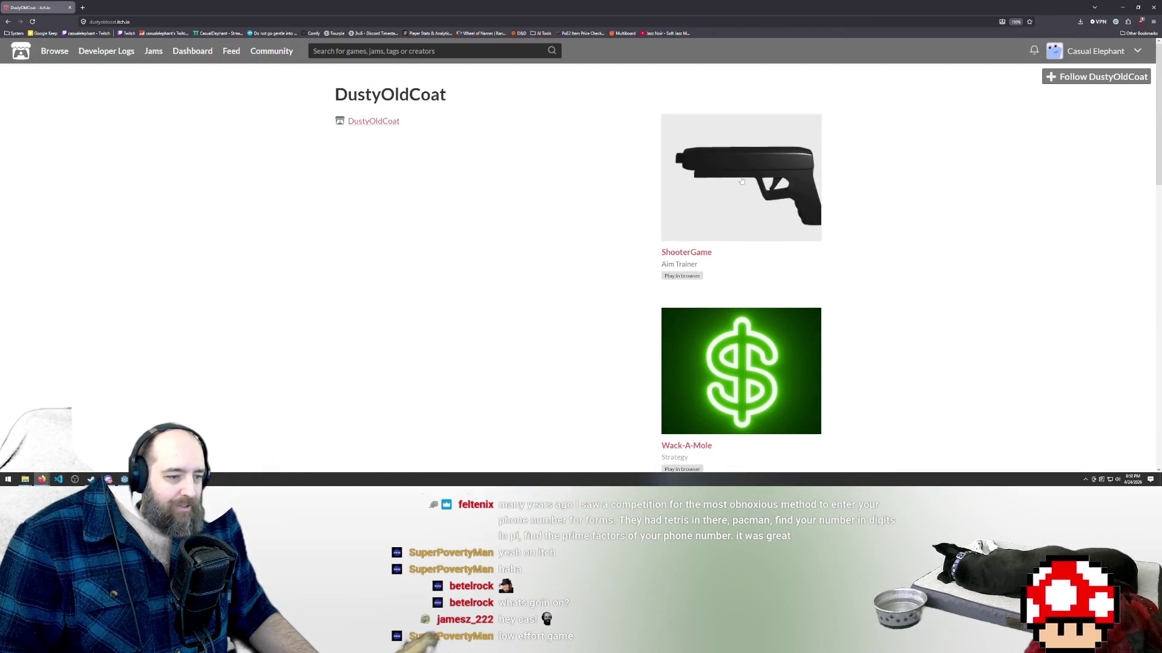
pyautogui.click(742, 182)
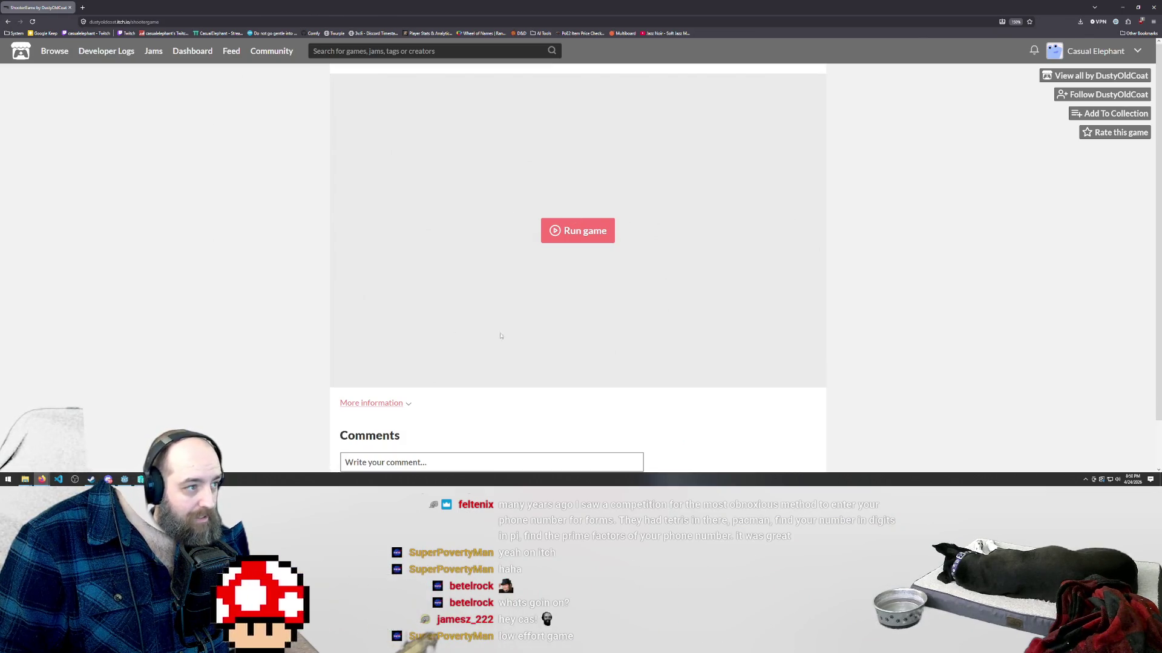
# - Run ShooterGame in the page and start shooting the first targets
pyautogui.click(584, 233)
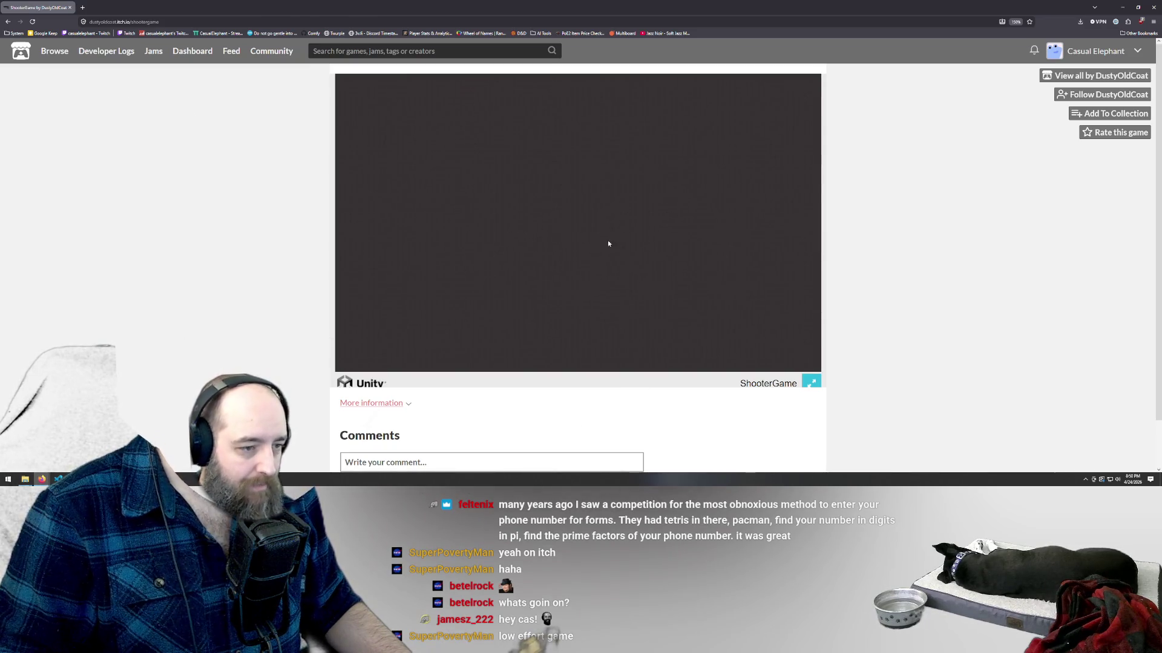
pyautogui.click(559, 244)
pyautogui.click(485, 99)
pyautogui.click(493, 94)
pyautogui.click(602, 209)
pyautogui.click(605, 100)
pyautogui.click(612, 206)
pyautogui.click(617, 206)
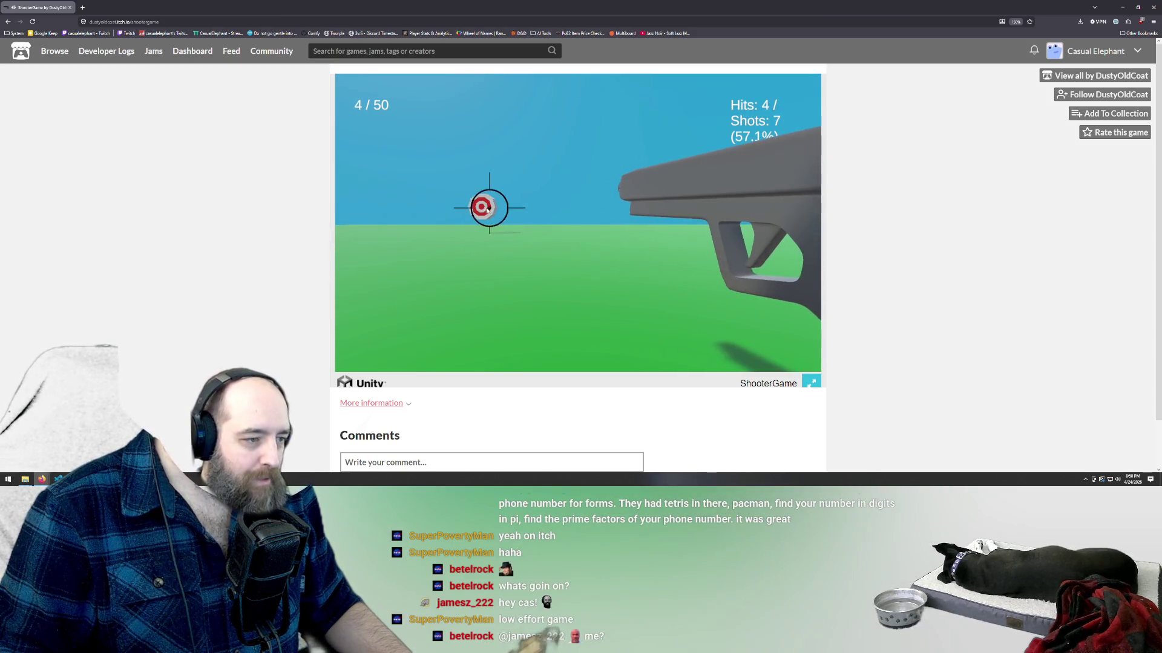
pyautogui.click(480, 204)
pyautogui.click(617, 211)
pyautogui.click(470, 205)
pyautogui.click(487, 88)
pyautogui.click(510, 204)
pyautogui.click(487, 85)
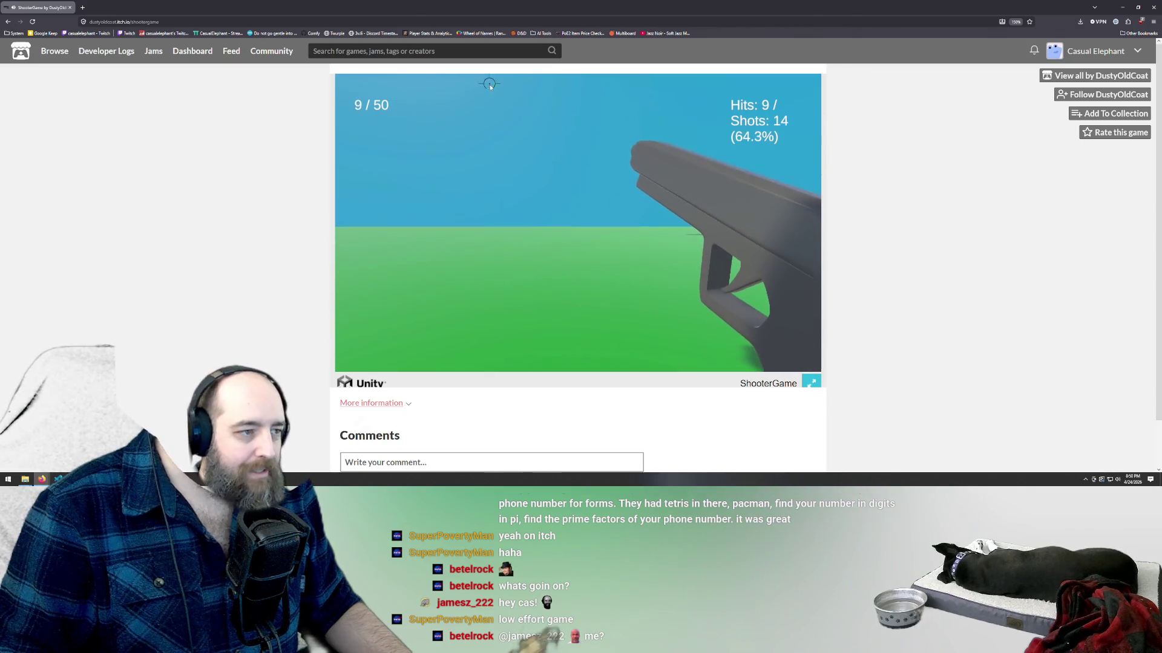
pyautogui.click(720, 103)
pyautogui.click(669, 194)
pyautogui.click(540, 142)
pyautogui.click(547, 139)
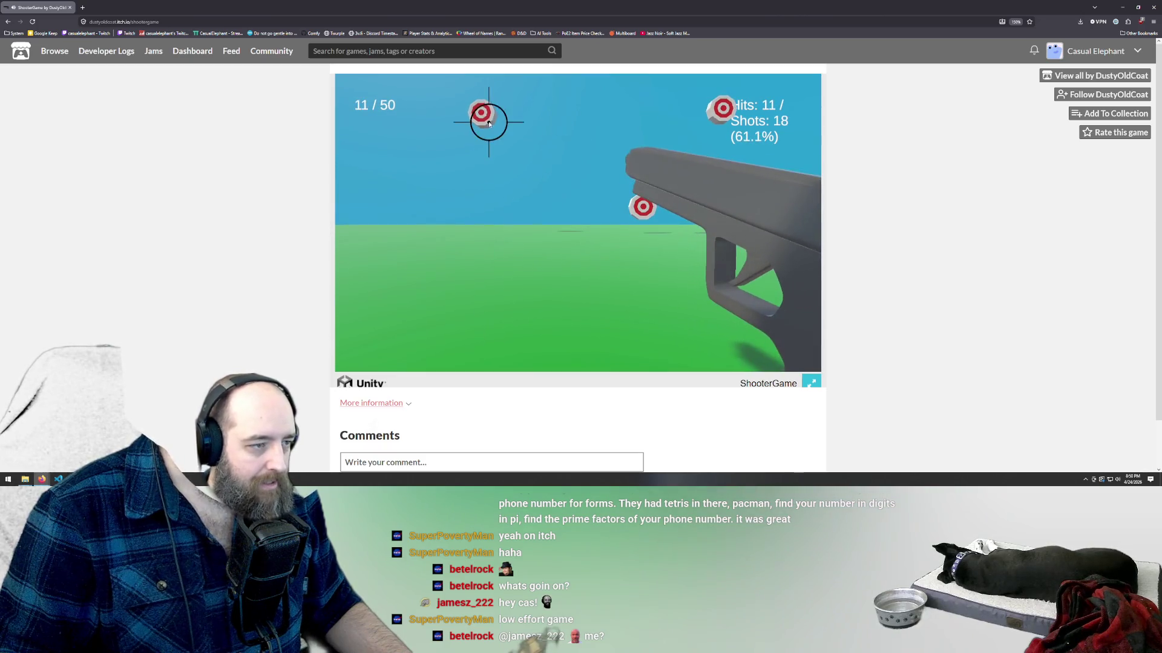
pyautogui.click(481, 112)
pyautogui.click(484, 180)
pyautogui.click(461, 197)
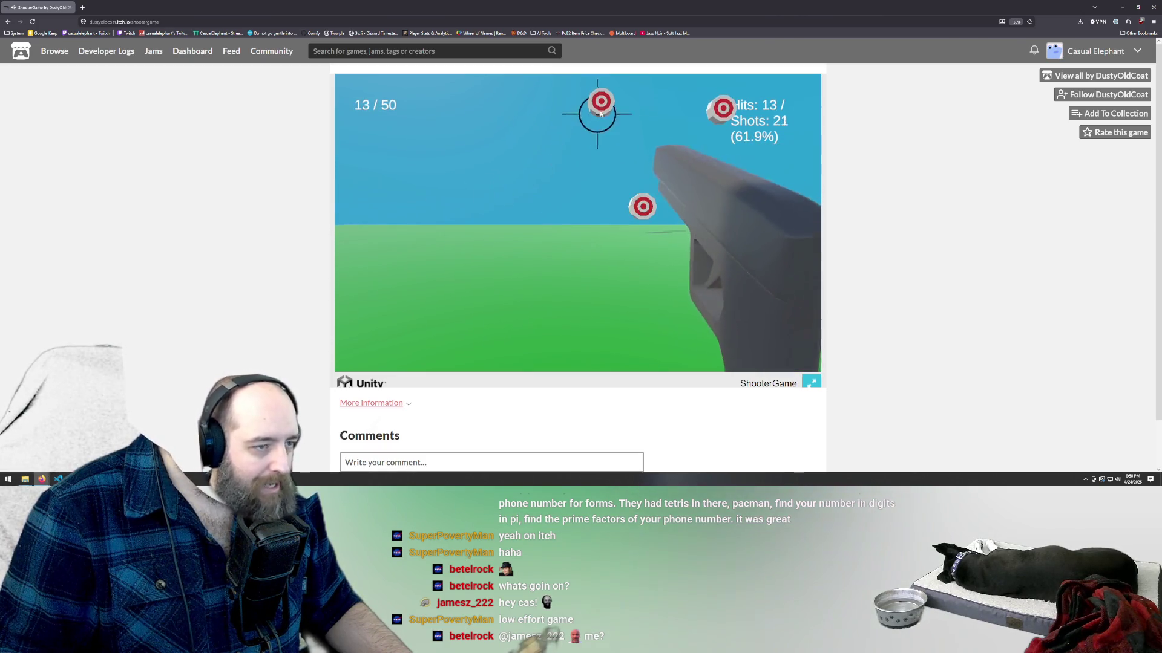
pyautogui.click(599, 104)
pyautogui.click(639, 209)
pyautogui.click(601, 203)
pyautogui.click(461, 132)
pyautogui.click(722, 106)
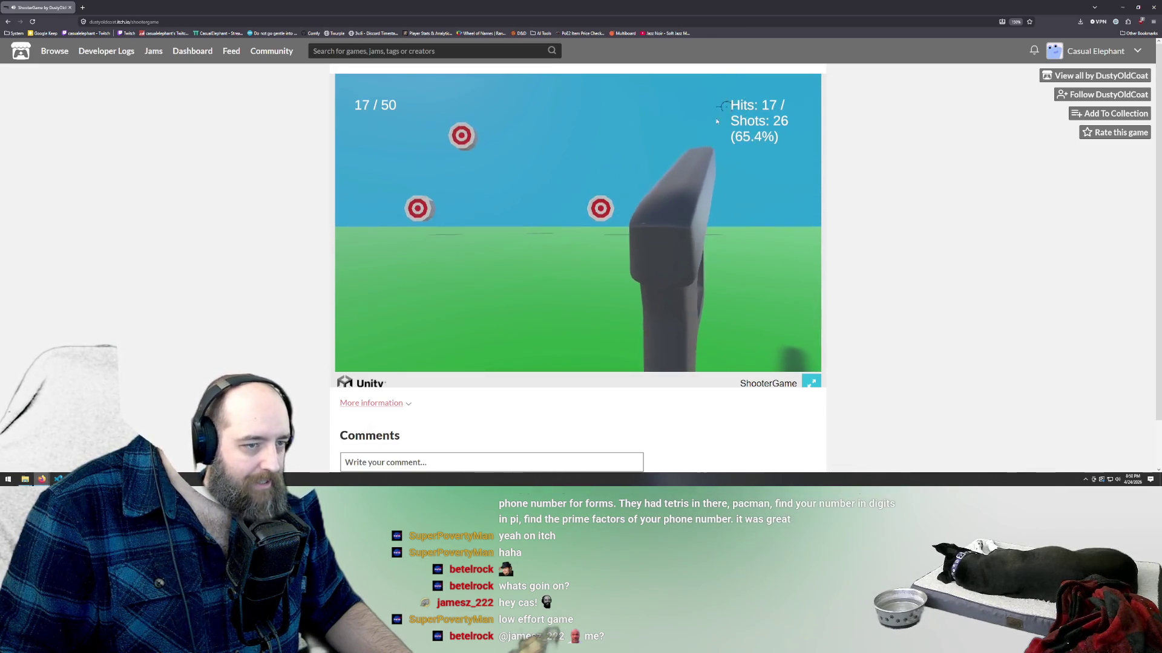
pyautogui.click(601, 207)
# - Keep shooting until 40 / 50 targets are hit, then return to the creator's game list
pyautogui.click(461, 131)
pyautogui.click(416, 209)
pyautogui.click(417, 212)
pyautogui.click(500, 111)
pyautogui.click(502, 114)
pyautogui.click(423, 115)
pyautogui.click(435, 118)
pyautogui.click(417, 113)
pyautogui.click(593, 195)
pyautogui.click(607, 204)
pyautogui.click(513, 117)
pyautogui.click(436, 205)
pyautogui.click(466, 160)
pyautogui.click(656, 77)
pyautogui.click(694, 116)
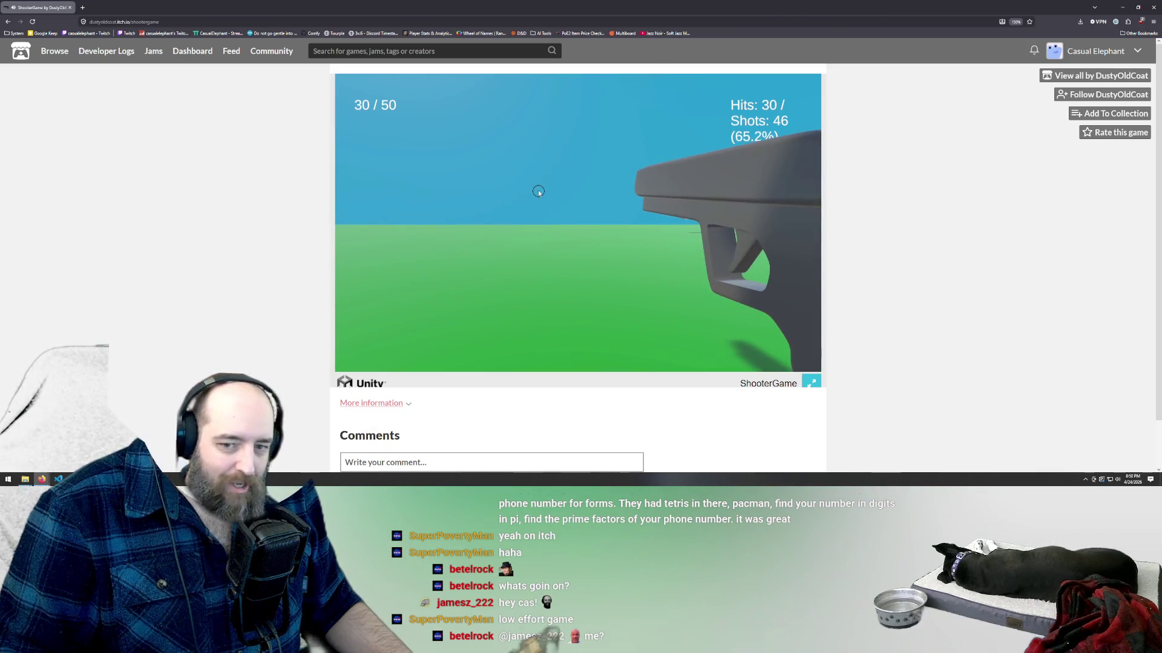
pyautogui.click(473, 181)
pyautogui.click(474, 201)
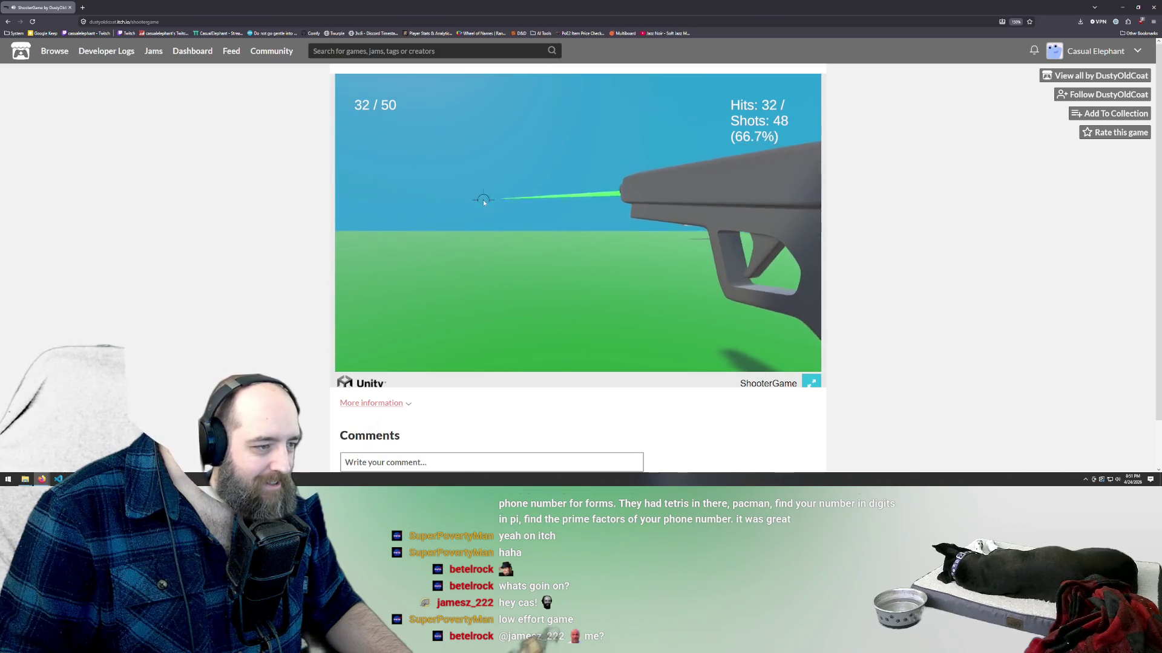
pyautogui.click(445, 208)
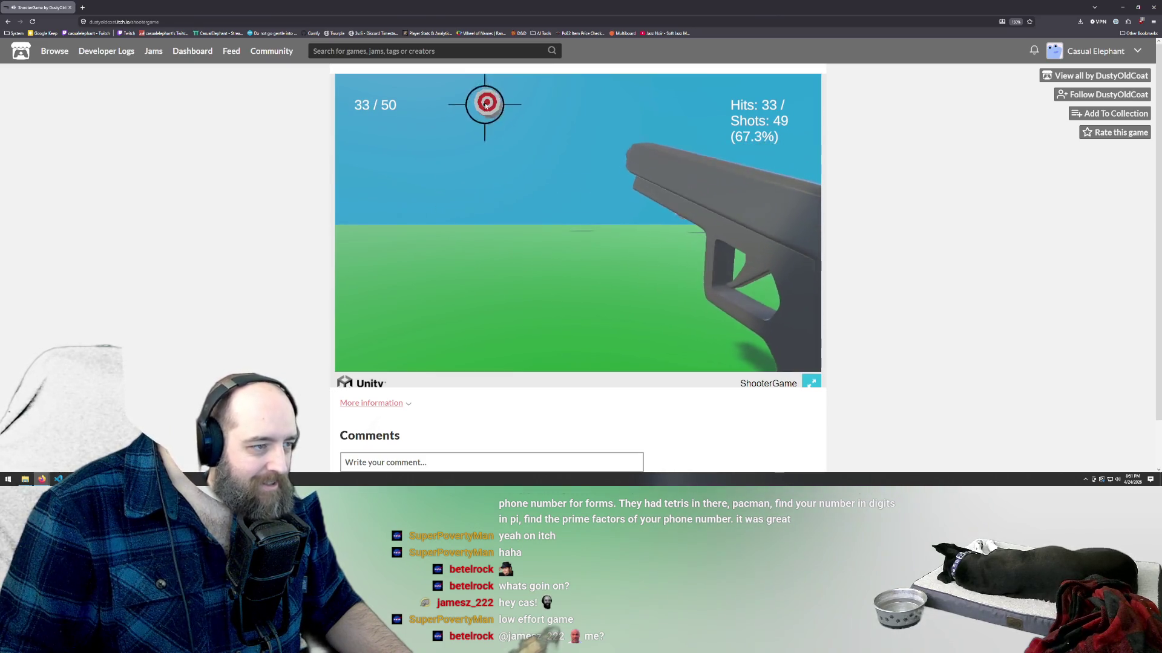
pyautogui.click(485, 105)
pyautogui.click(597, 133)
pyautogui.click(610, 130)
pyautogui.click(580, 202)
pyautogui.click(429, 207)
pyautogui.click(454, 205)
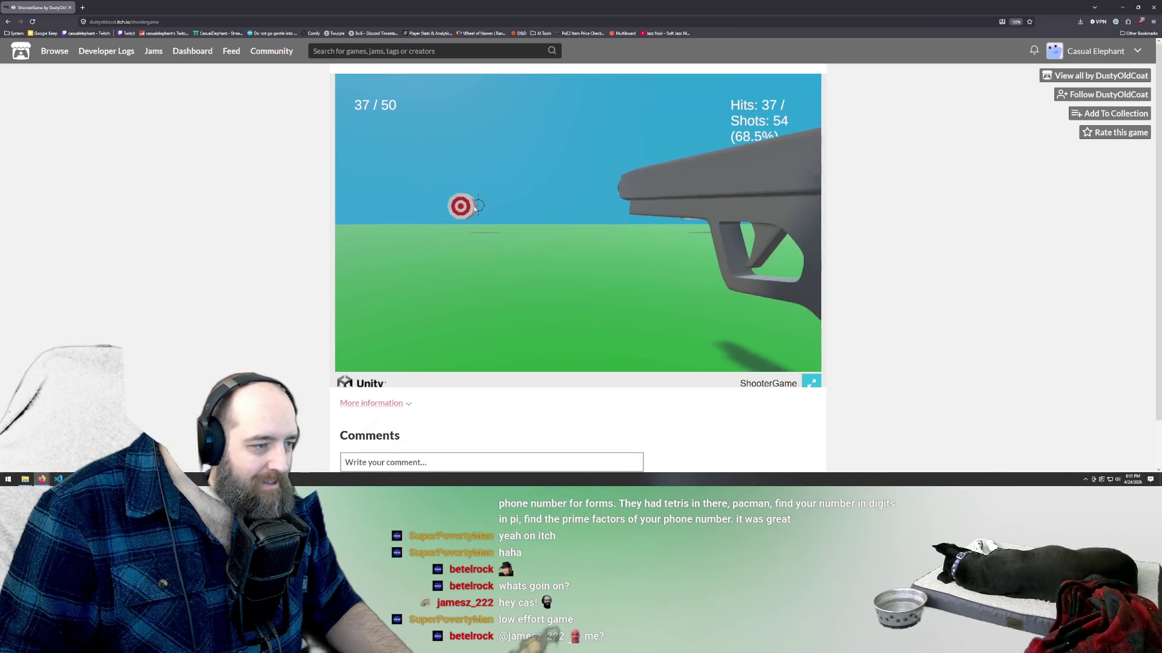
pyautogui.click(462, 202)
pyautogui.click(643, 127)
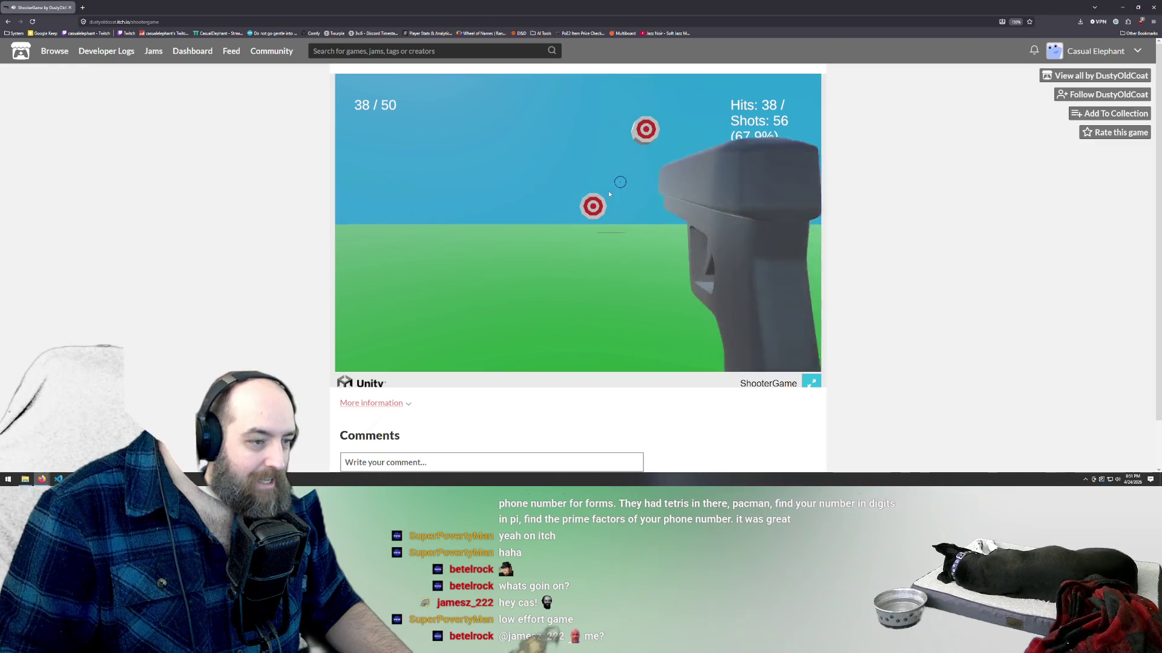
pyautogui.click(649, 131)
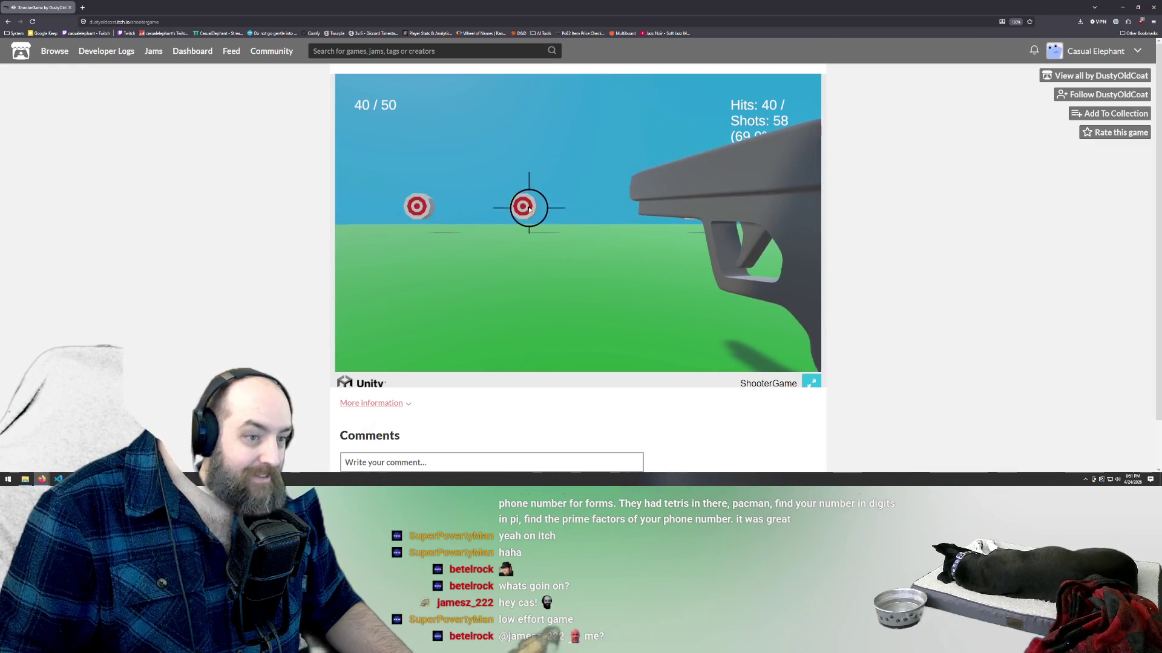
pyautogui.click(7, 23)
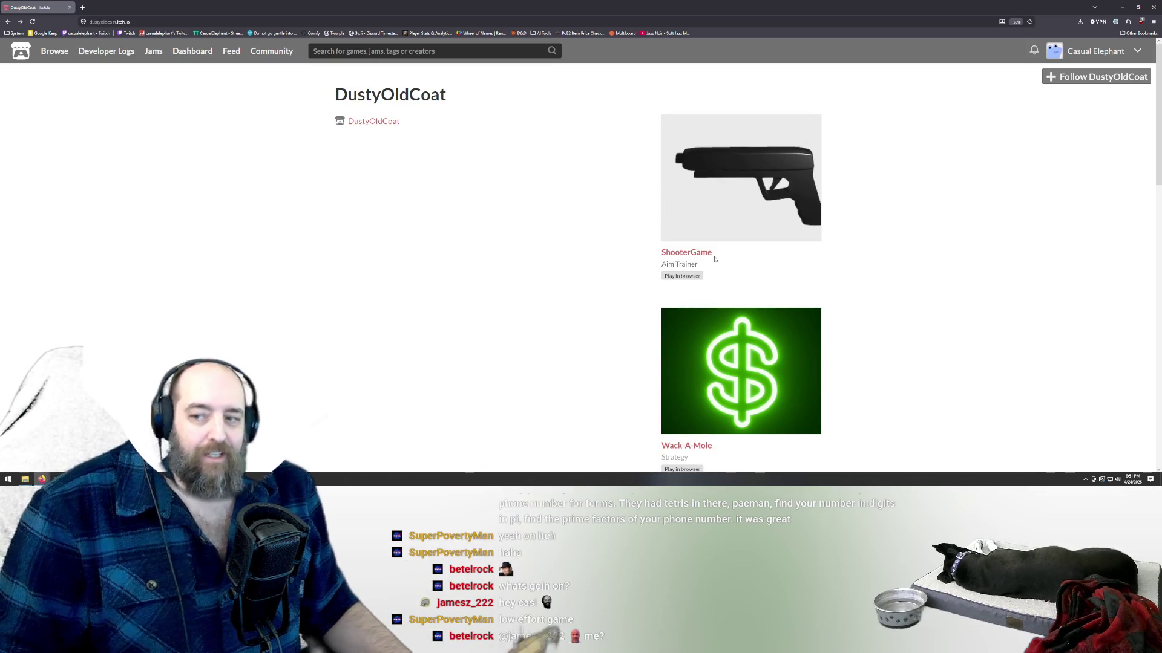
# - Scroll down the creator's profile and open the MinimalismSlotMachine game page
pyautogui.scroll(-3, 707, 257)
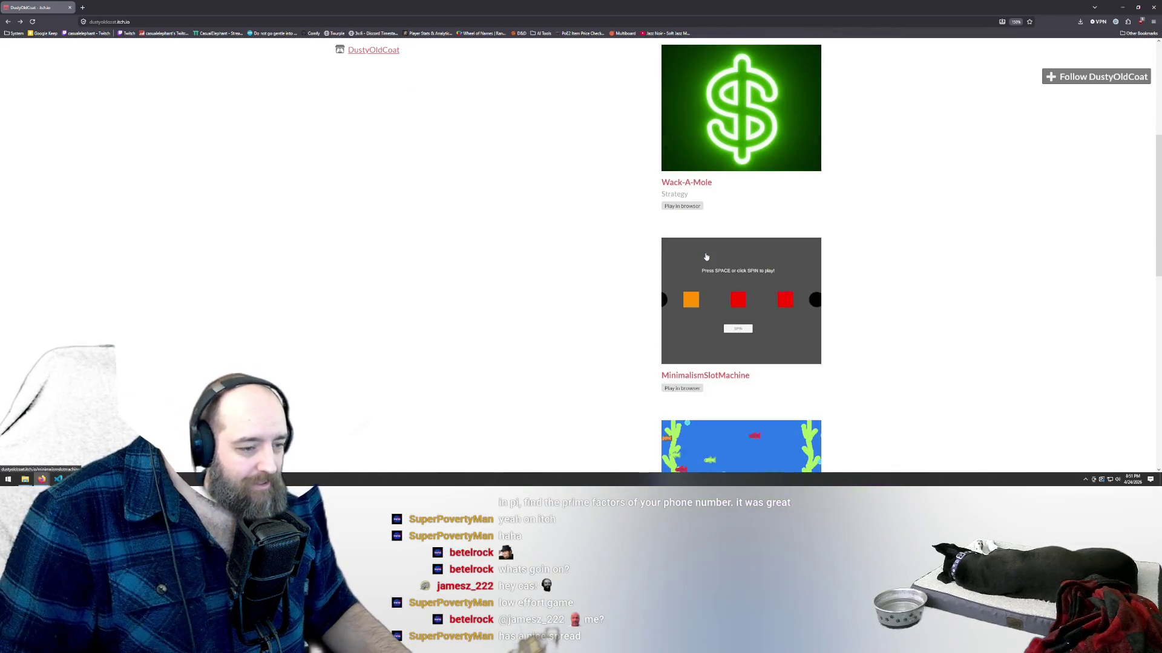
pyautogui.scroll(-2, 708, 257)
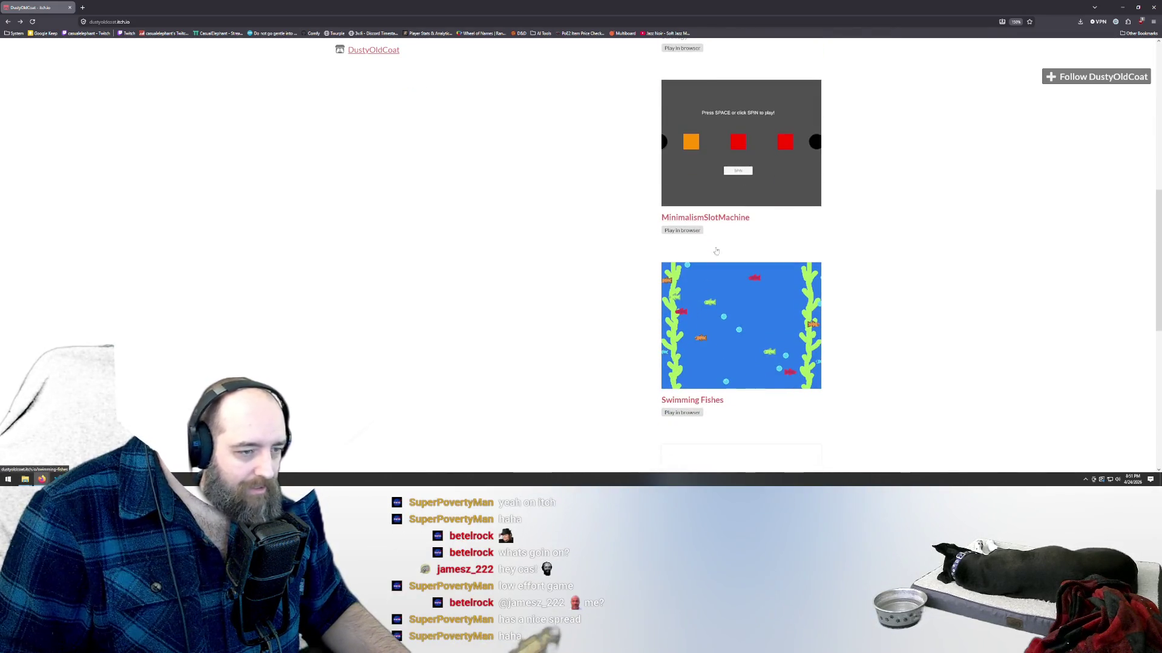
pyautogui.click(712, 138)
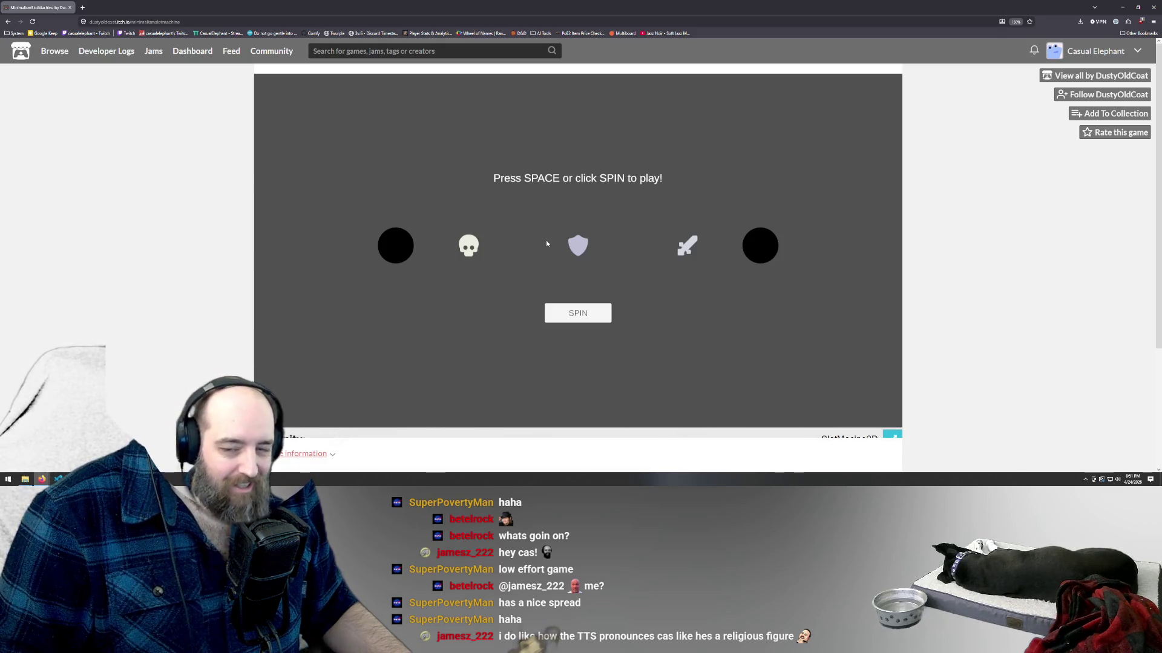
# - Hit SPIN to start the first MinimalismSlotMachine spin
pyautogui.click(575, 314)
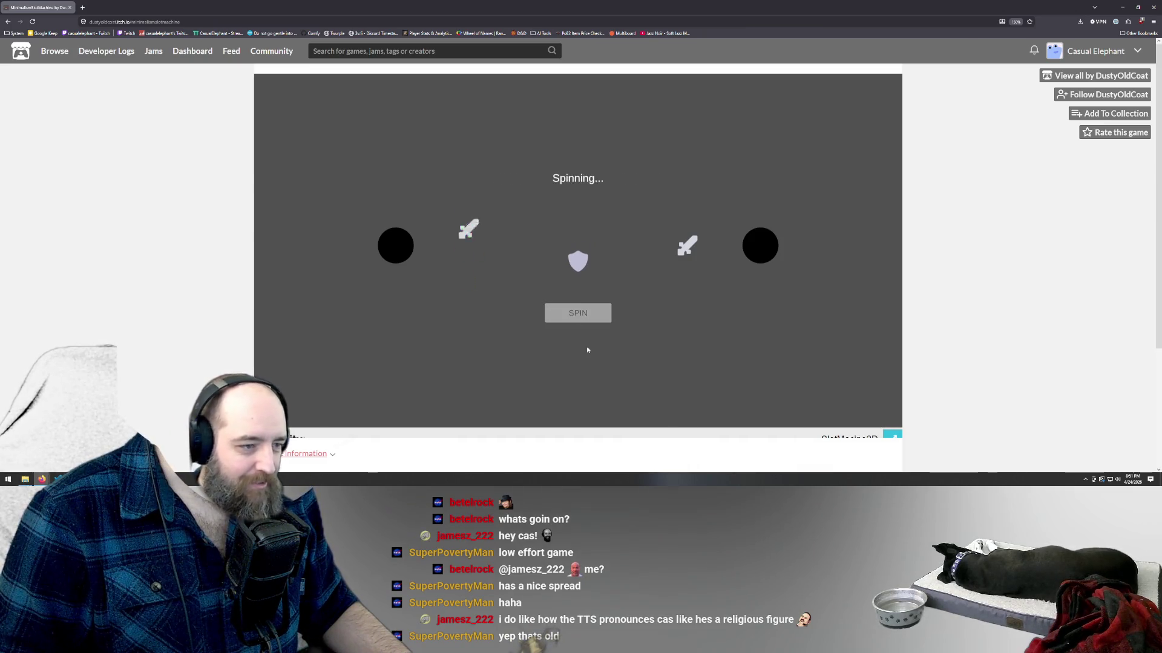
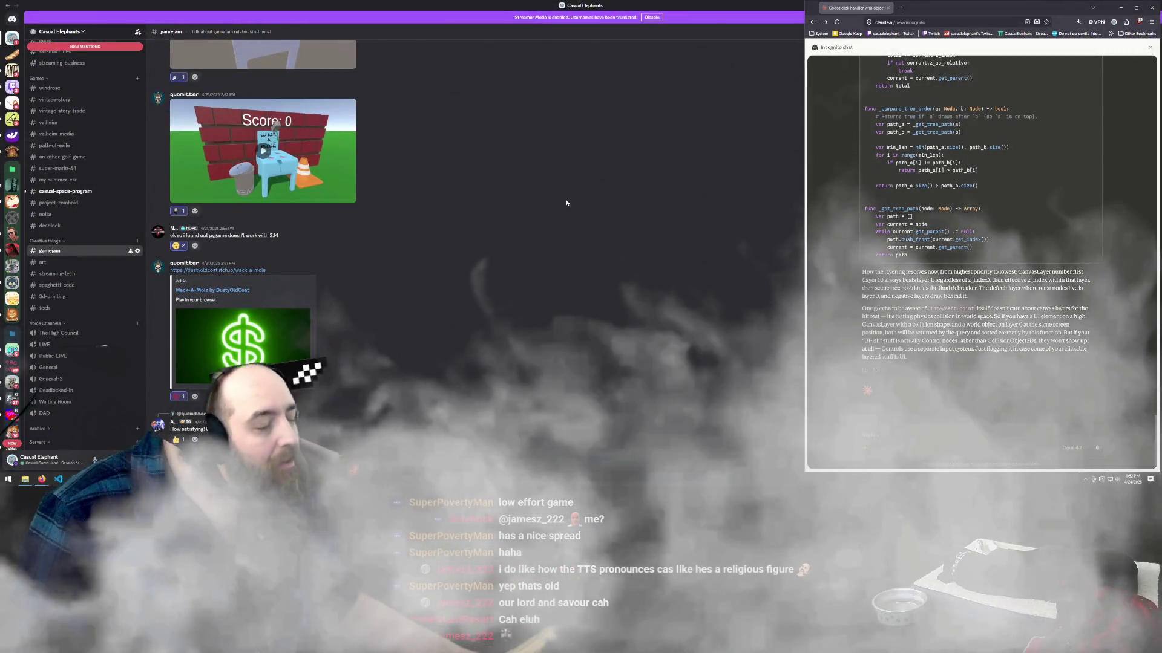
# - Raise Discord on the gamejam channel, scroll its posts, and dismiss the Streamer Mode notice
pyautogui.scroll(2, 433, 207)
pyautogui.scroll(2, 432, 206)
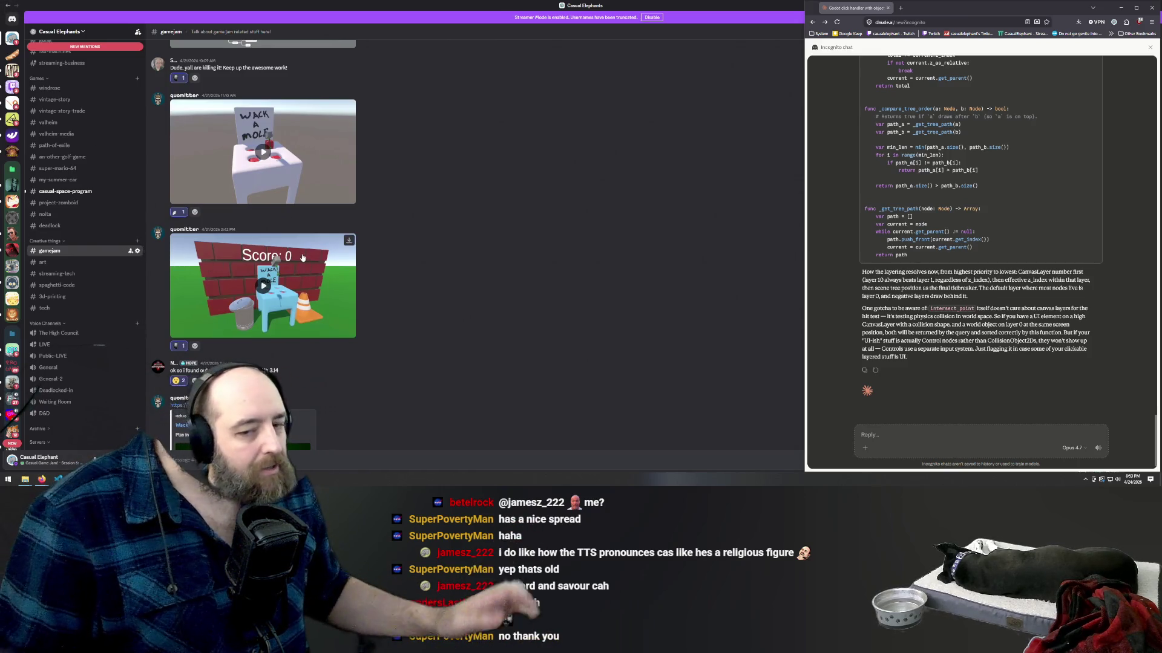
pyautogui.click(387, 255)
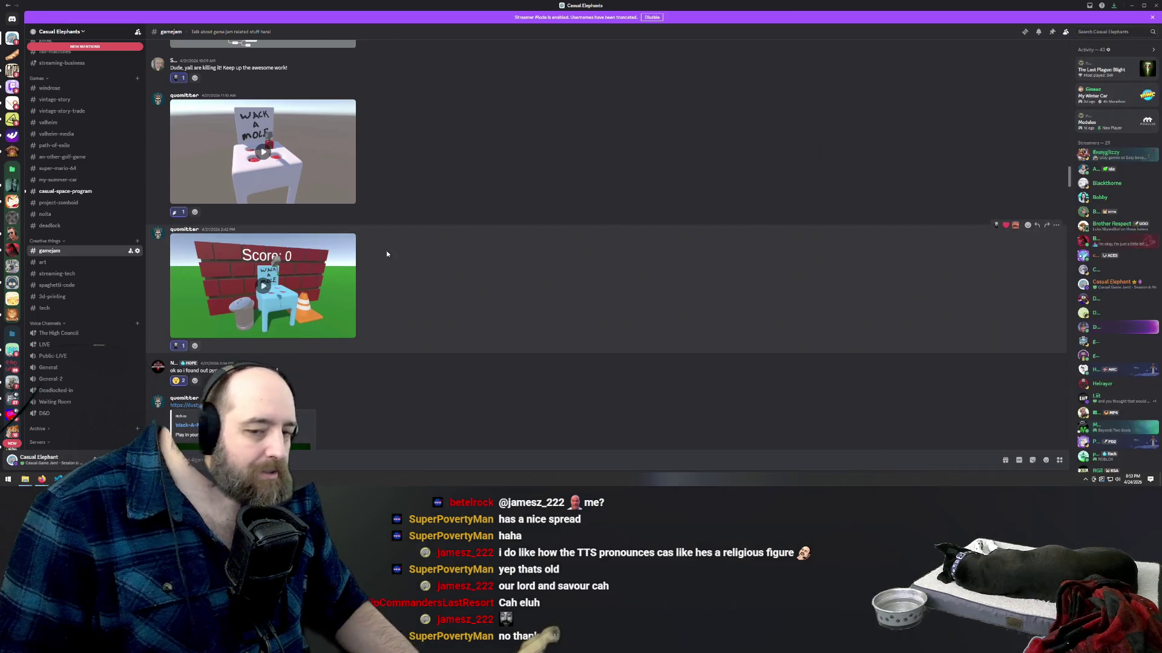
pyautogui.scroll(-2, 420, 251)
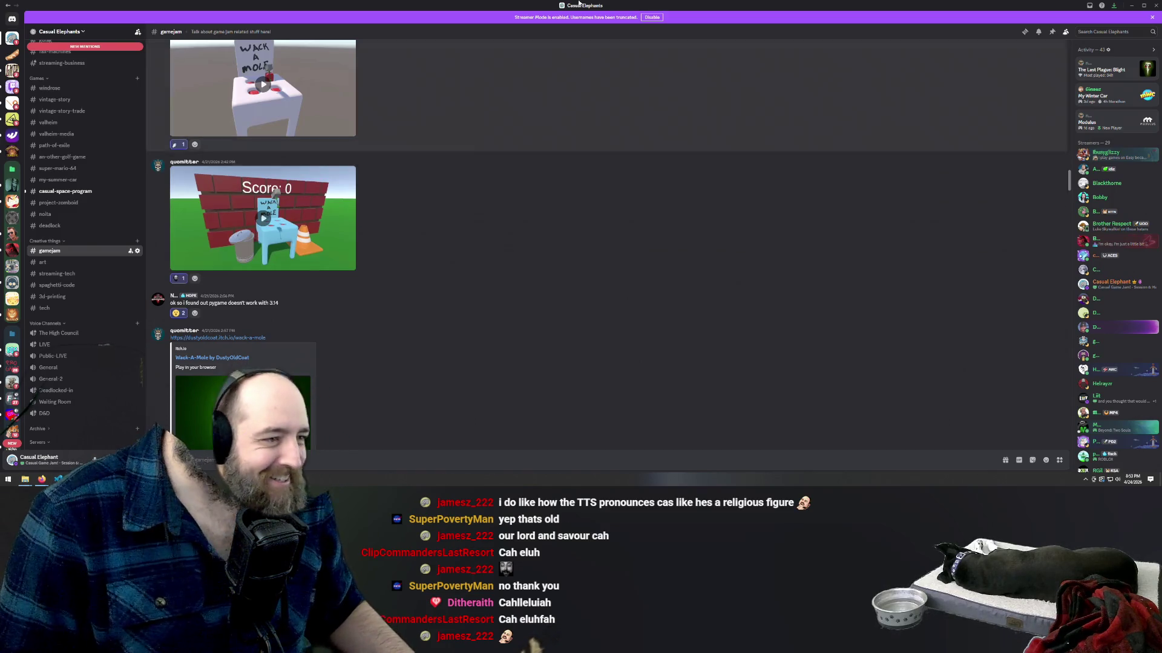
pyautogui.click(1152, 18)
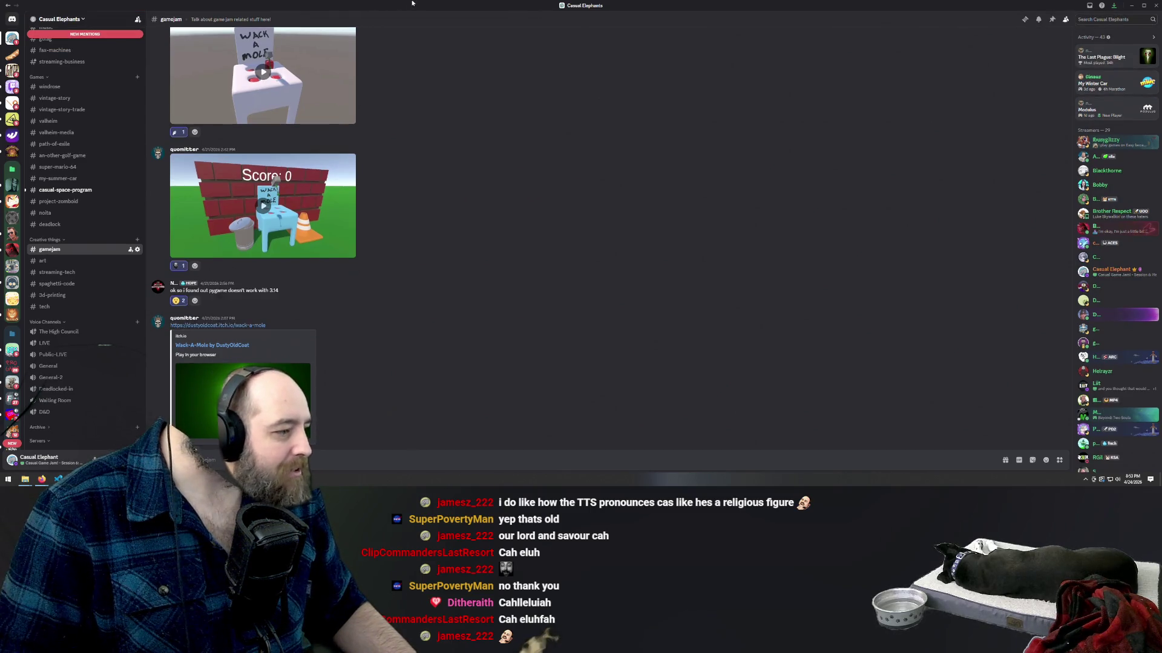
# - Minimize Discord to reveal player.gd and start a reply in the Claude chat
pyautogui.click(1131, 5)
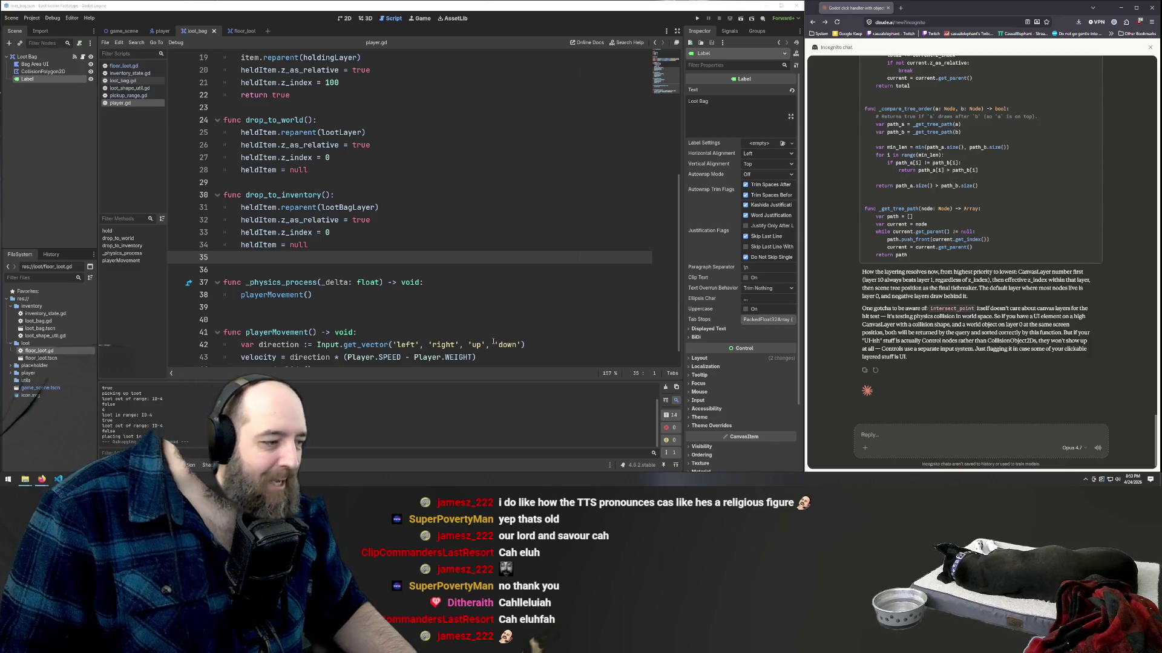
pyautogui.click(406, 227)
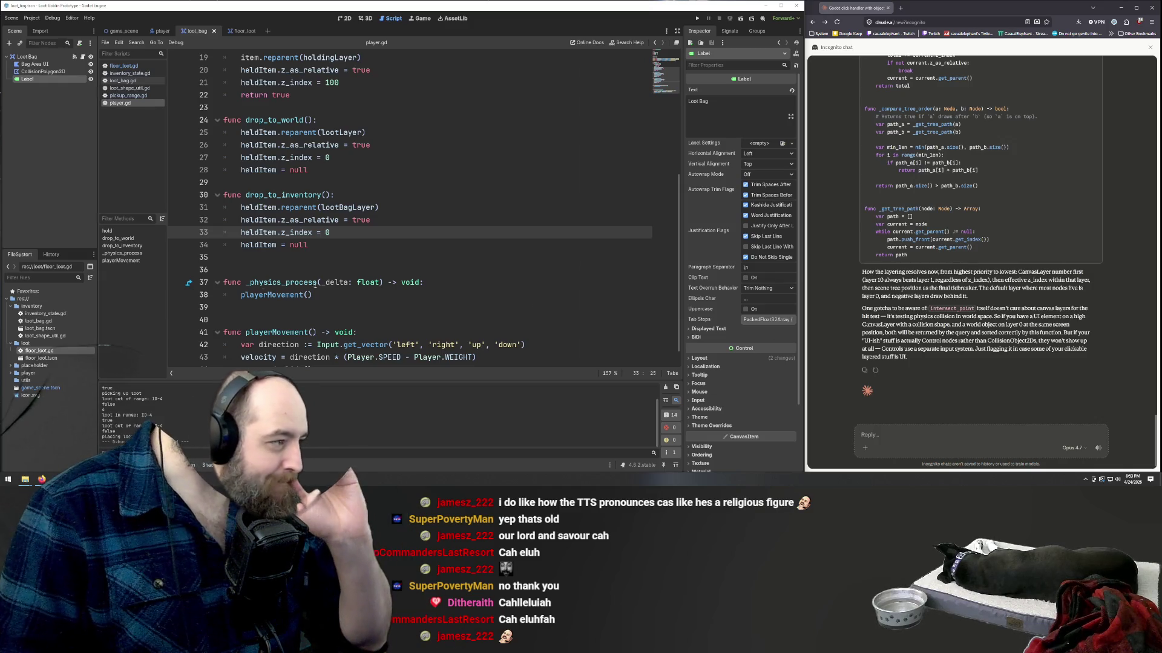
pyautogui.click(924, 442)
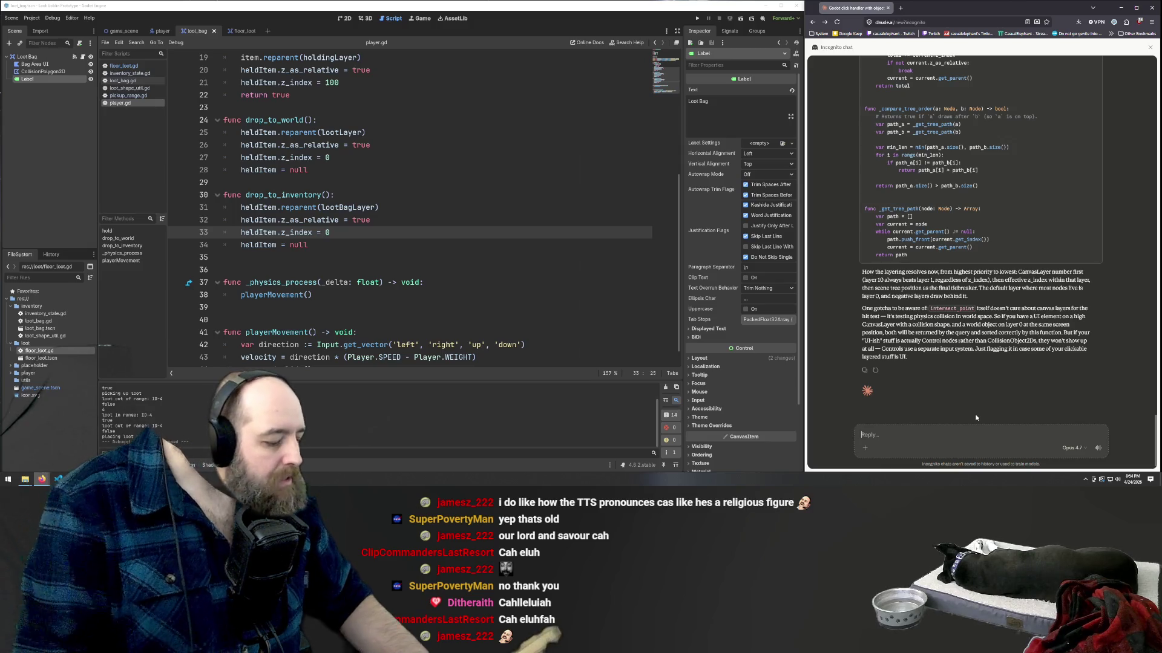
pyautogui.write('I')
pyautogui.scroll(-1, 386, 196)
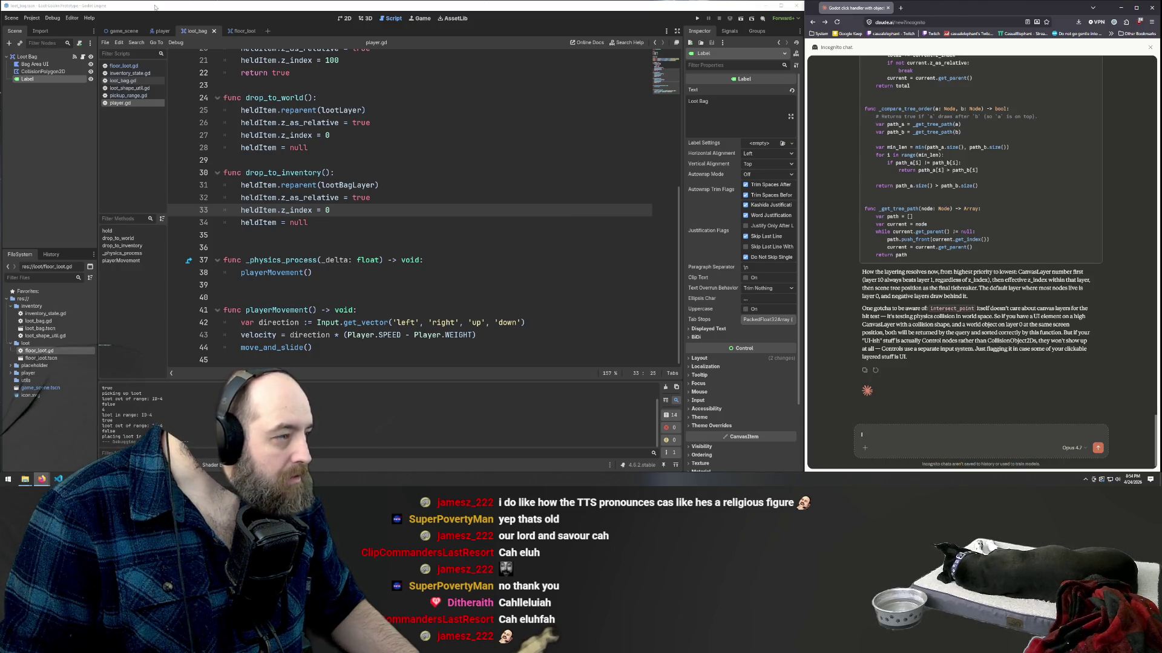
# - Flip through the player, game_scene and loot_bag tabs, then delete the stray 'I' from the Claude reply
pyautogui.click(157, 31)
pyautogui.click(122, 31)
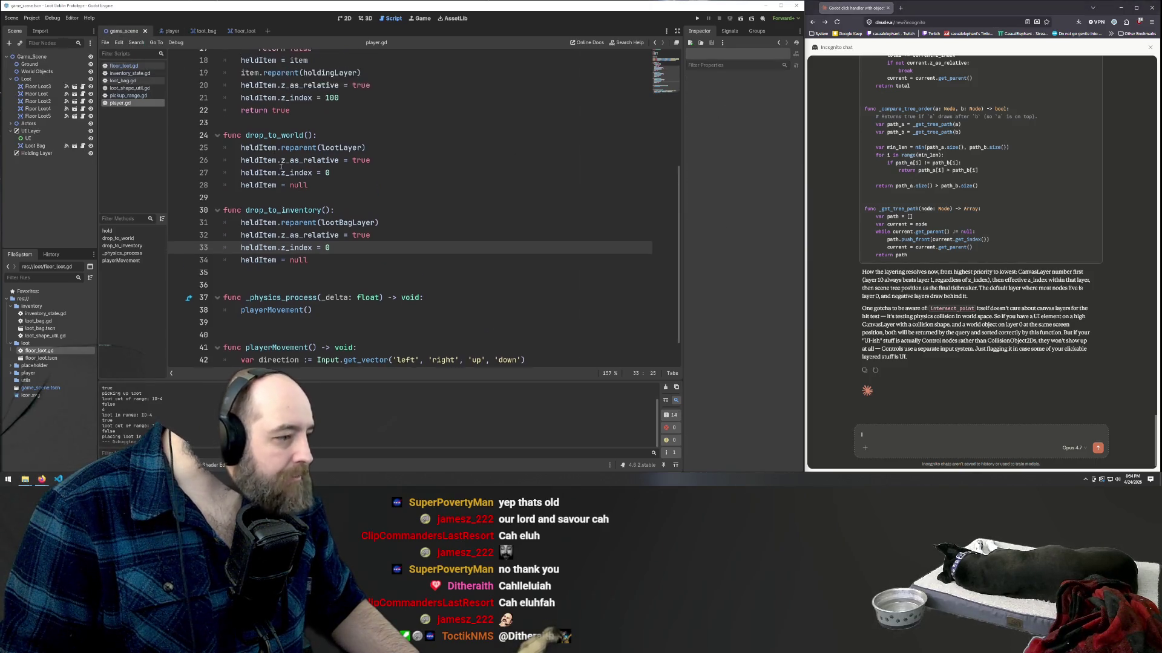
pyautogui.click(197, 30)
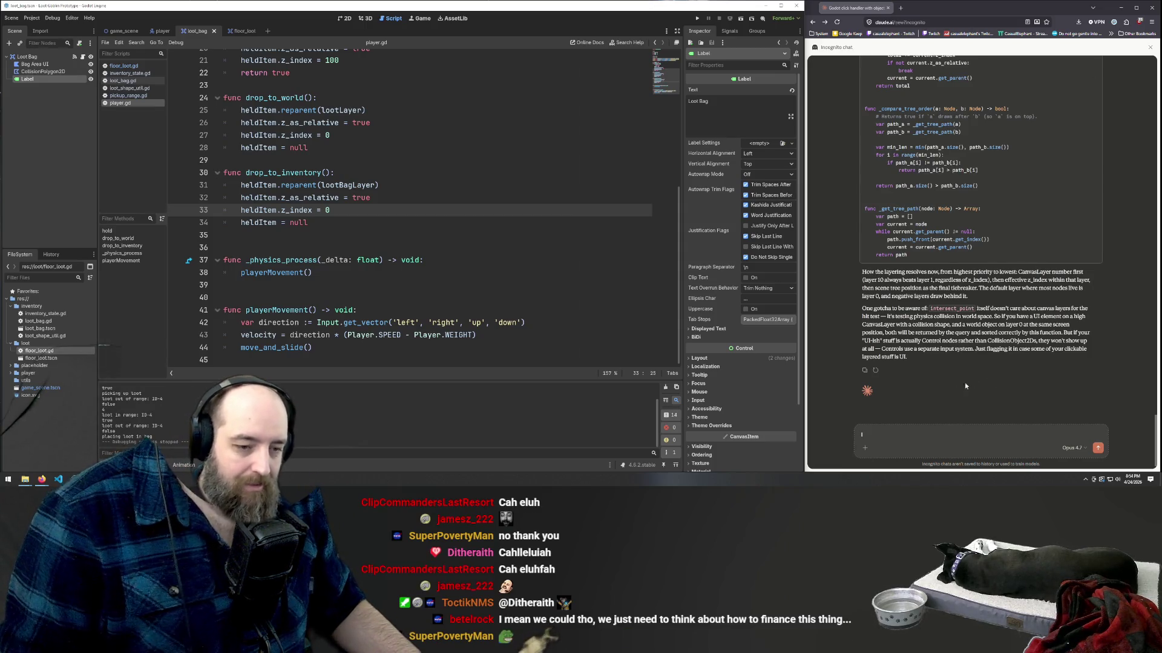
pyautogui.click(920, 433)
pyautogui.press('BackSpace')
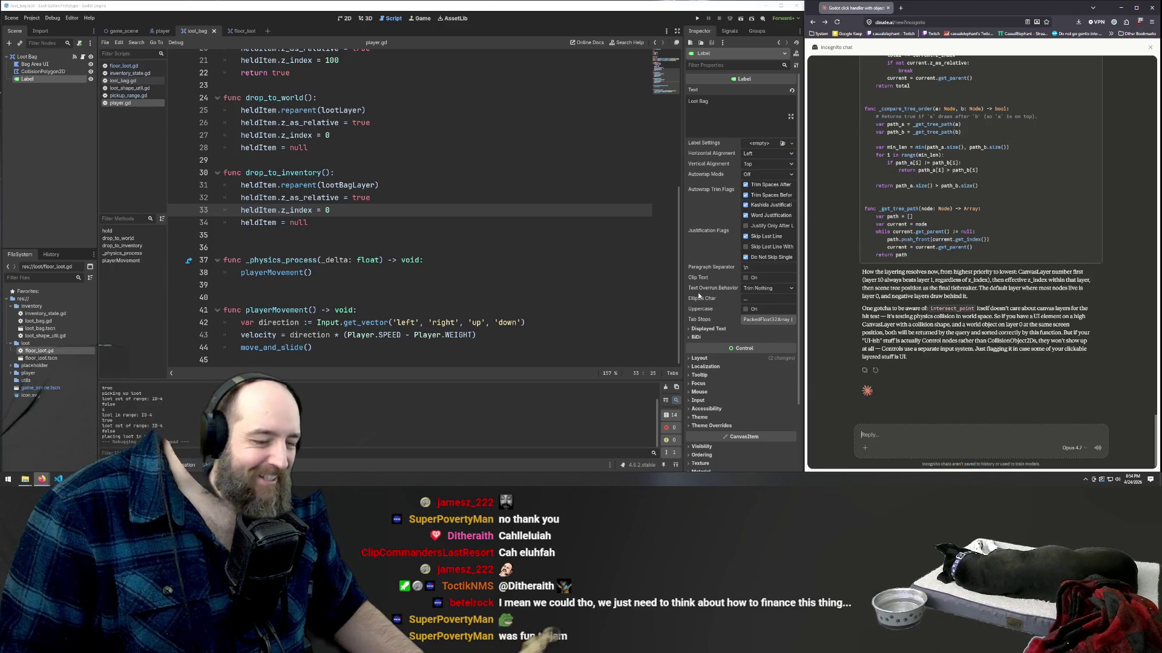
pyautogui.click(861, 238)
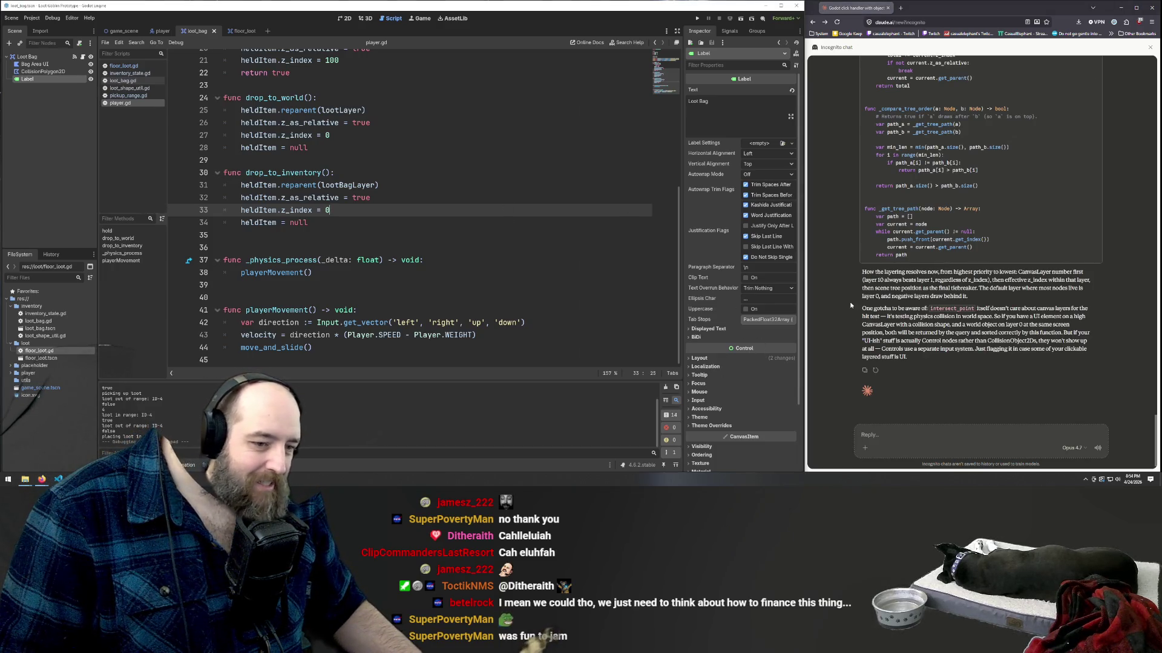
pyautogui.click(254, 235)
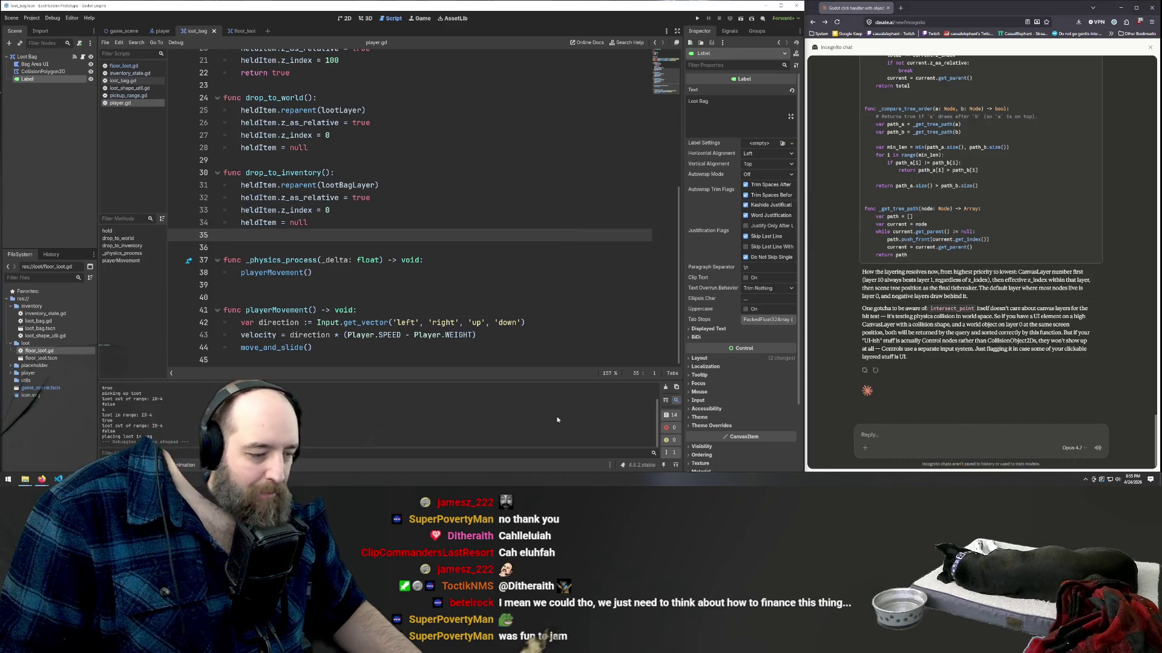
pyautogui.scroll(6, 428, 307)
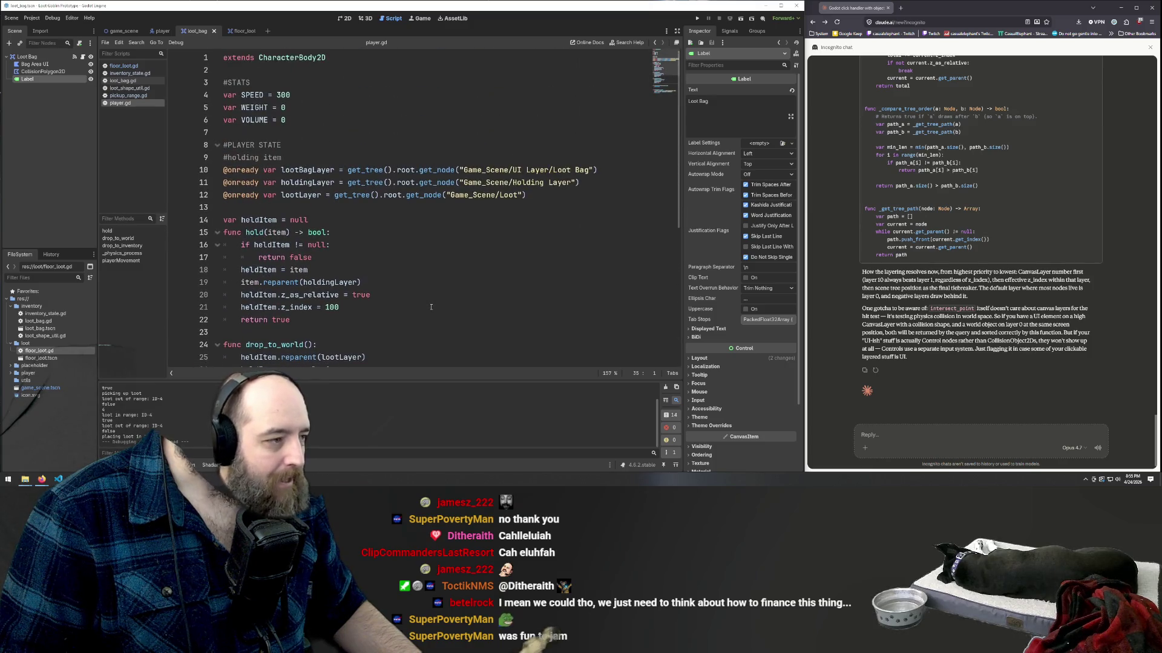
pyautogui.scroll(-6, 430, 307)
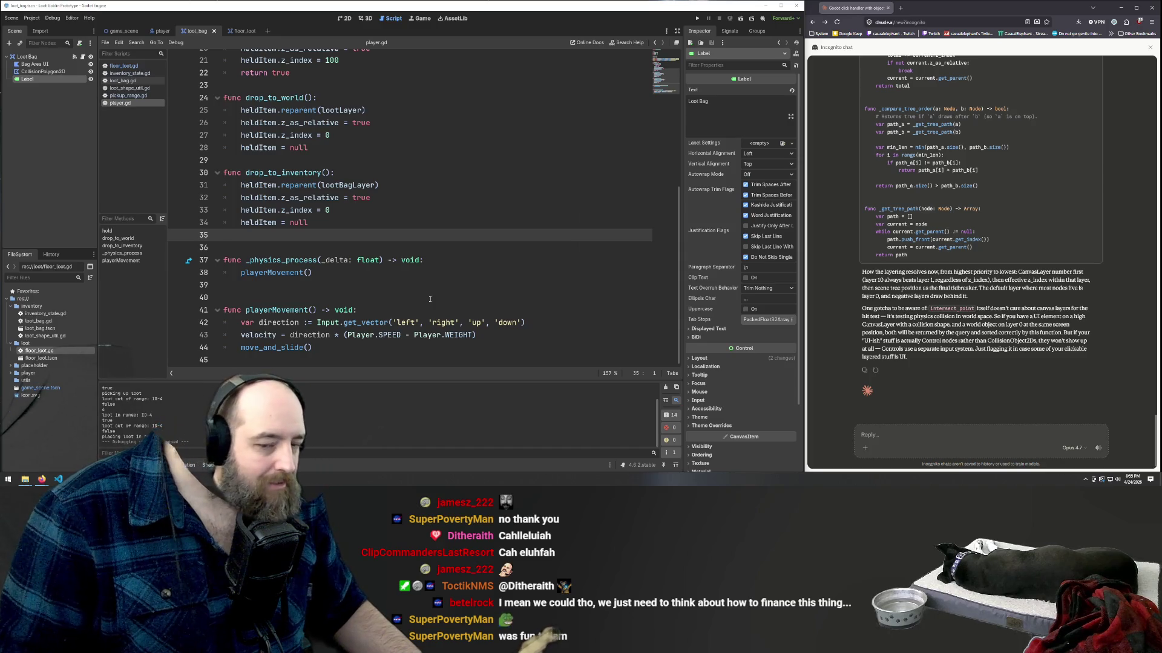
pyautogui.scroll(5, 382, 274)
pyautogui.scroll(2, 383, 274)
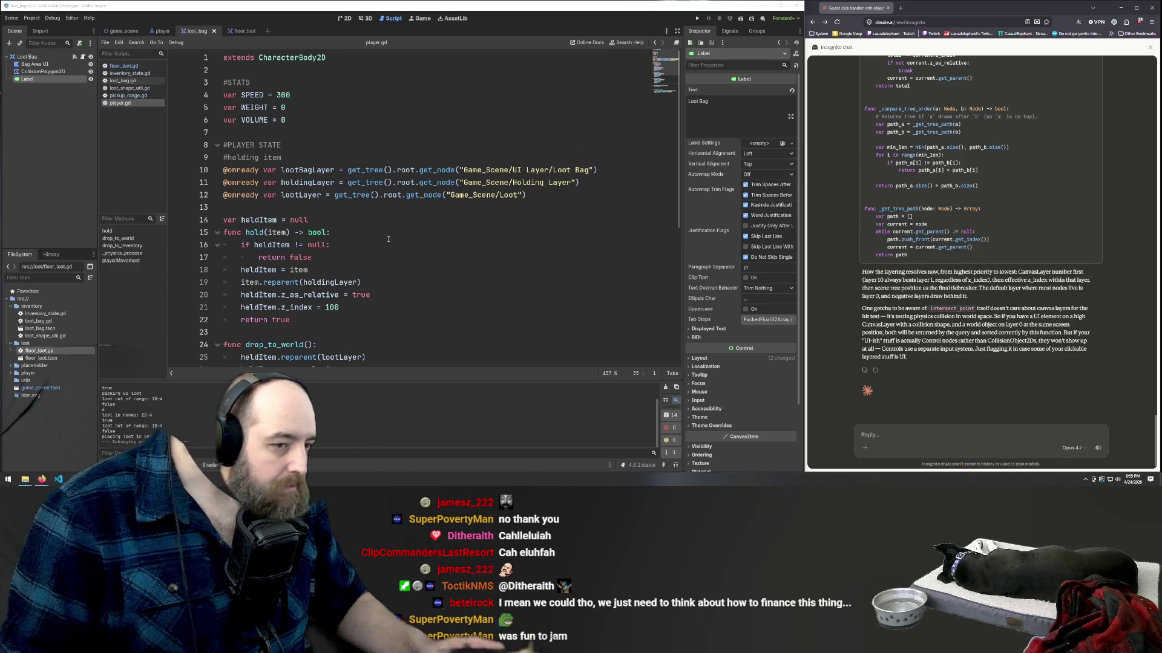
pyautogui.scroll(-5, 375, 239)
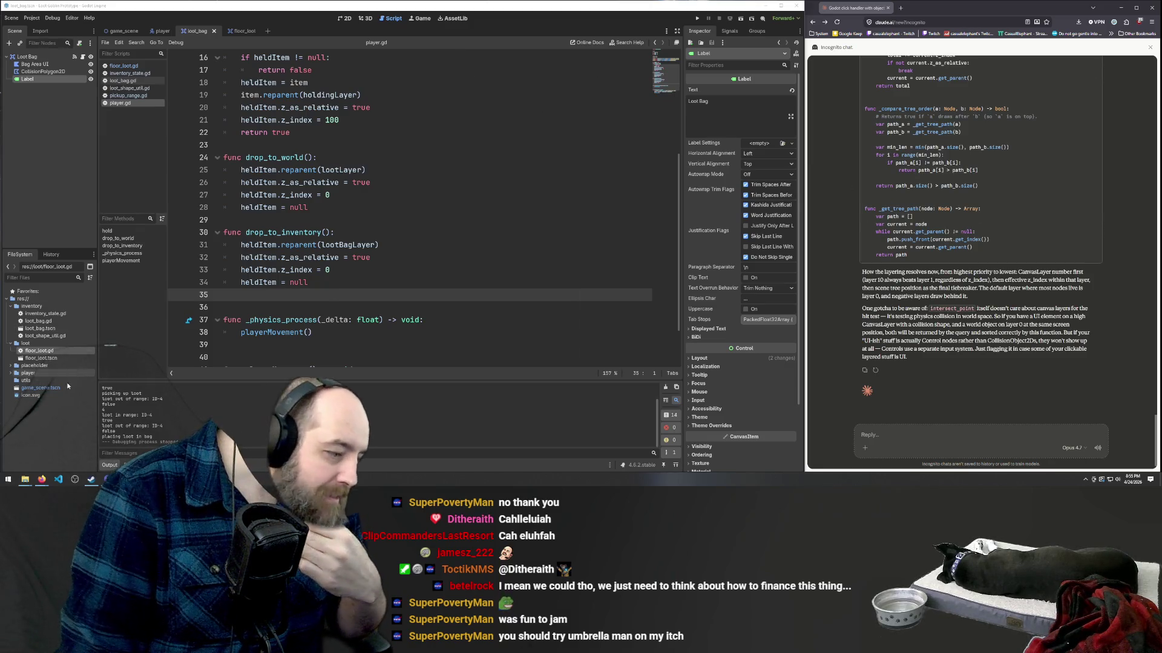
# - Bring Firefox forward and open a blank new tab, clearing the typed 'itc' from the address bar
pyautogui.moveTo(51, 484)
pyautogui.click(77, 463)
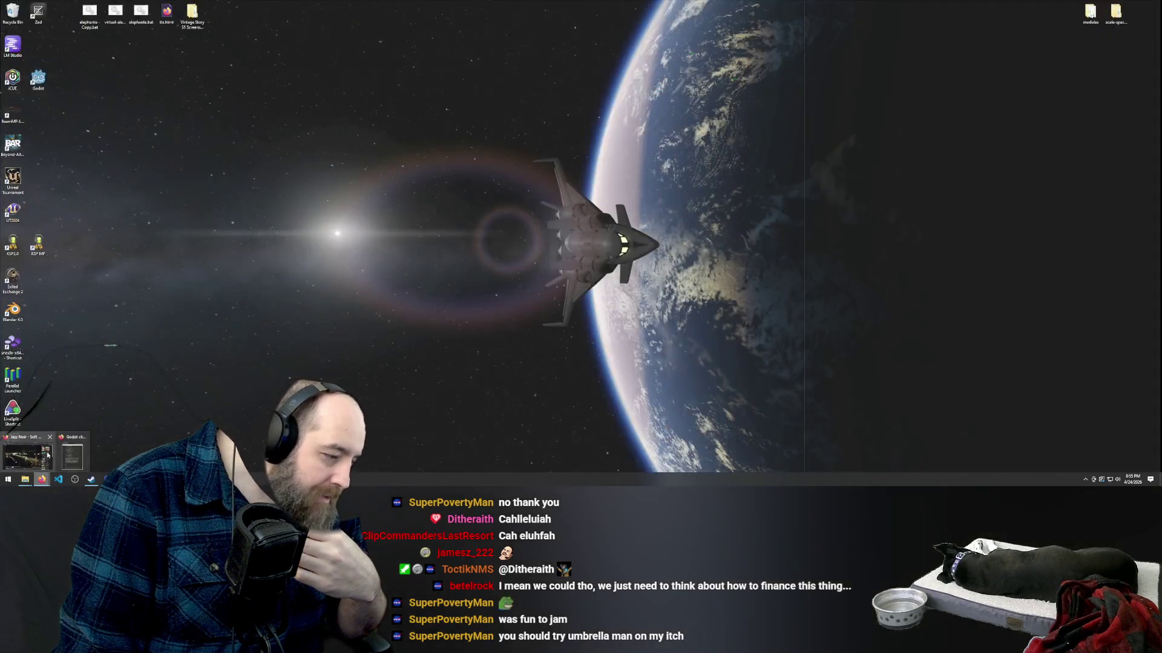
pyautogui.click(899, 8)
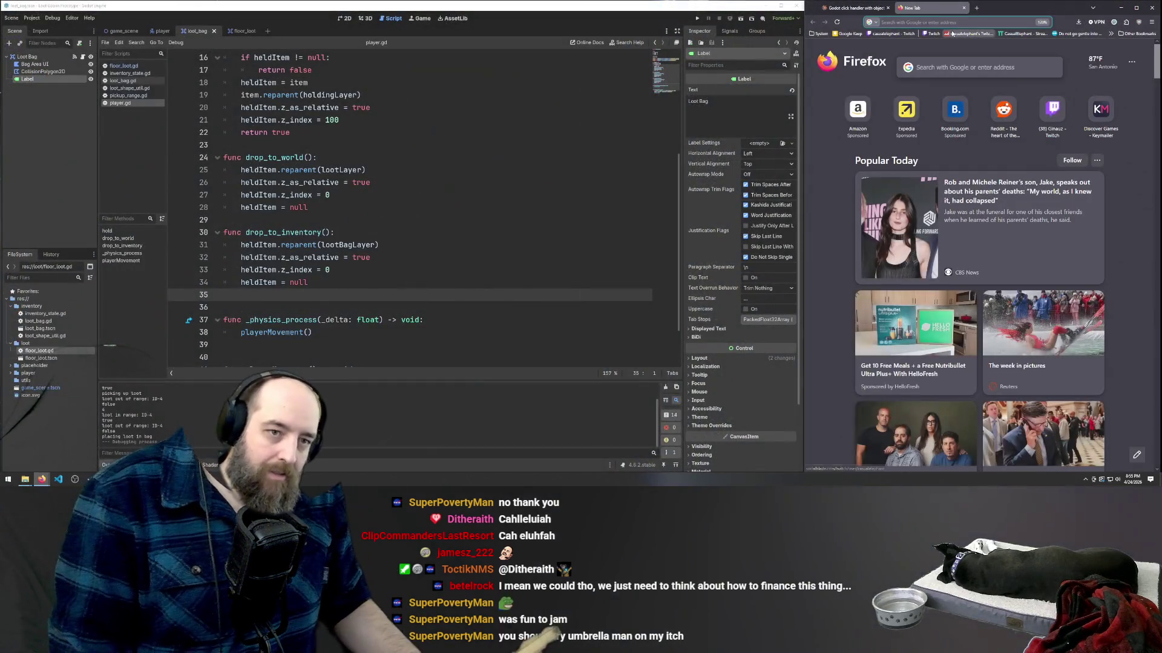
pyautogui.write('itch.io/')
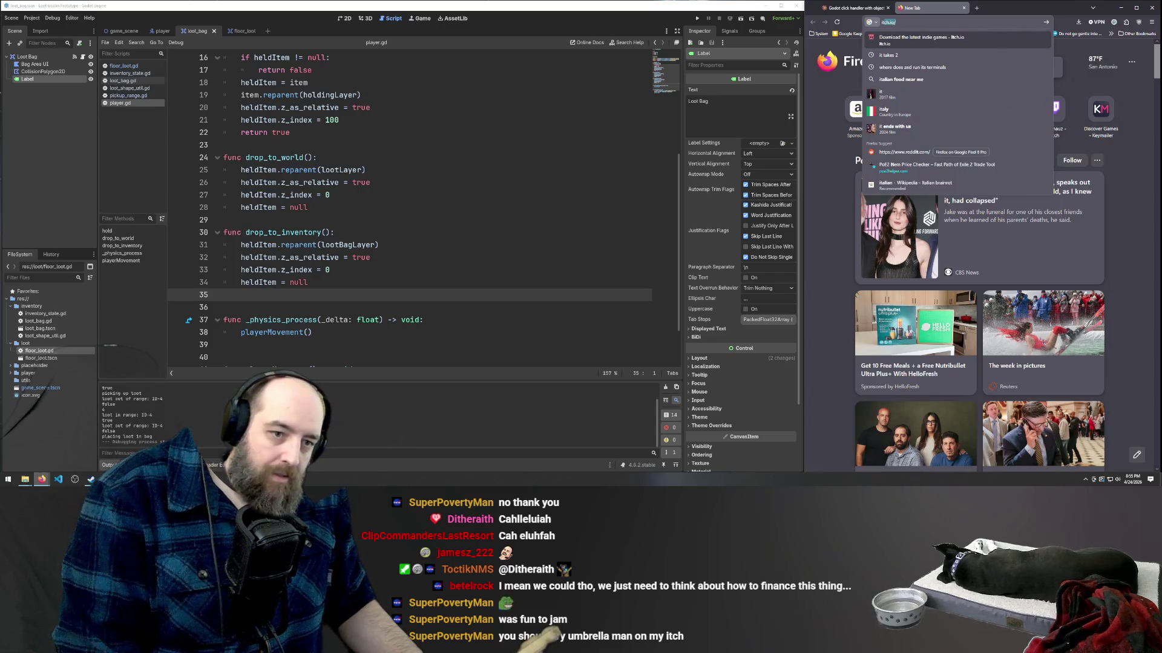
pyautogui.write('c')
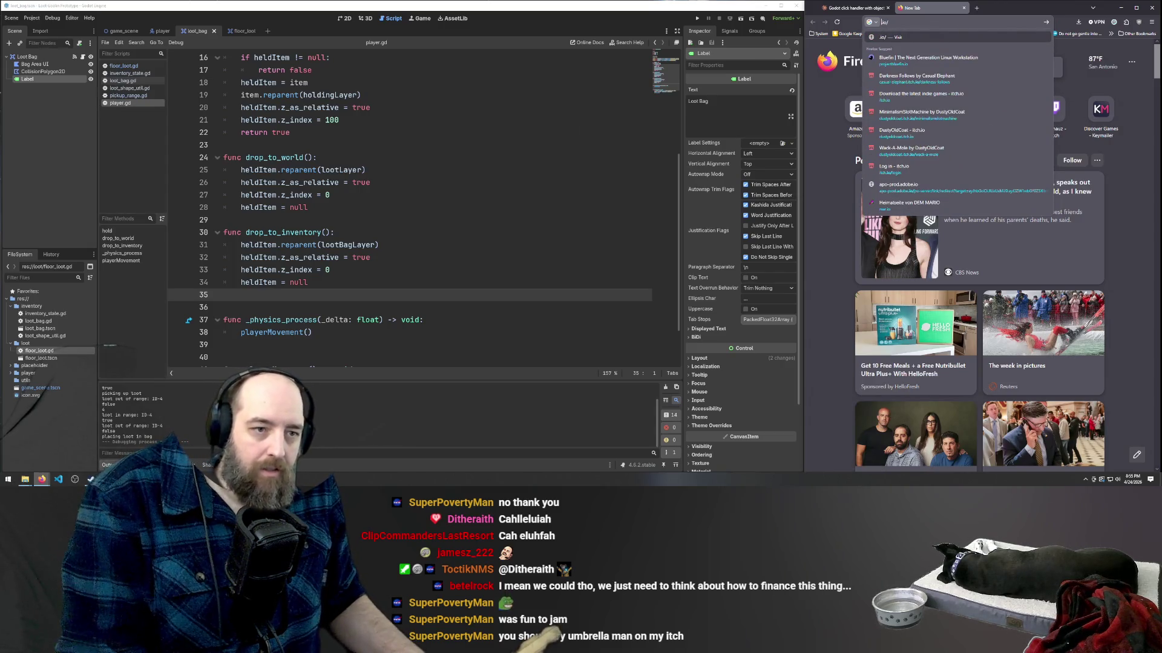
pyautogui.press('BackSpace')
pyautogui.press('BackSpace')
pyautogui.press('BackSpace')
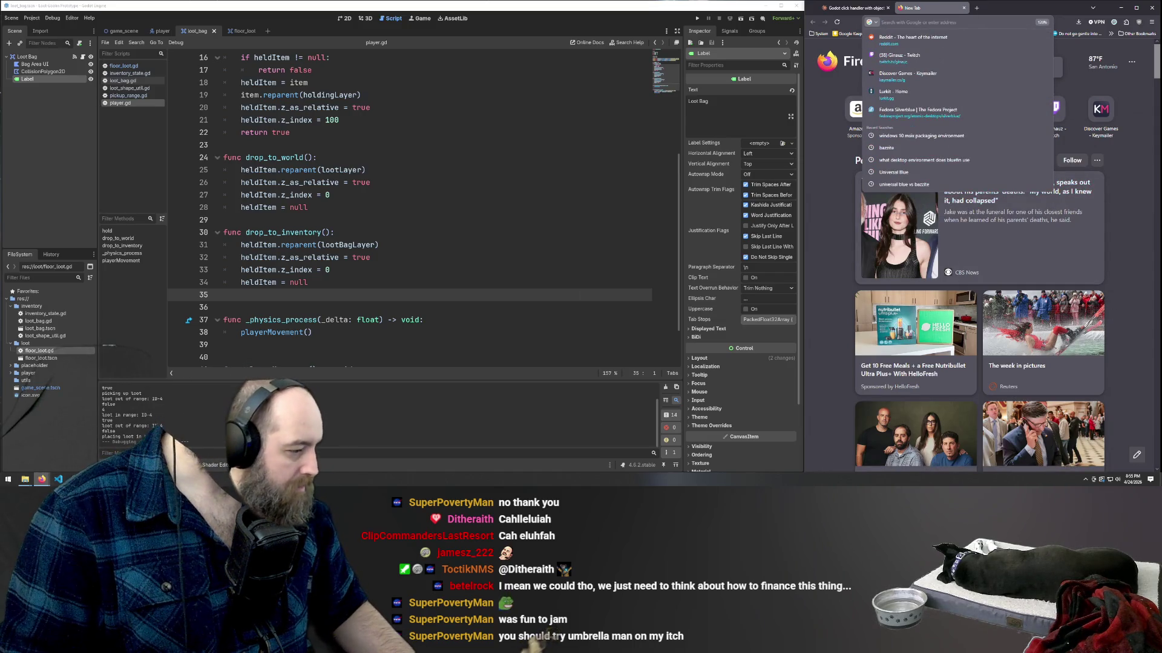
pyautogui.press('Escape')
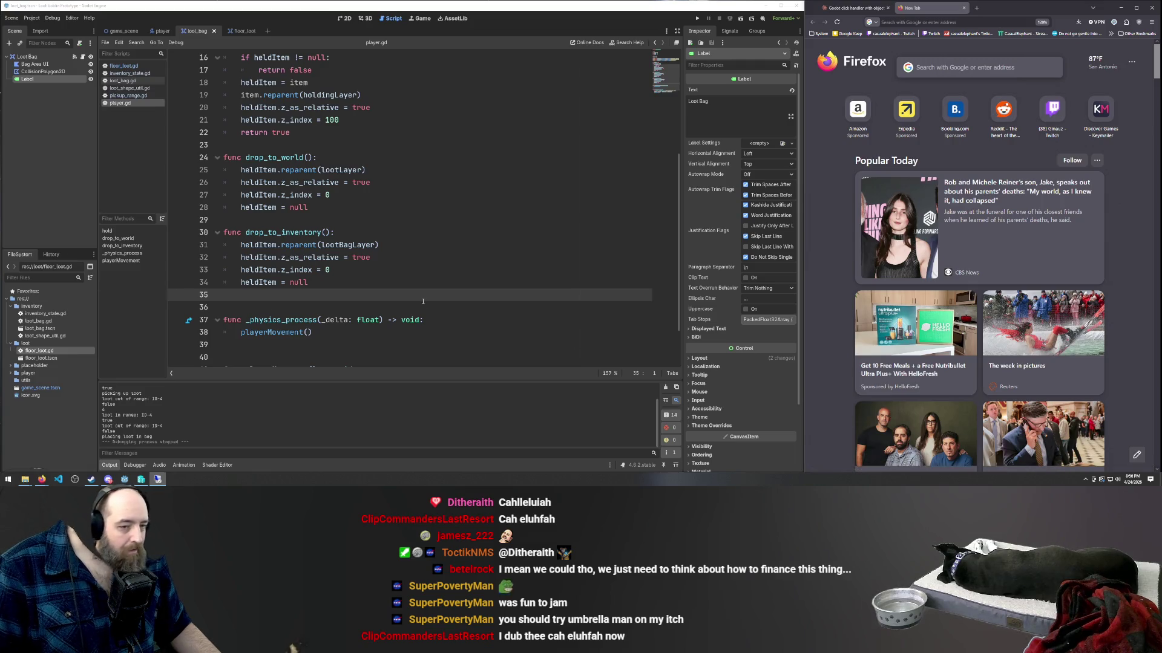
# - Close the spare Firefox tab and run the Loot Goblin project with F5
pyautogui.click(964, 8)
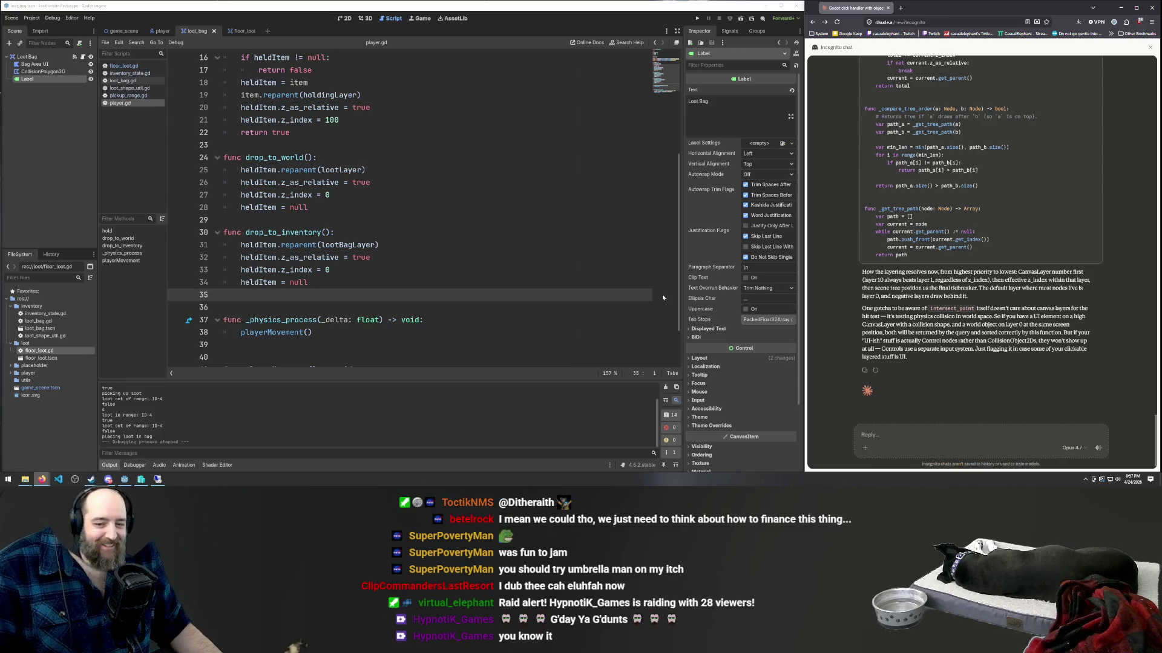
pyautogui.moveTo(694, 290)
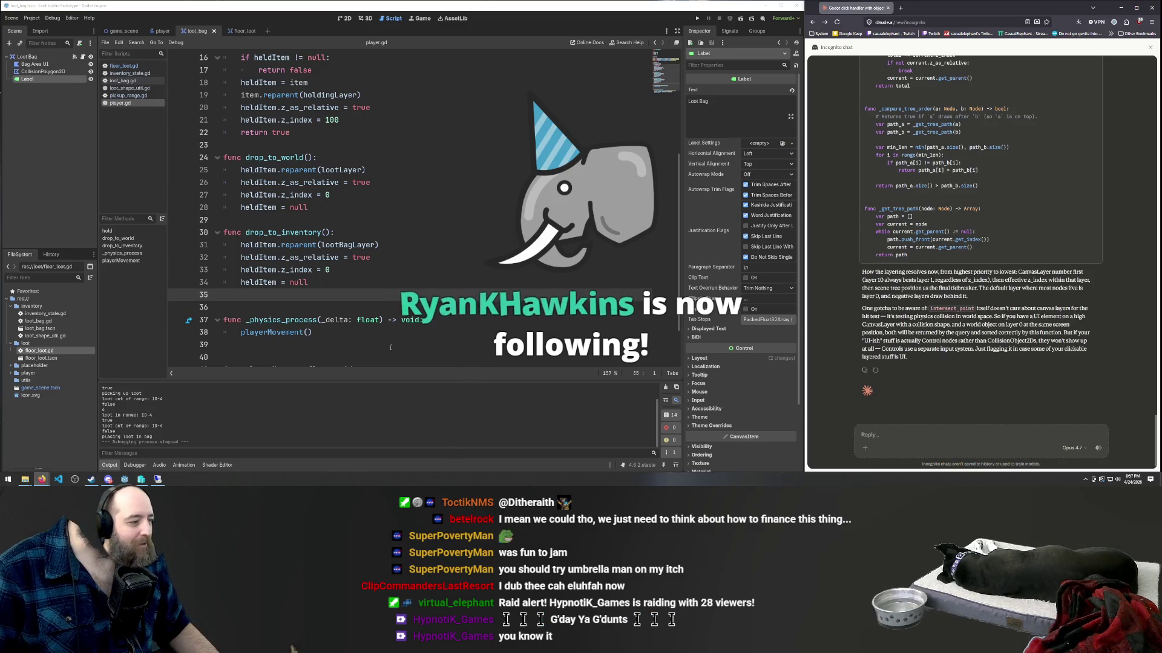
pyautogui.click(376, 237)
pyautogui.press('F5')
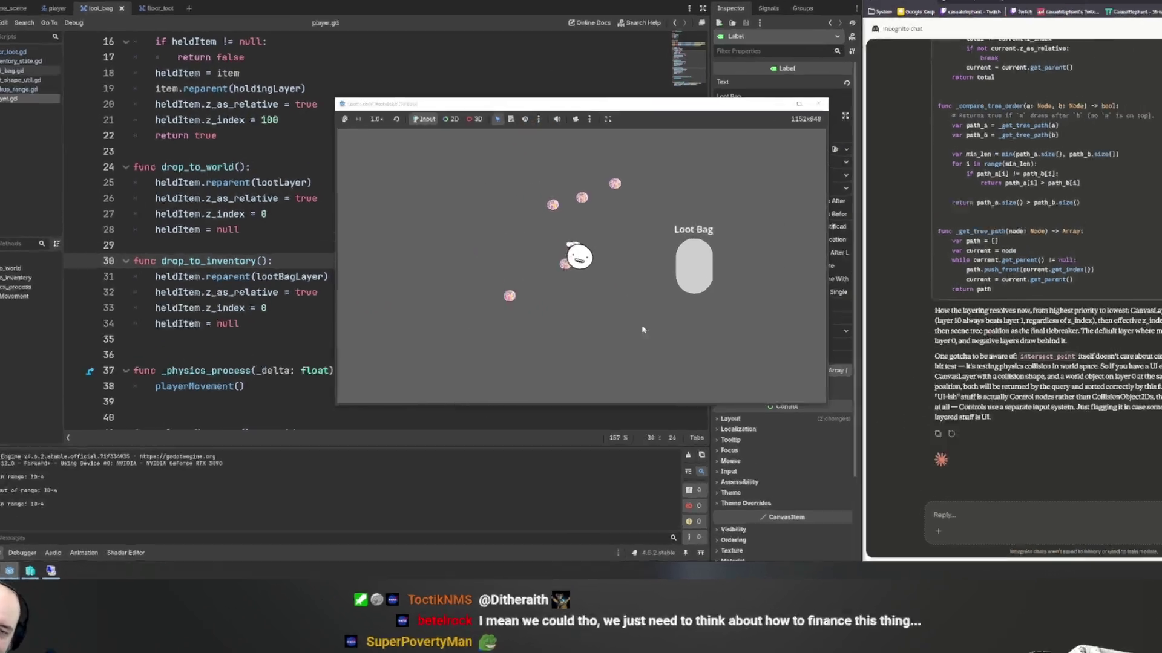
# - Walk the goblin left and right, then drag an orb onto the Loot Bag
pyautogui.press('a')
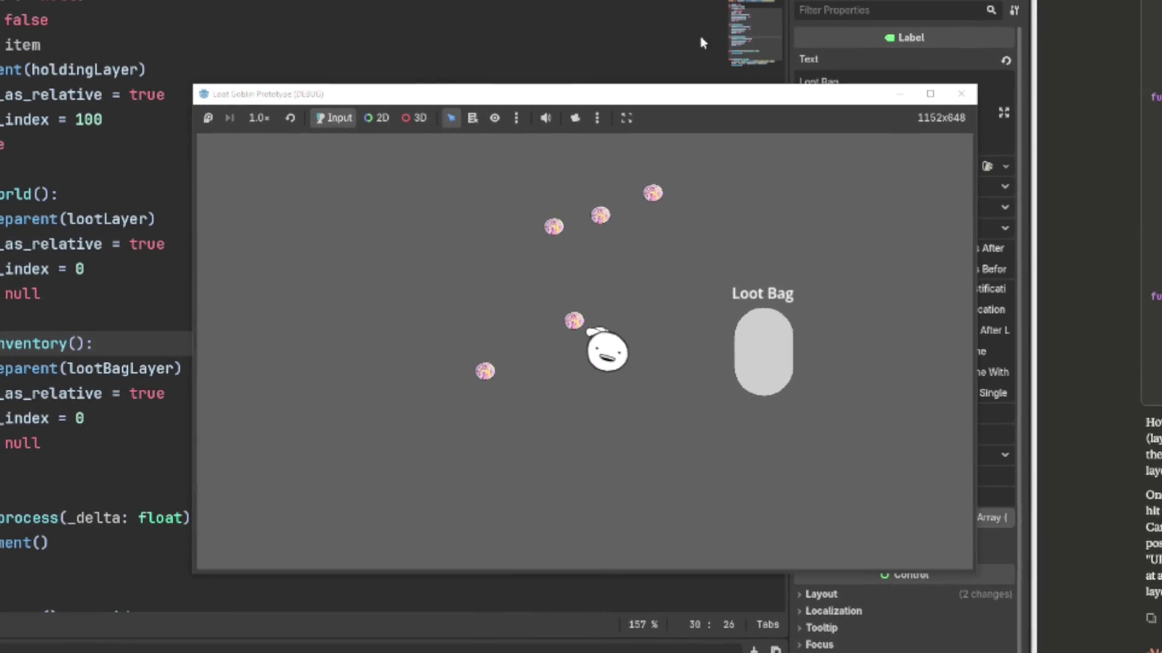
pyautogui.press('d')
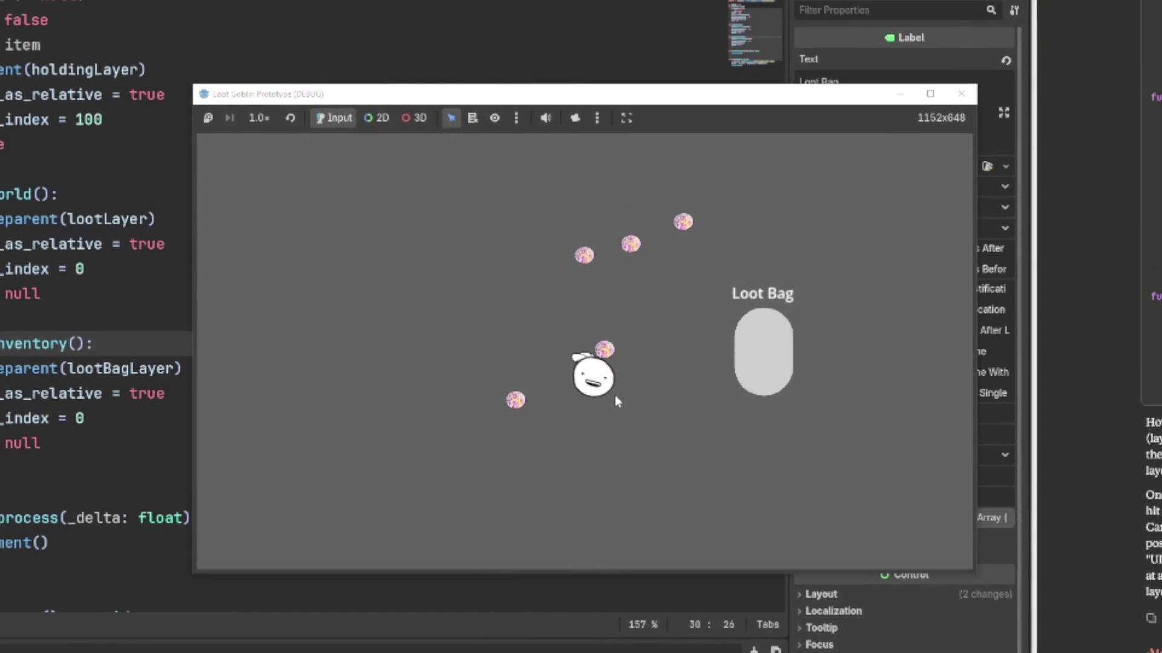
pyautogui.press('a')
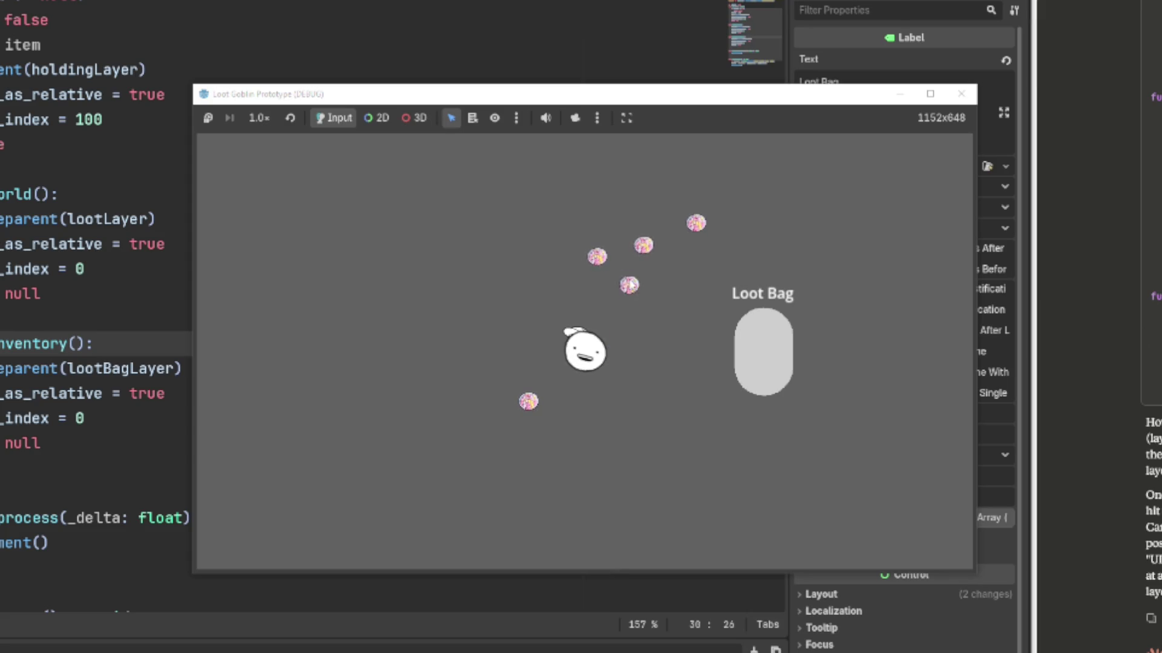
pyautogui.press('a')
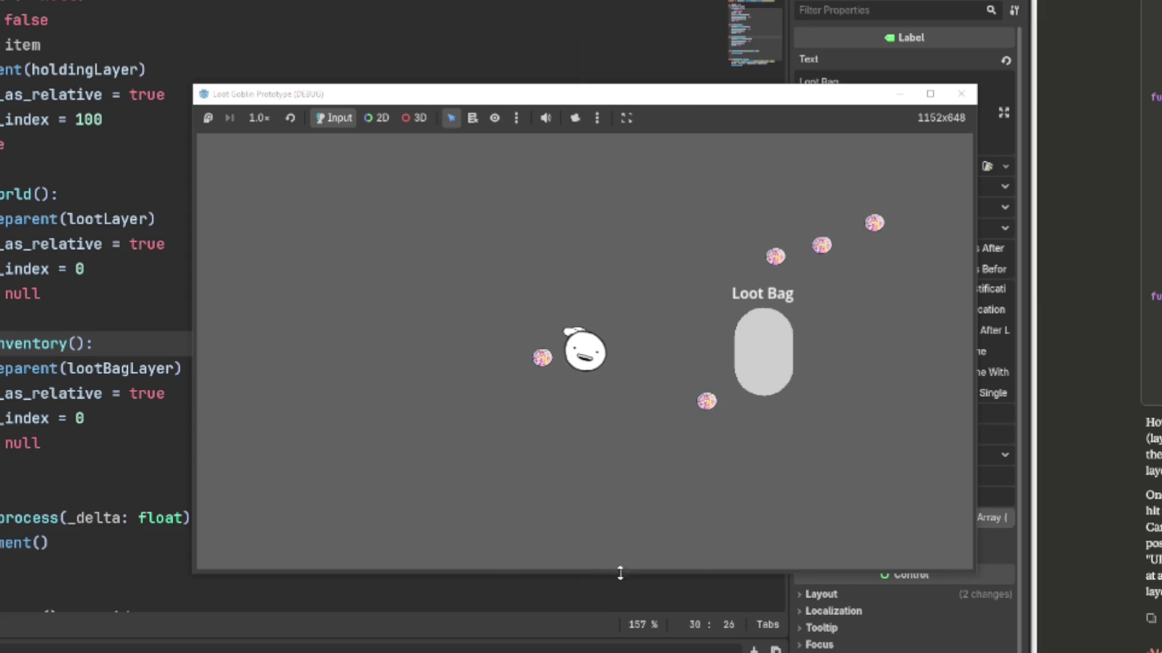
pyautogui.moveTo(643, 407)
pyautogui.mouseDown()
pyautogui.moveTo(770, 337)
pyautogui.moveTo(760, 332)
pyautogui.mouseUp()
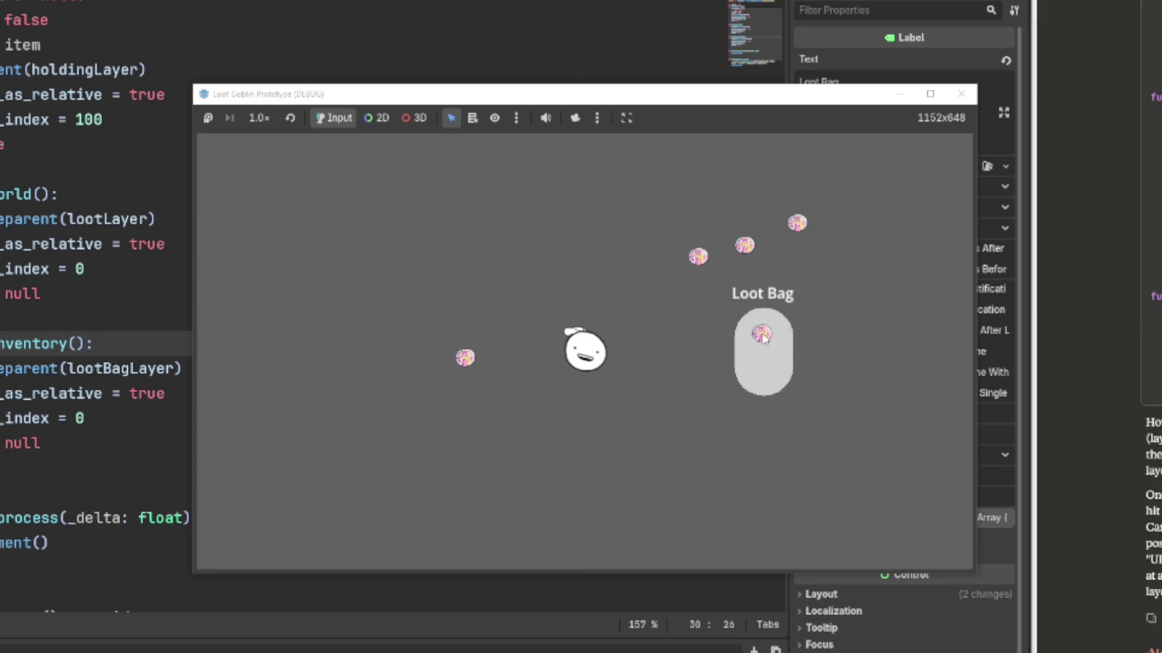
# - Walk the goblin around the level with WASD toward the loot
pyautogui.press('a')
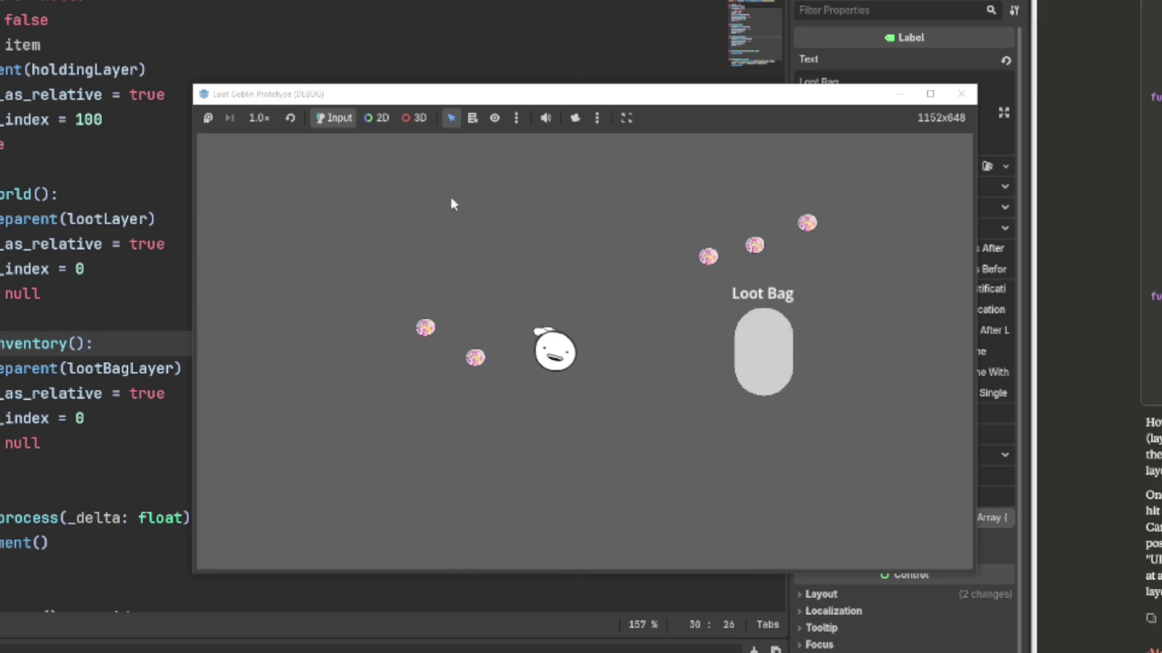
pyautogui.press('d')
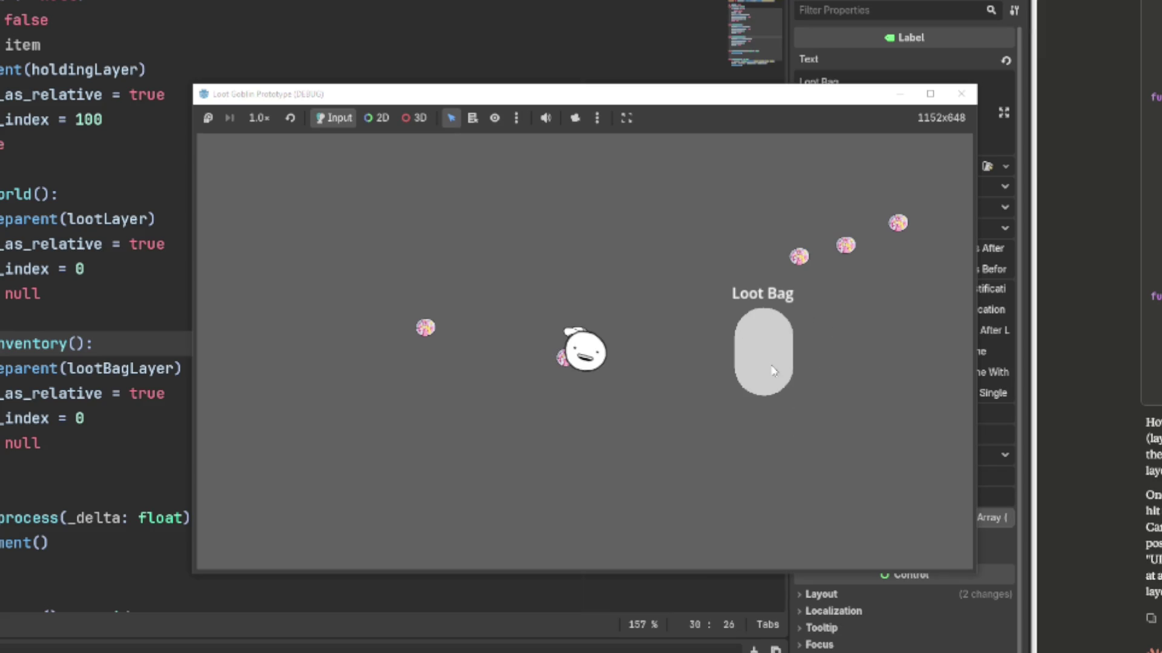
pyautogui.press('d')
pyautogui.press('a')
pyautogui.press('d')
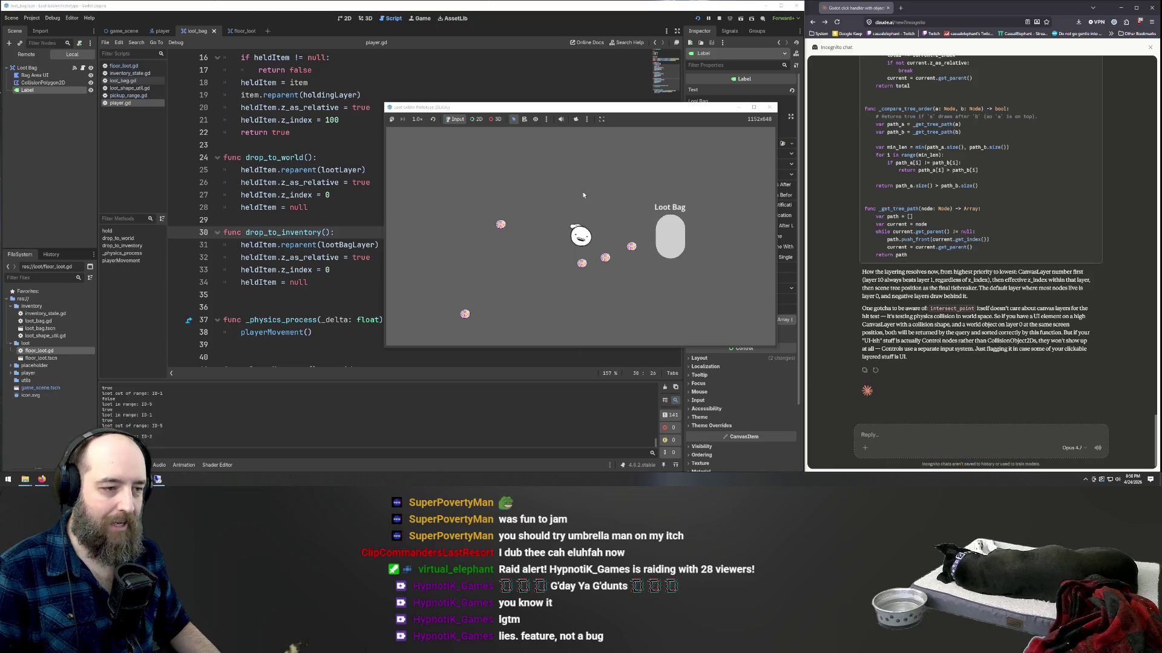
pyautogui.press('w')
pyautogui.press('d')
pyautogui.press('s')
pyautogui.press('w')
pyautogui.press('a')
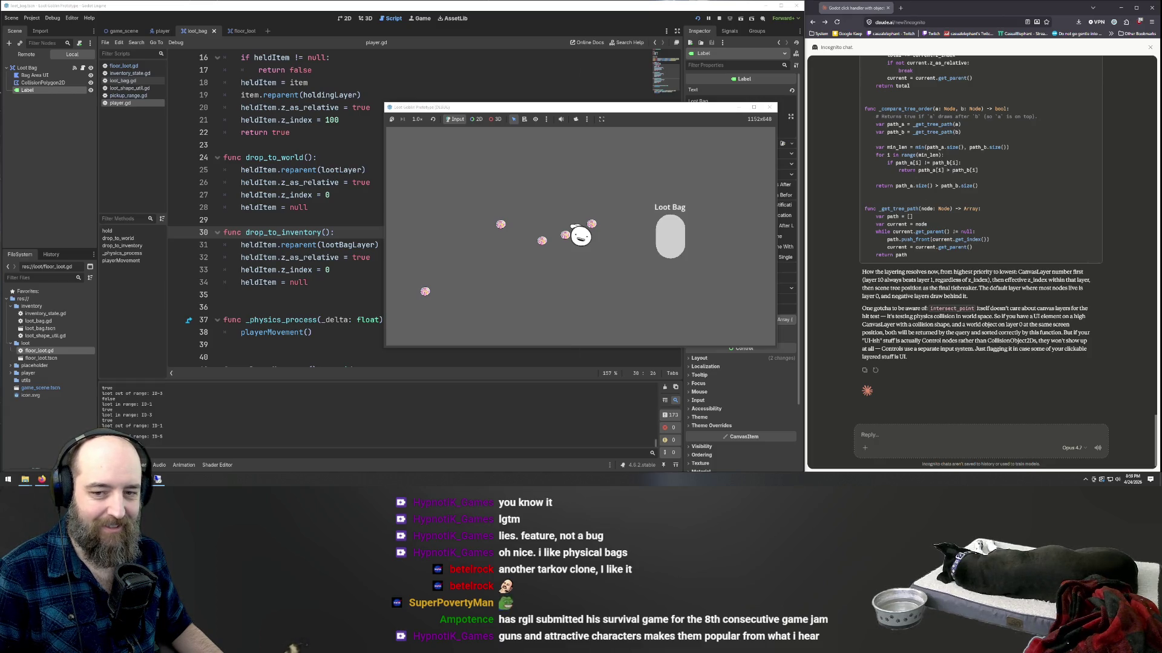
# - Steer the goblin with the arrow keys back and forth through the loot, pushing it aside
pyautogui.press('Up')
pyautogui.press('Right')
pyautogui.press('Left')
pyautogui.press('Down')
pyautogui.press('Right')
pyautogui.press('Up')
pyautogui.press('Right')
pyautogui.press('Down')
pyautogui.press('Left')
pyautogui.press('Right')
pyautogui.press('Up')
pyautogui.press('Left')
pyautogui.press('Down')
pyautogui.press('Right')
pyautogui.press('Up')
pyautogui.press('Left')
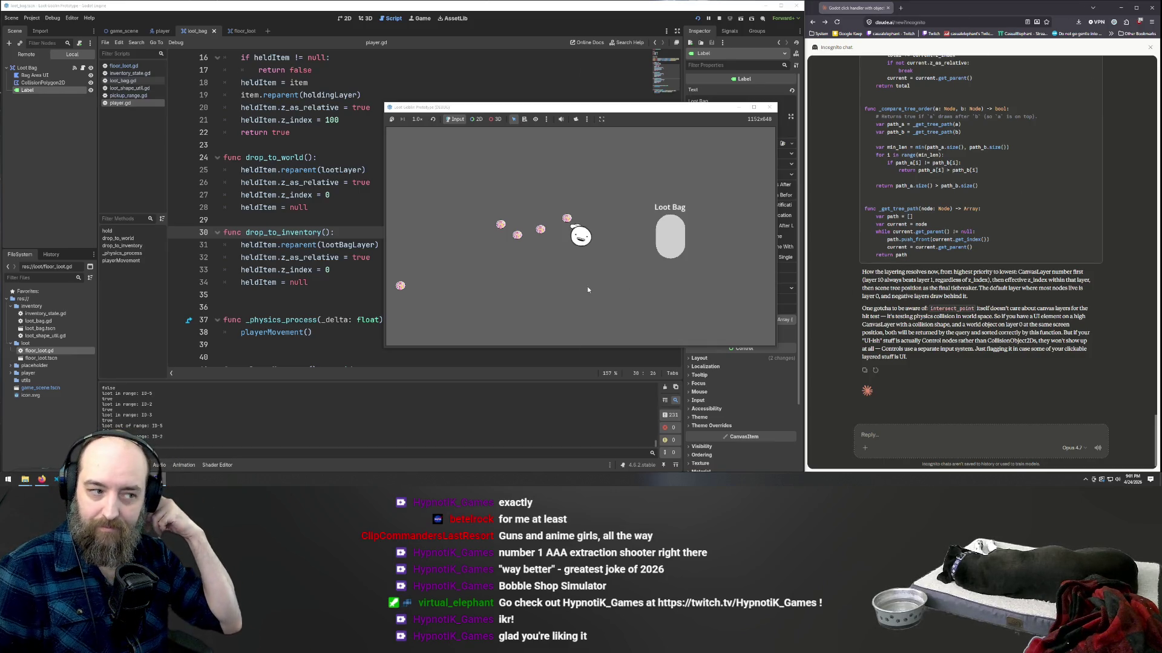
# - Pick up the top pink orb and drag it into the Loot Bag
pyautogui.click(566, 219)
pyautogui.moveTo(565, 219)
pyautogui.mouseDown()
pyautogui.moveTo(663, 236)
pyautogui.moveTo(673, 223)
pyautogui.mouseUp()
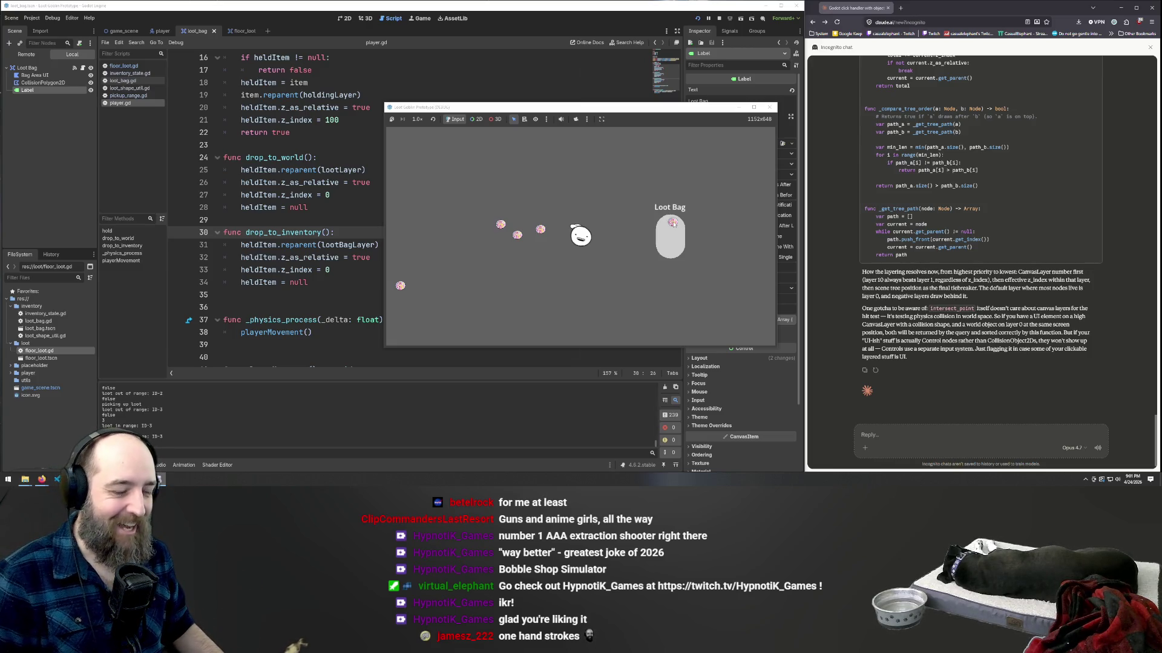
# - Take the orb back out of the Loot Bag and restart the game with F5
pyautogui.click(672, 222)
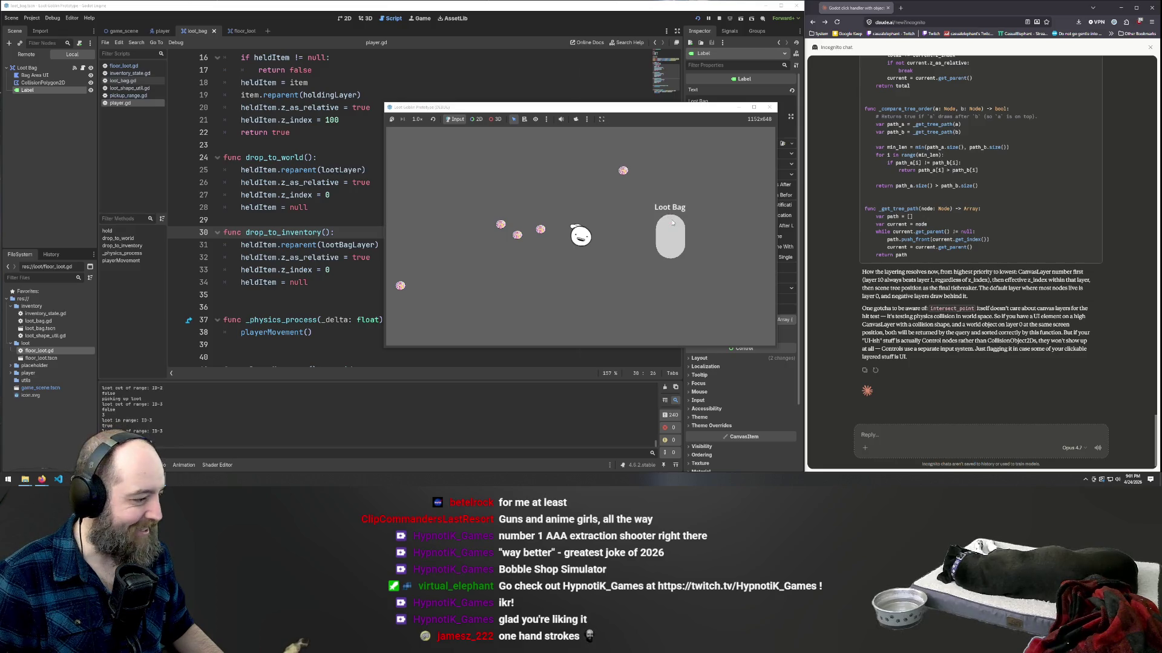
pyautogui.click(665, 235)
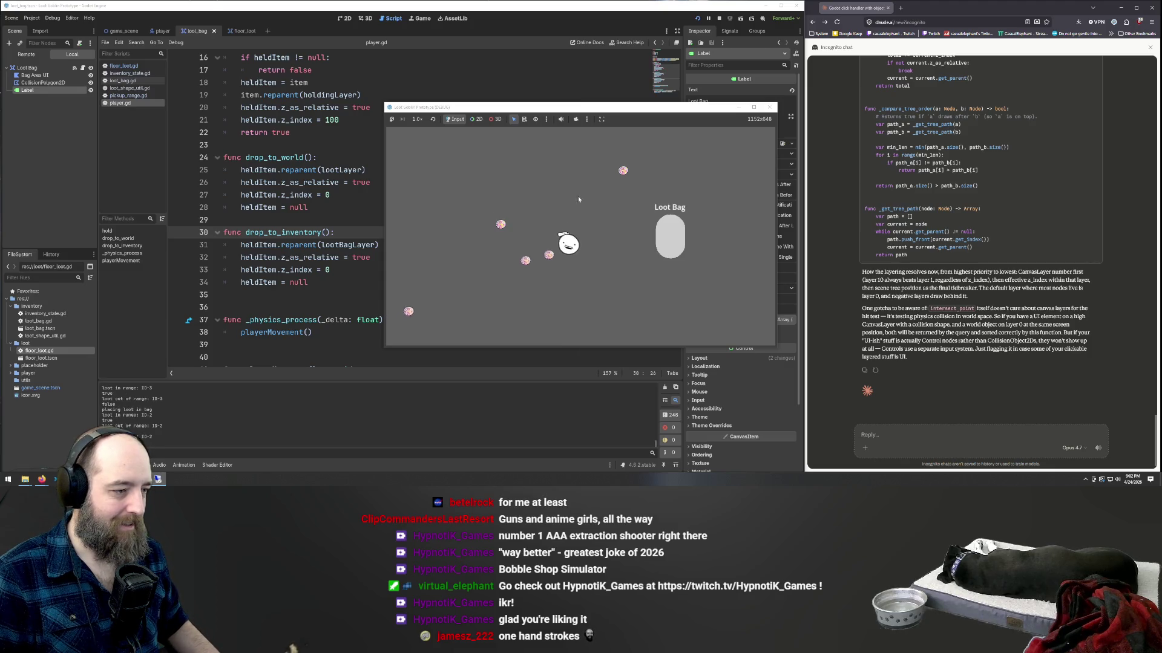
pyautogui.click(544, 70)
pyautogui.press('F5')
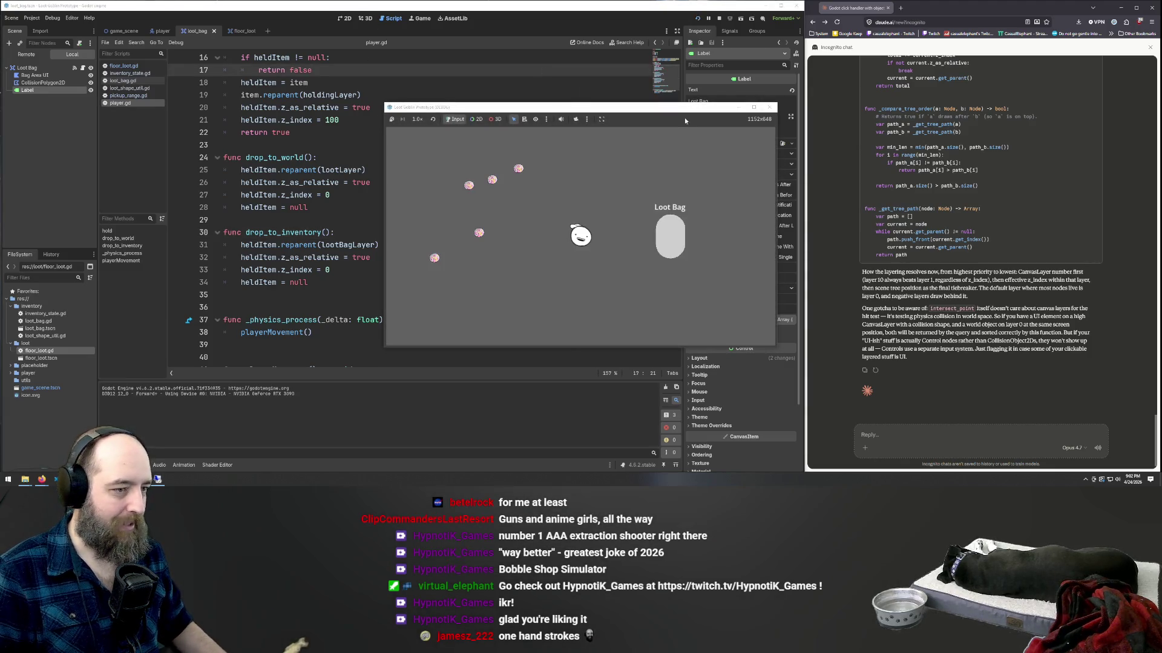
# - Walk the goblin left and right, drag a nearby orb beside it, then return to the editor
pyautogui.press('a')
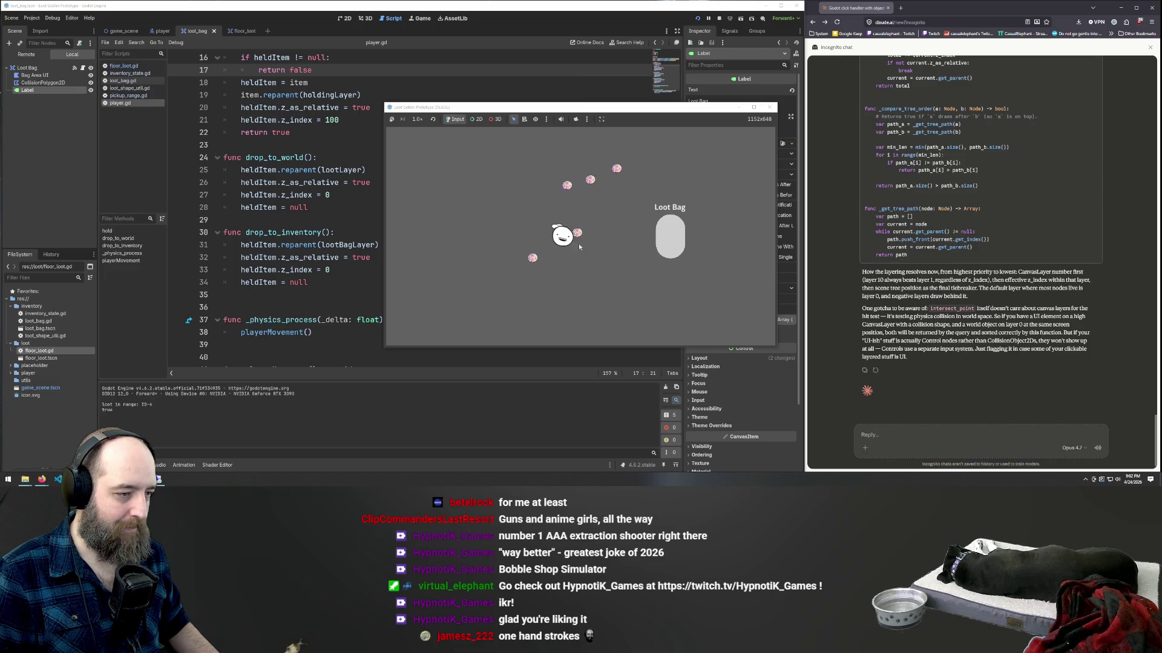
pyautogui.moveTo(605, 234)
pyautogui.mouseDown()
pyautogui.moveTo(670, 236)
pyautogui.moveTo(548, 241)
pyautogui.mouseUp()
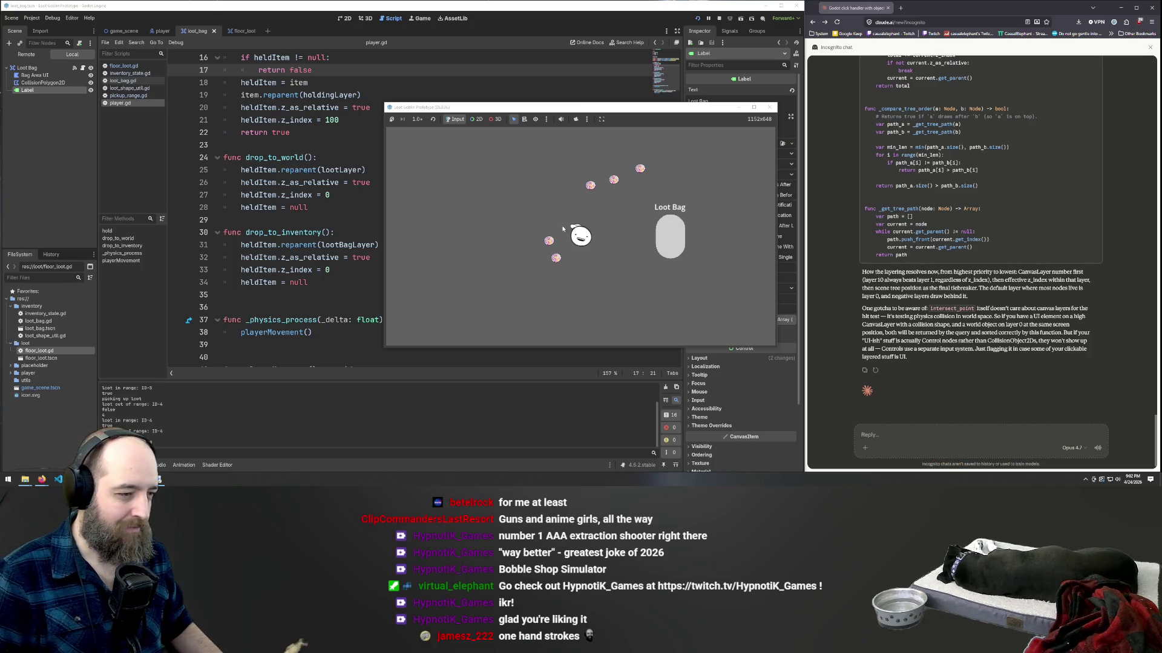
pyautogui.press('d')
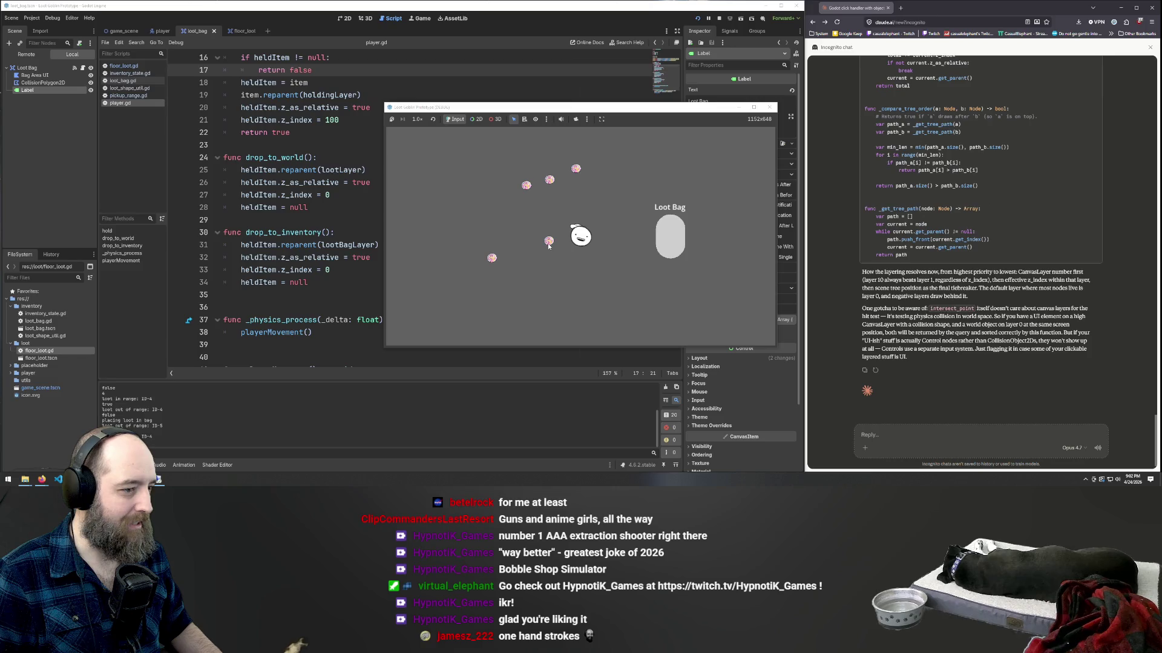
pyautogui.press('d')
pyautogui.press('a')
pyautogui.press('d')
pyautogui.press('a')
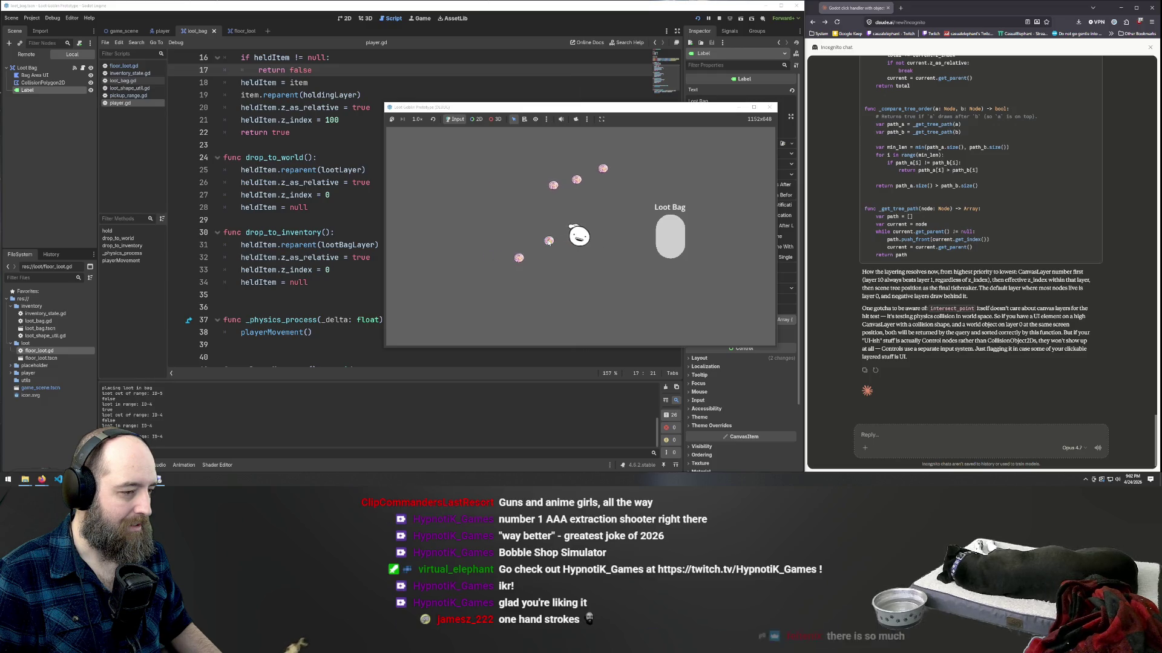
pyautogui.press('d')
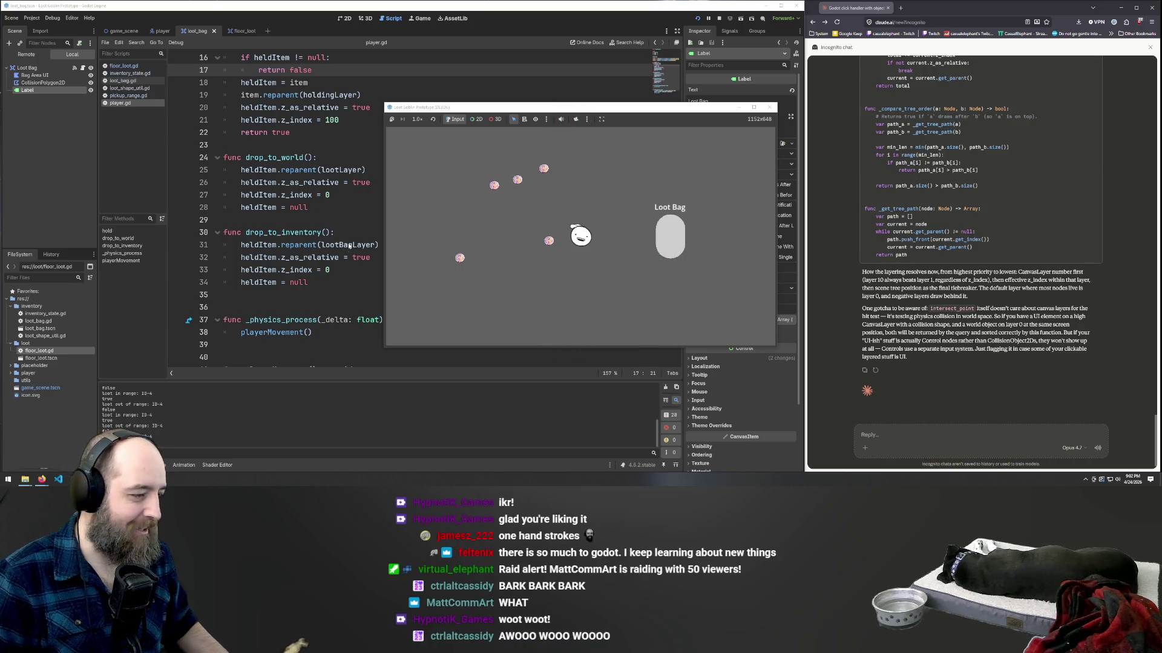
pyautogui.click(362, 205)
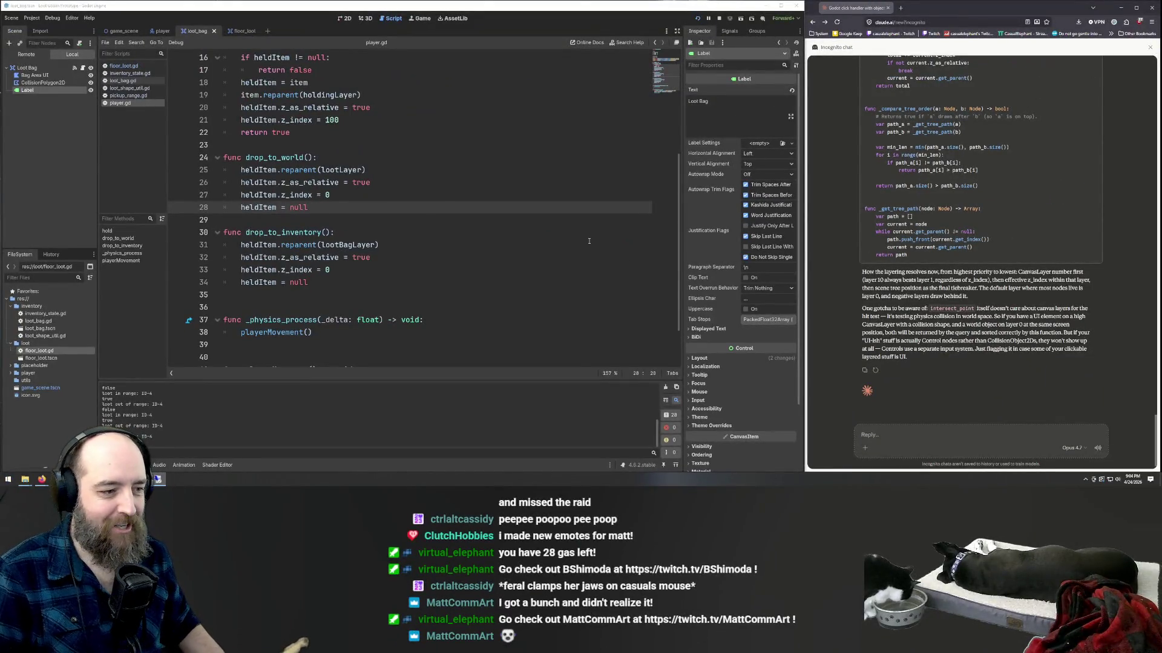
# - Run the game from player.gd and walk the player around, dragging an orb beside it
pyautogui.click(476, 245)
pyautogui.press('F5')
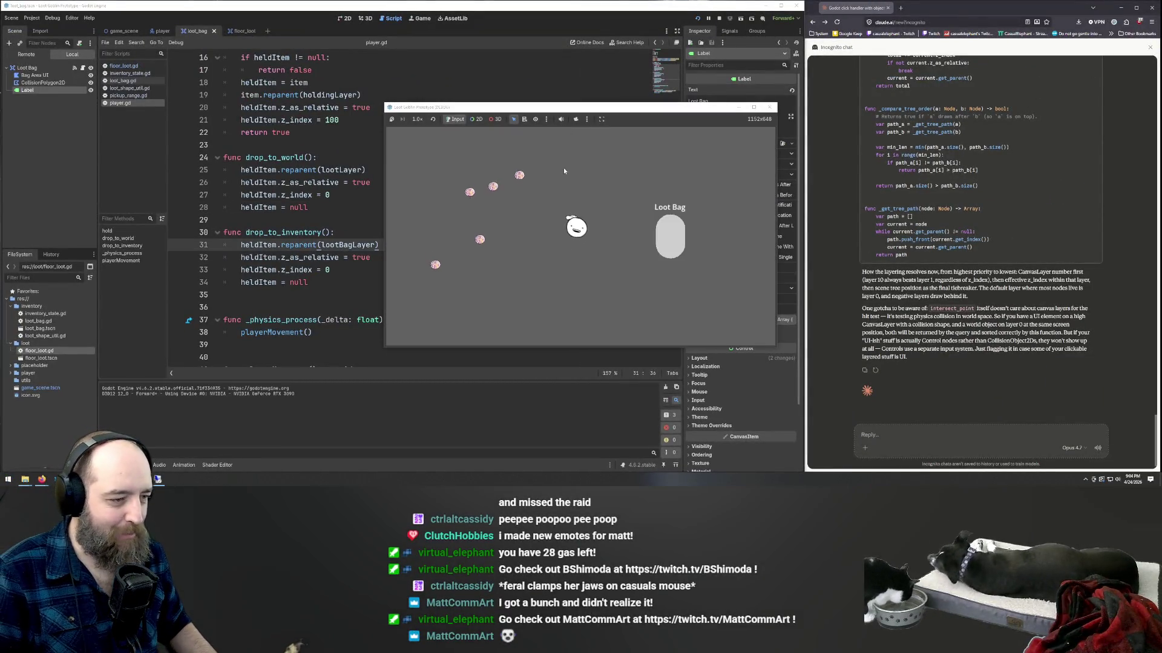
pyautogui.press('s')
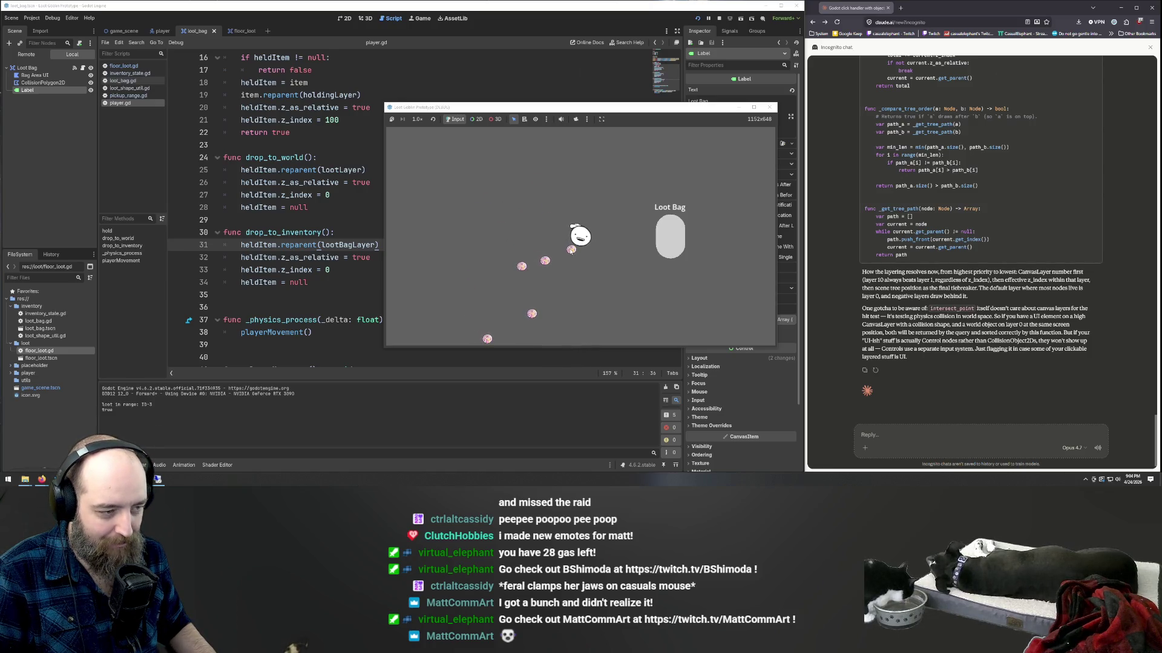
pyautogui.press('d')
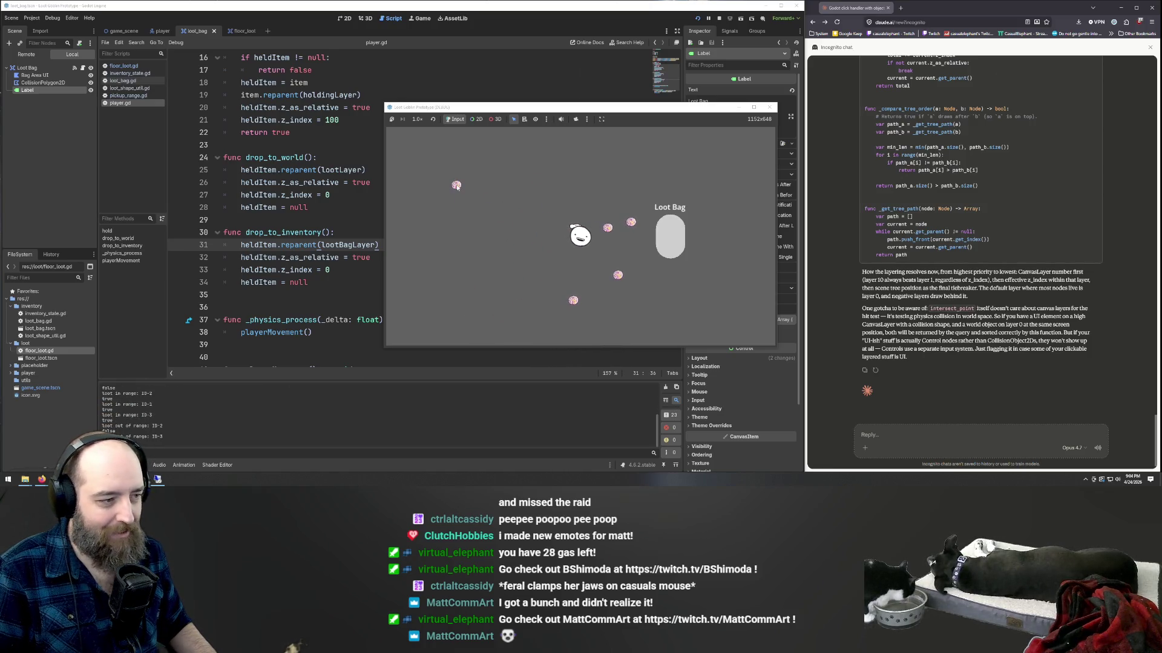
pyautogui.moveTo(458, 180)
pyautogui.mouseDown()
pyautogui.moveTo(507, 193)
pyautogui.moveTo(565, 233)
pyautogui.moveTo(584, 302)
pyautogui.moveTo(569, 266)
pyautogui.mouseUp()
pyautogui.press('a')
pyautogui.press('a')
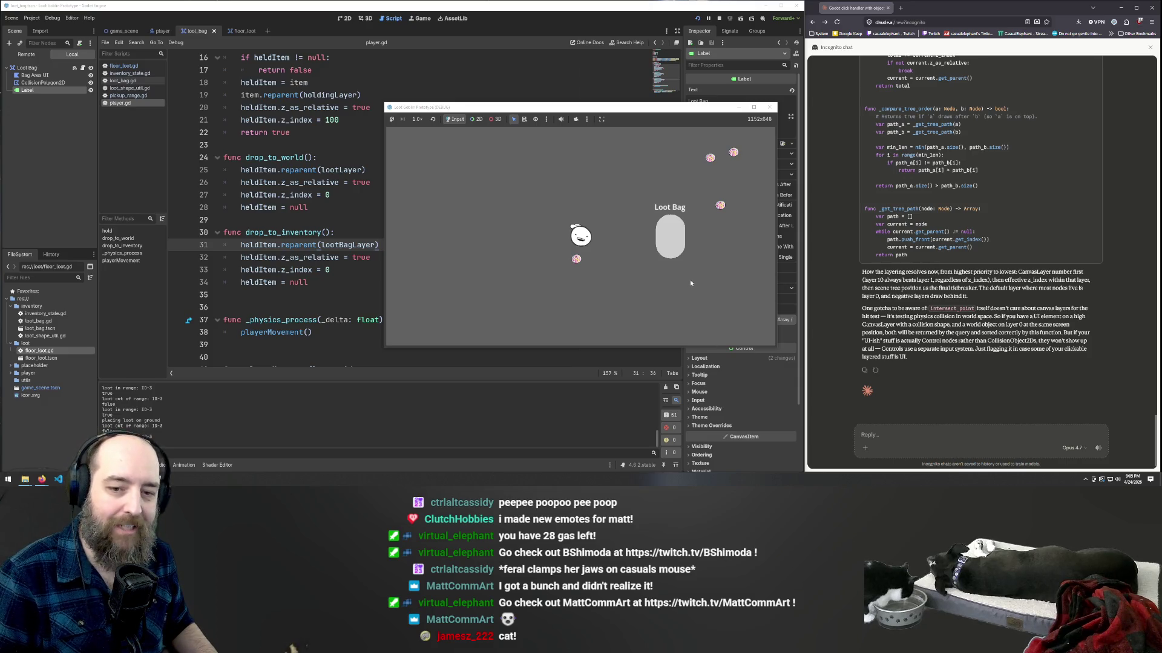
pyautogui.hotkey('w', 'd')
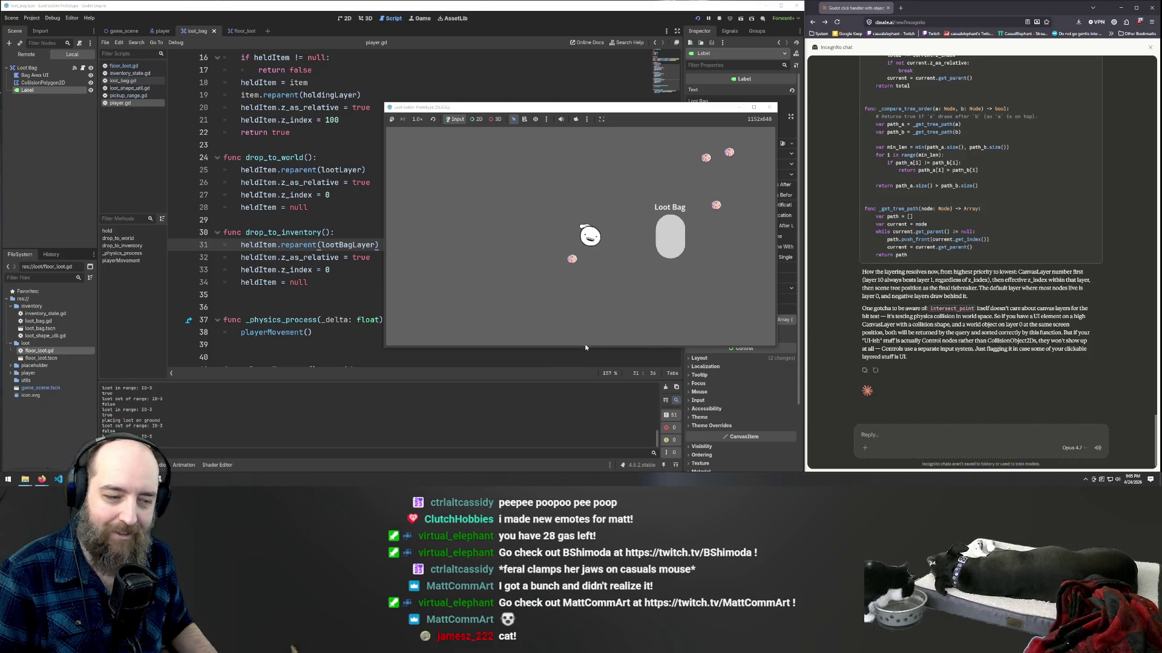
pyautogui.hotkey('a', 's')
# - Pick up a nearby orb, carry it over the Loot Bag, and drop it
pyautogui.click(596, 250)
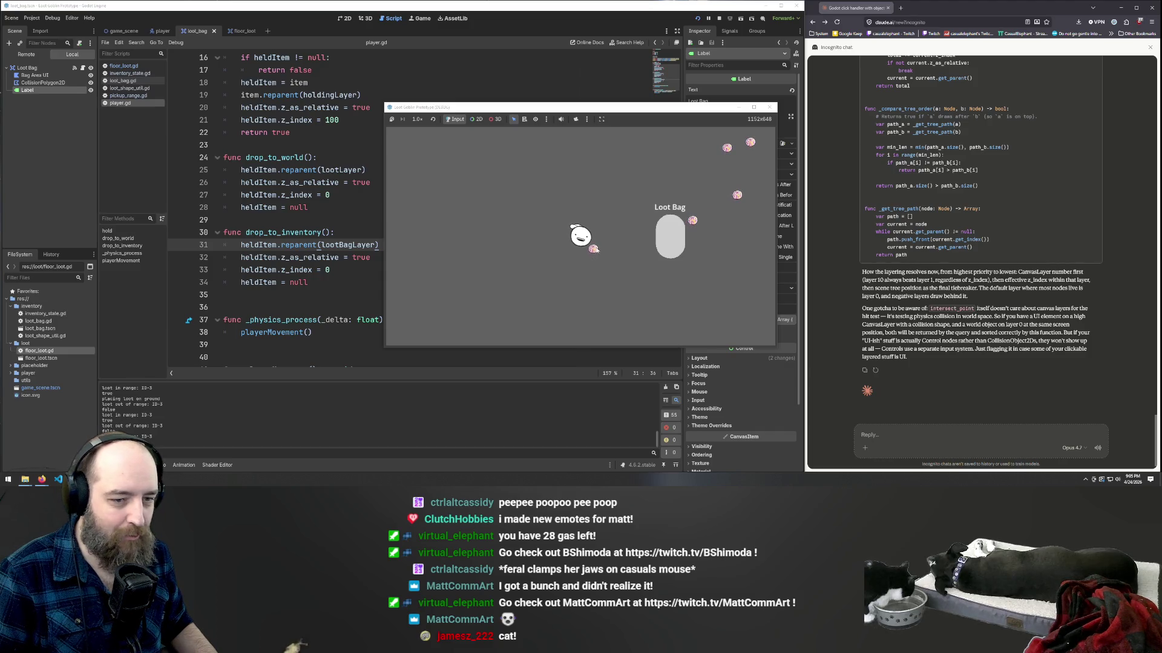
pyautogui.hotkey('w', 'd')
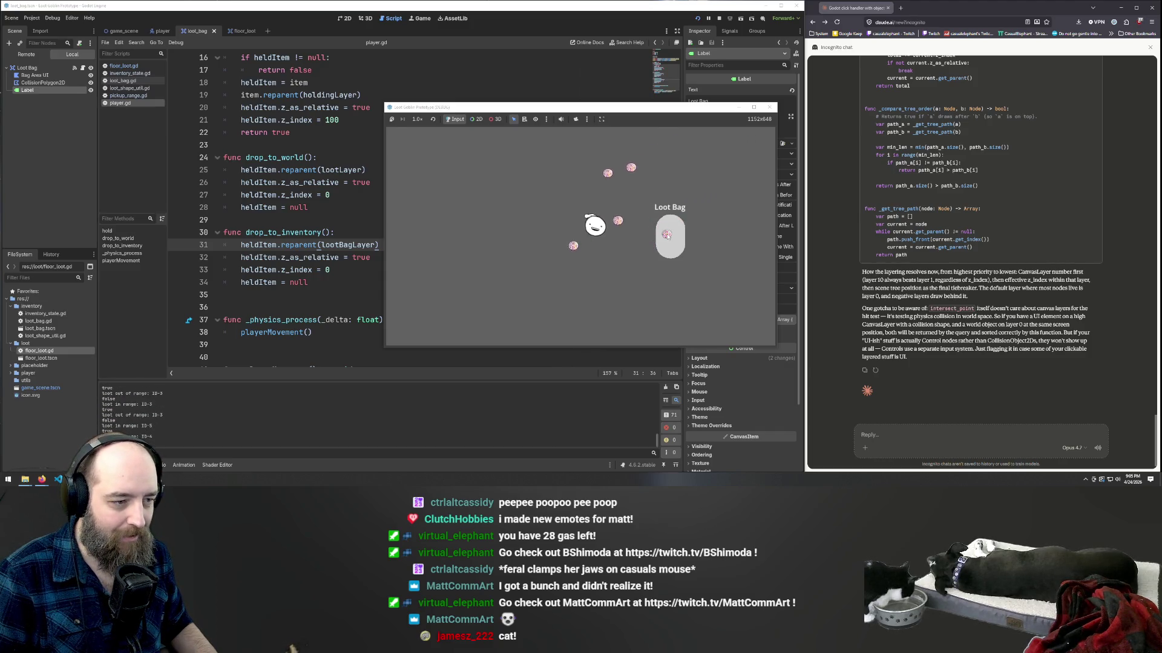
pyautogui.click(669, 229)
pyautogui.press('a')
pyautogui.press('d')
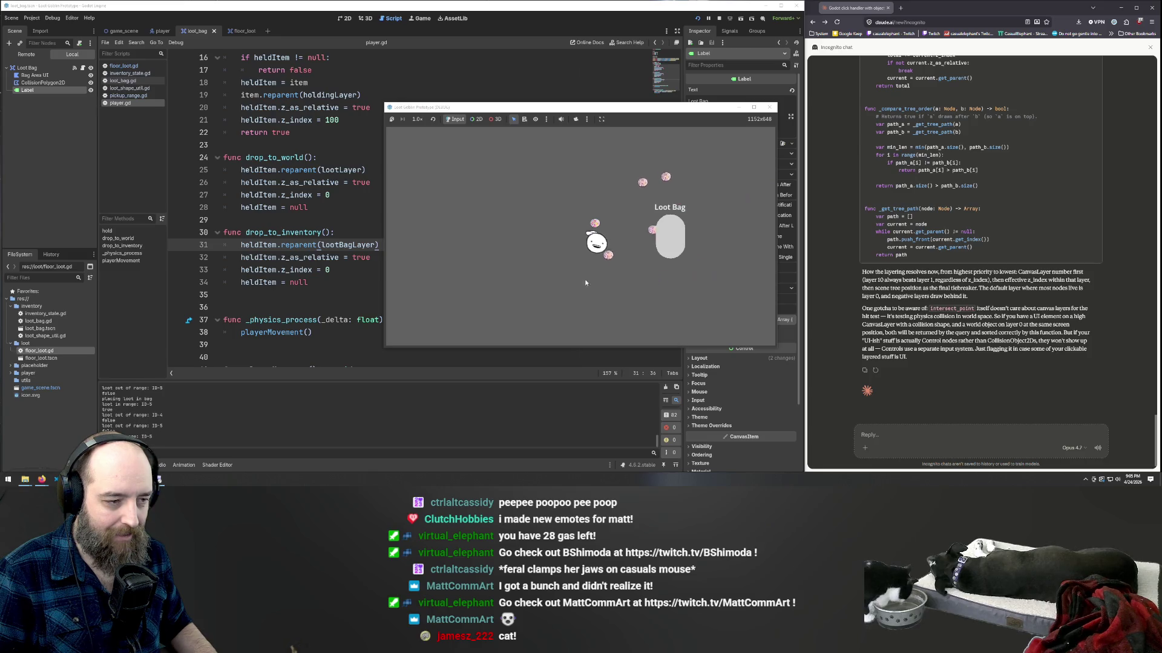
# - Repeatedly pick up orbs and drop them in the Loot Bag, then stop the game
pyautogui.click(583, 265)
pyautogui.click(658, 245)
pyautogui.click(610, 270)
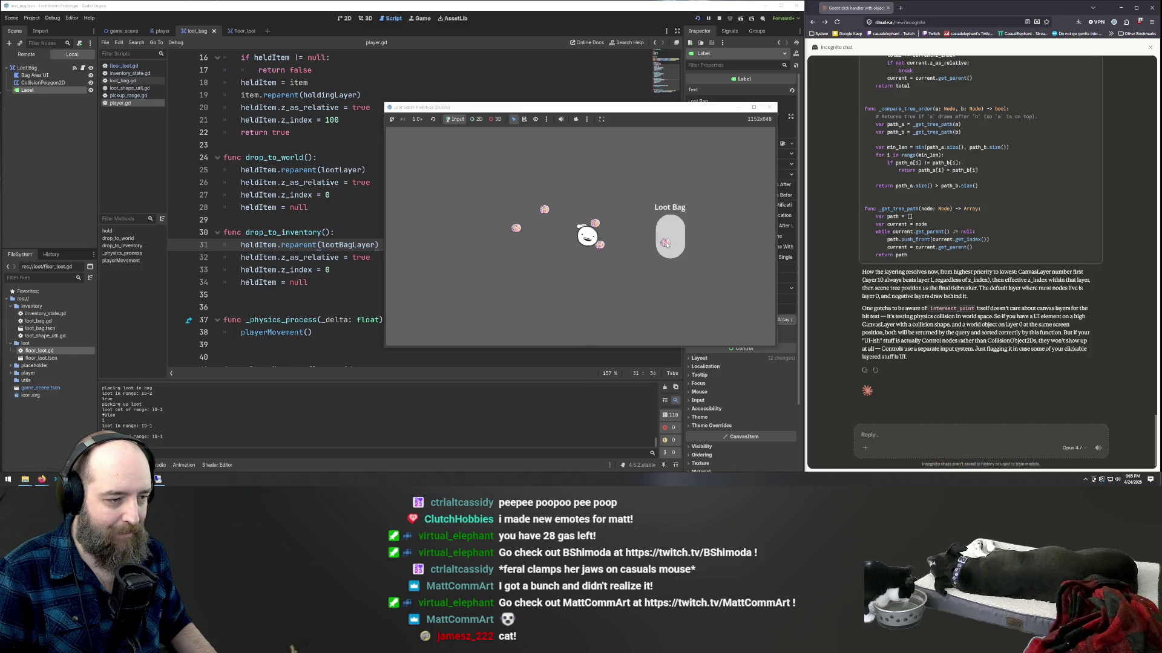
pyautogui.click(665, 244)
pyautogui.click(600, 249)
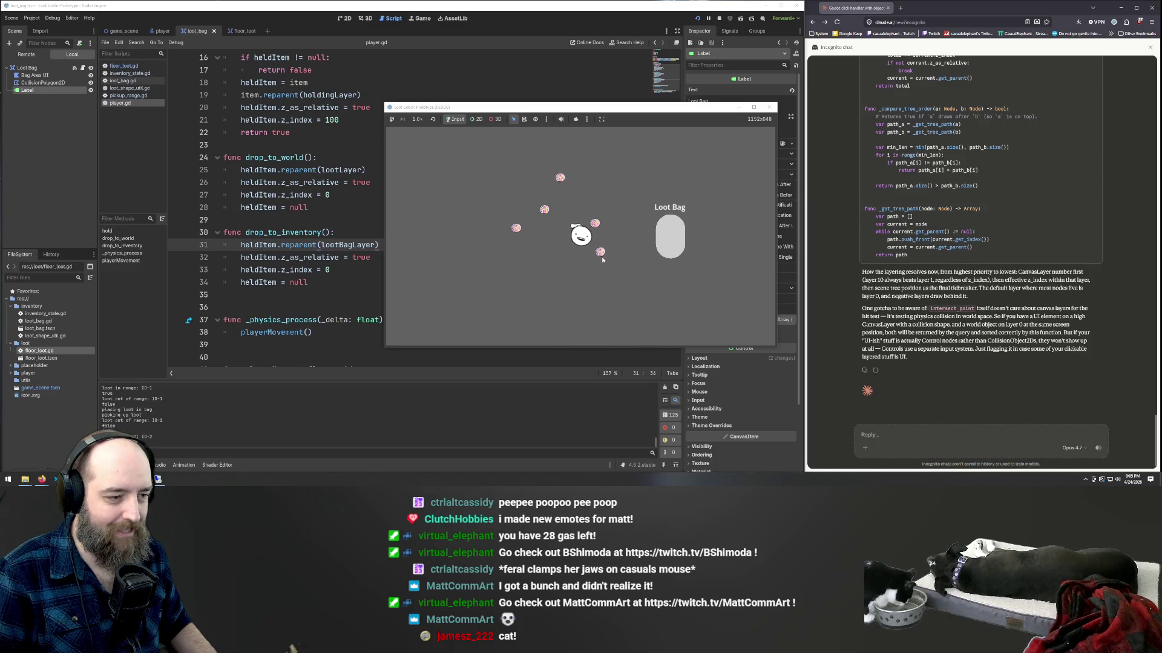
pyautogui.click(671, 242)
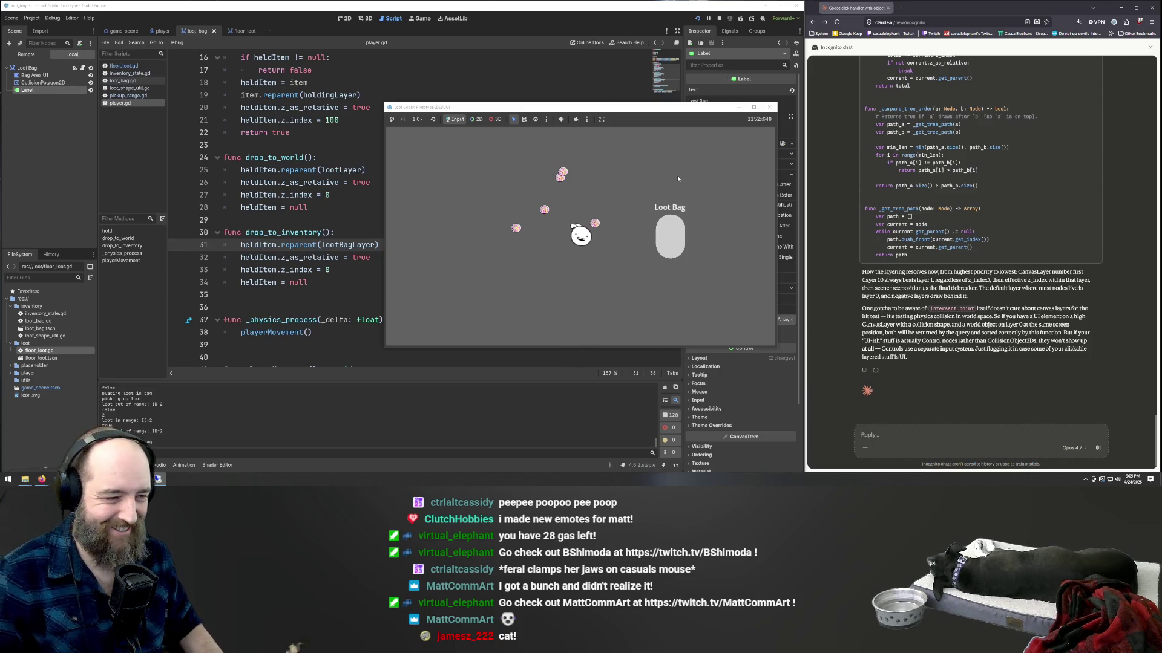
pyautogui.click(769, 107)
# - Cycle through the scene tabs back to game_scene and select Holding Layer in the Scene dock
pyautogui.scroll(-2, 425, 247)
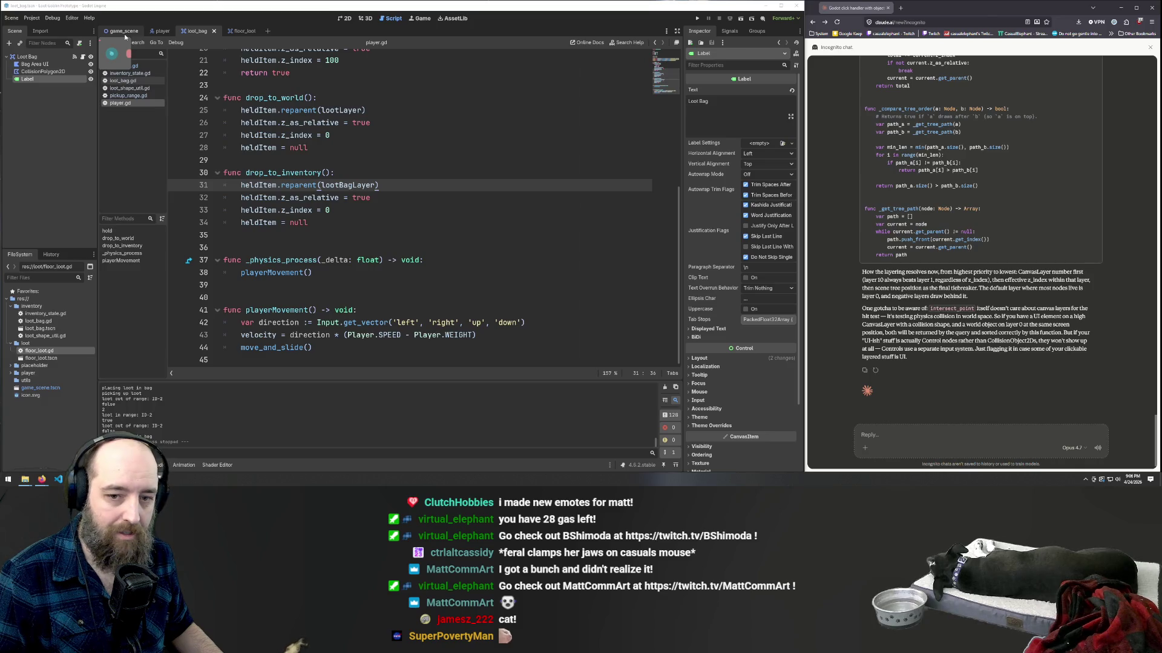
pyautogui.click(125, 35)
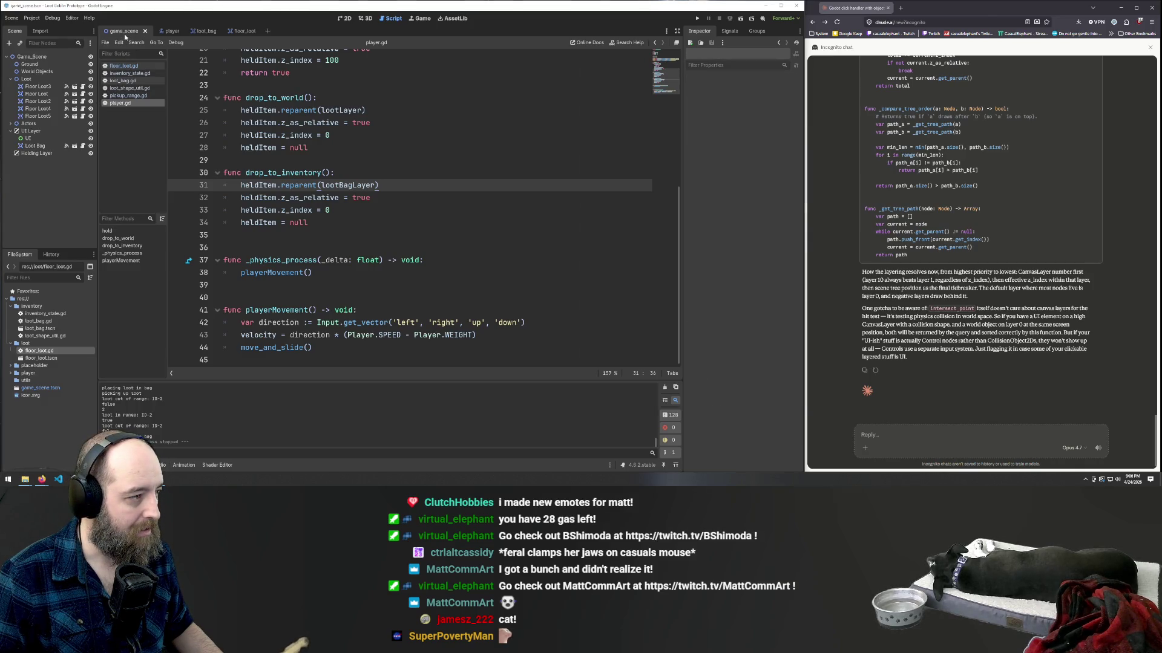
pyautogui.click(172, 31)
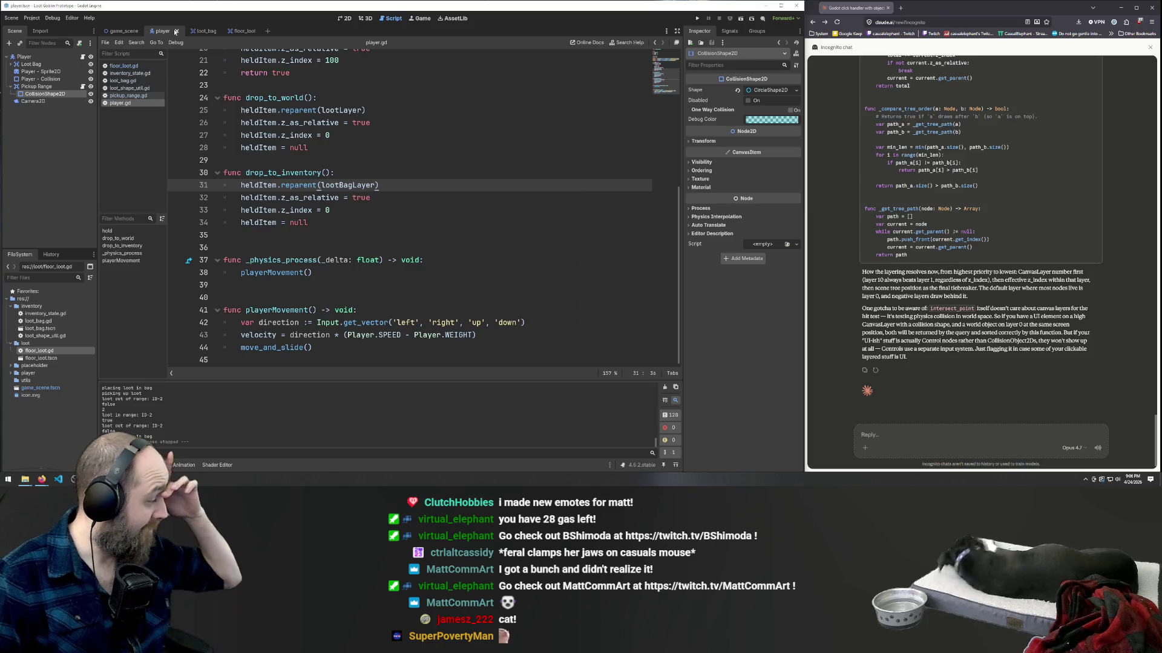
pyautogui.click(206, 30)
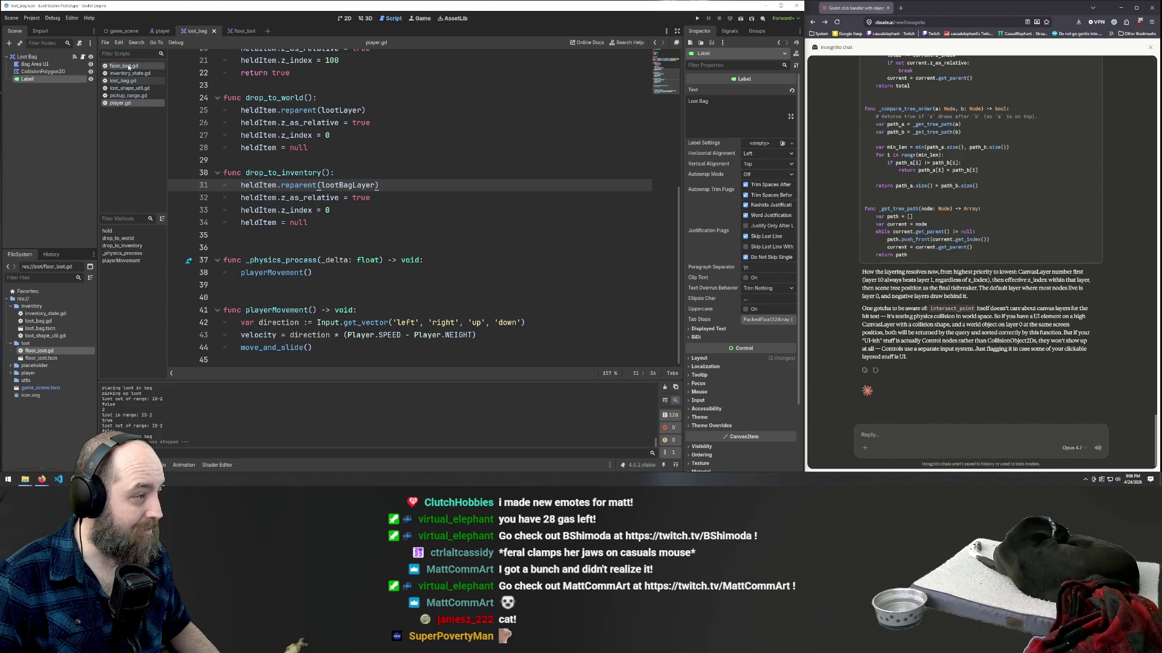
pyautogui.click(163, 31)
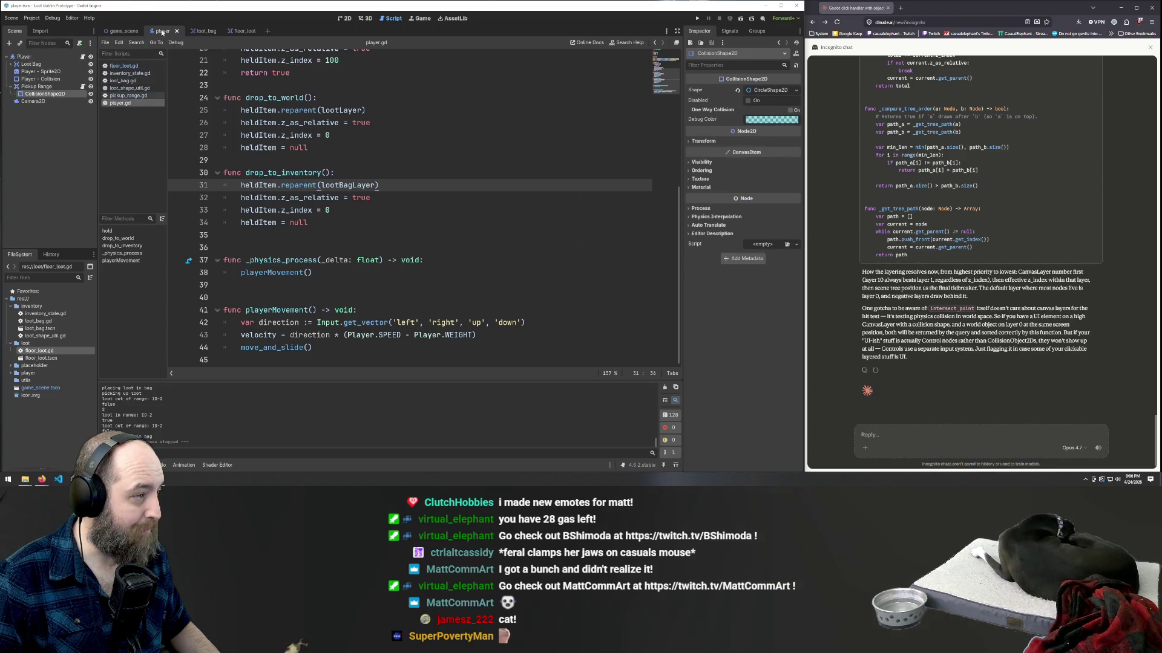
pyautogui.click(119, 32)
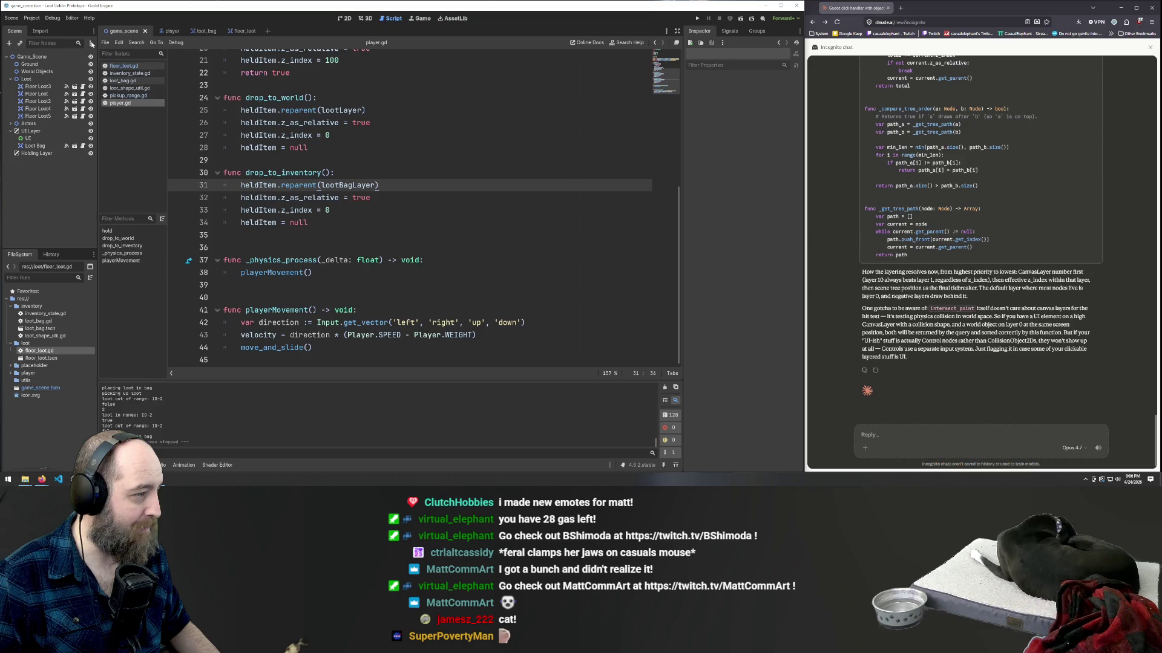
pyautogui.click(43, 156)
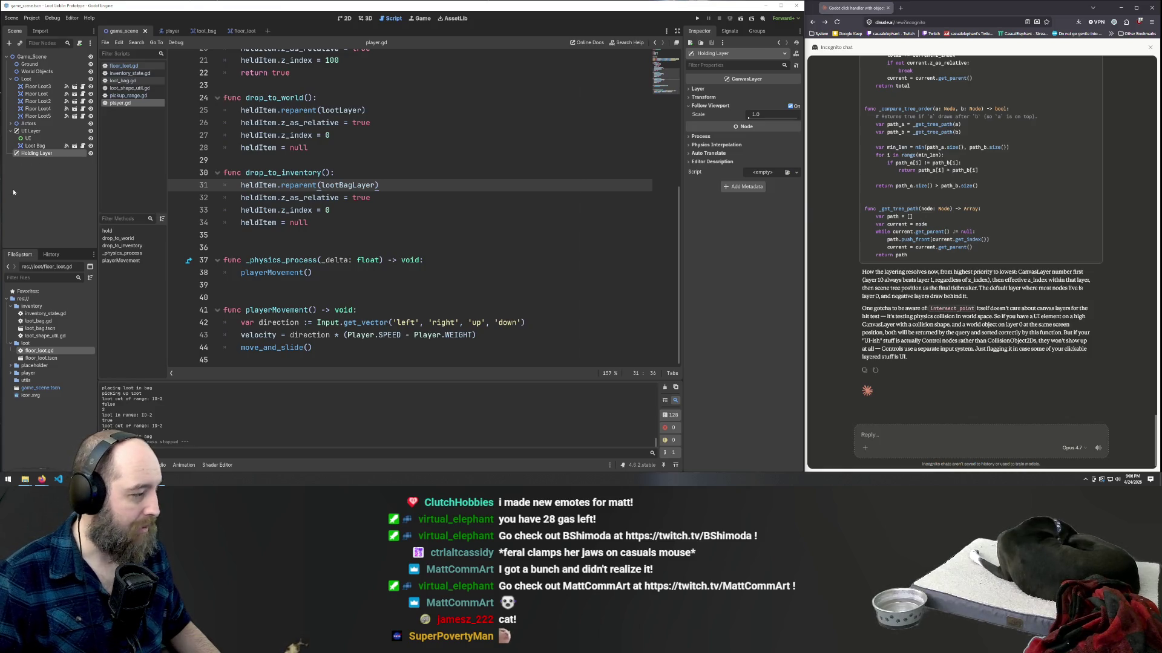
pyautogui.click(904, 440)
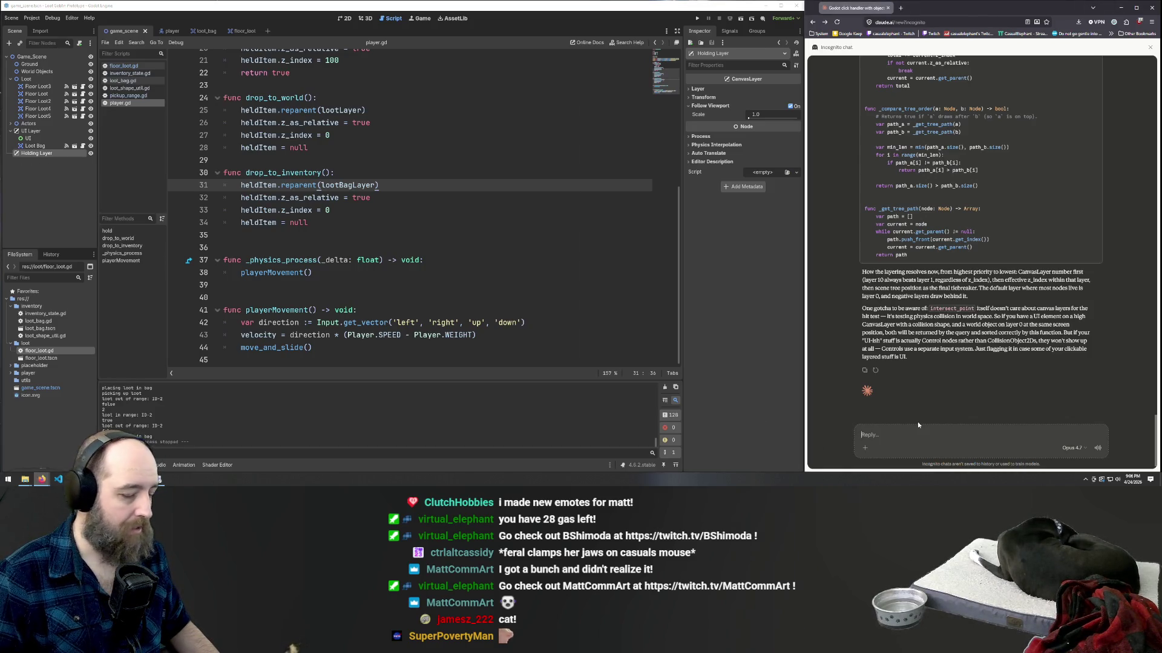
# - Start the Claude reply with 'ok I figured it out, but I have a new problem'
pyautogui.write('I need to fix an is')
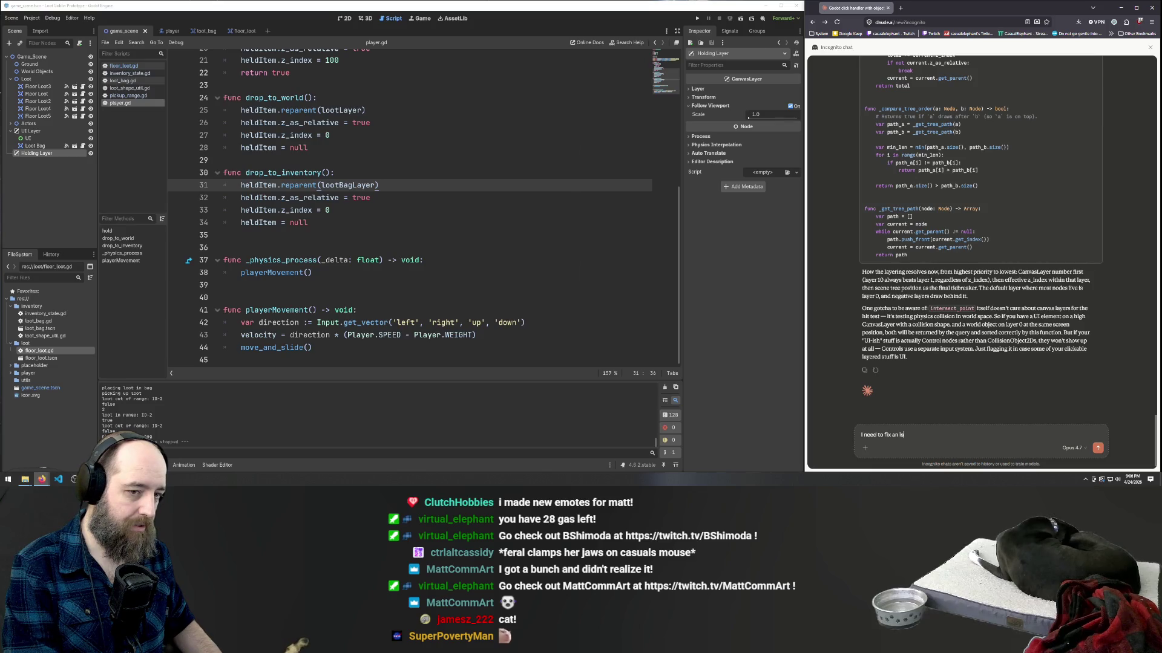
pyautogui.hotkey('ctrl', 'a')
pyautogui.press('BackSpace')
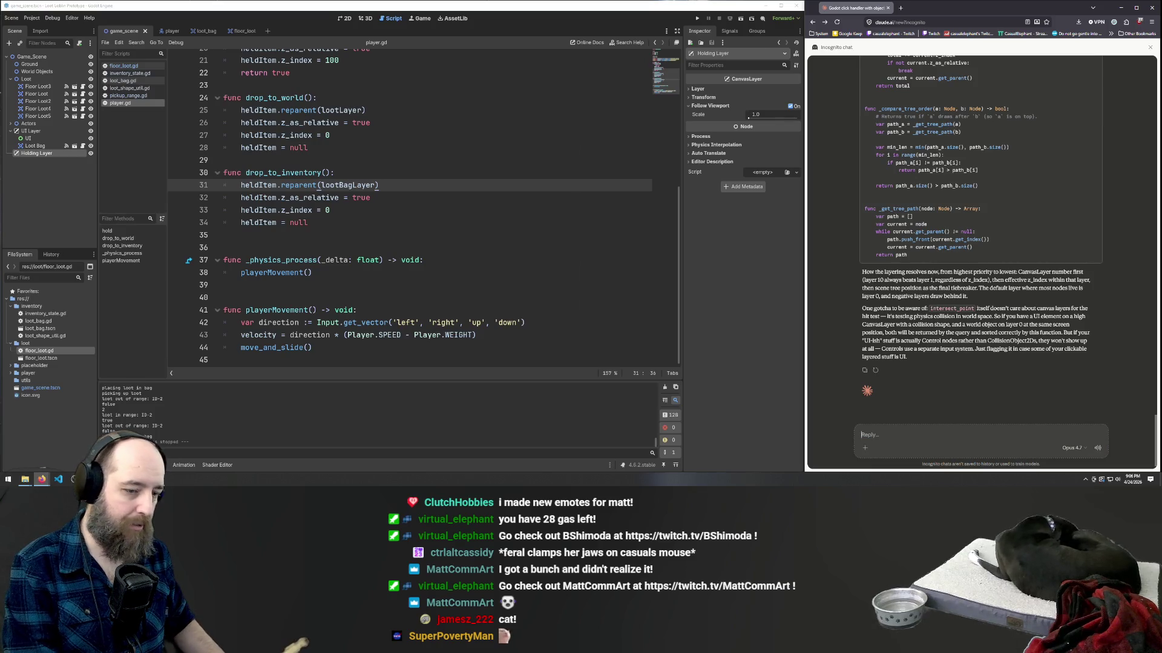
pyautogui.write('ok I figured it o')
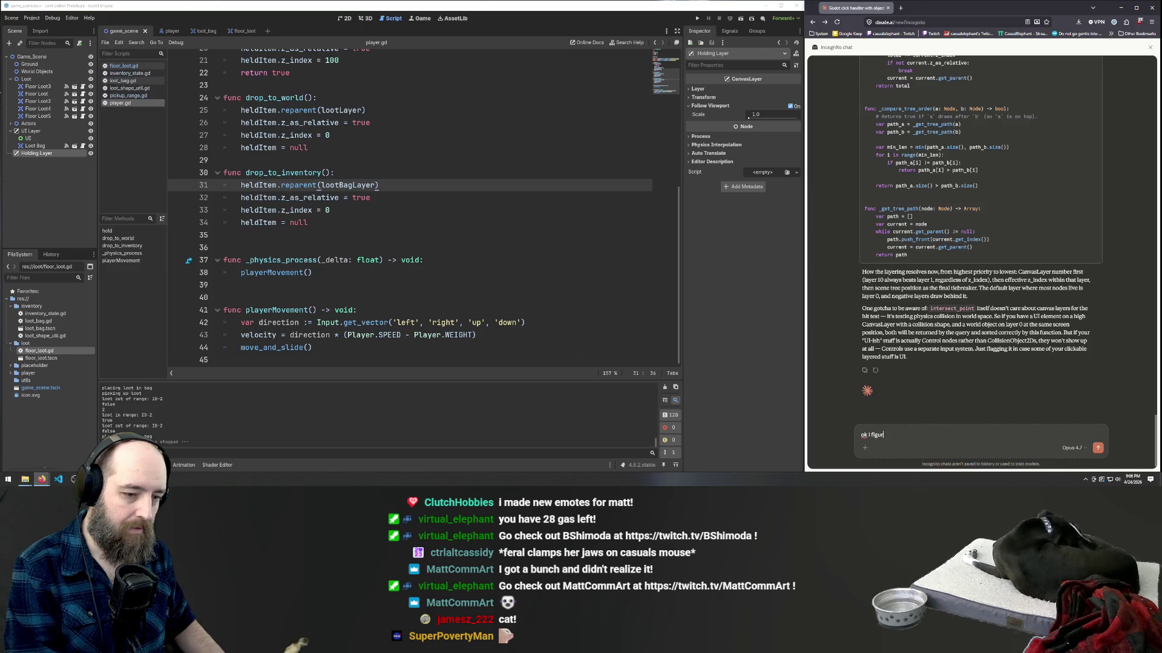
pyautogui.write('ut, ')
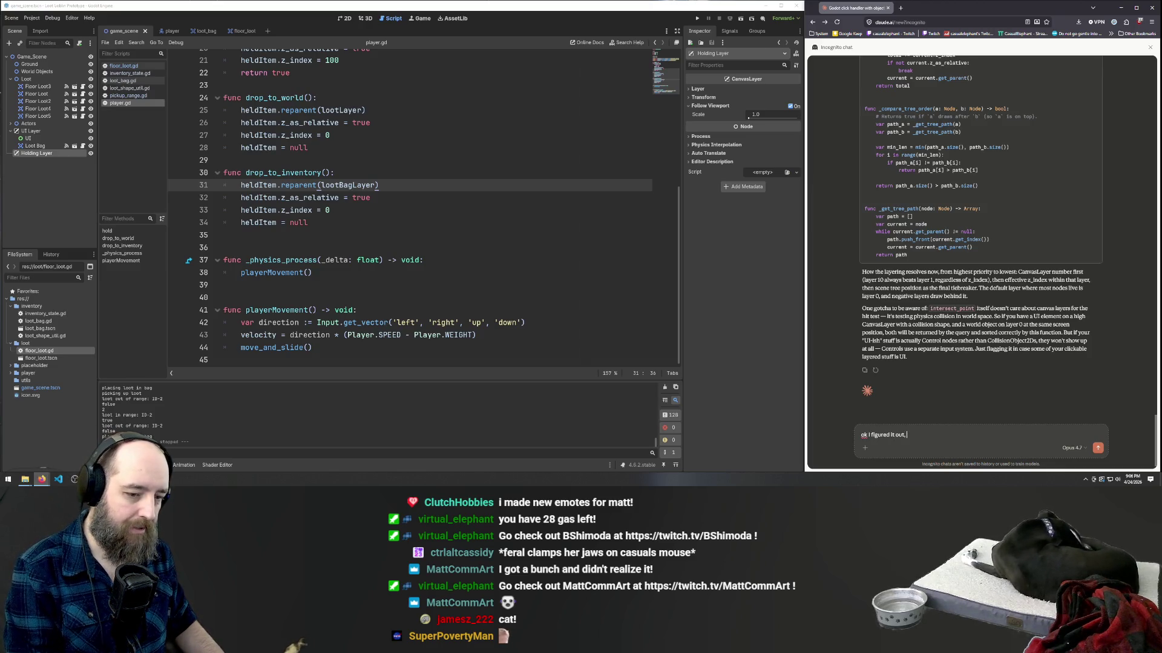
pyautogui.write('but I need t')
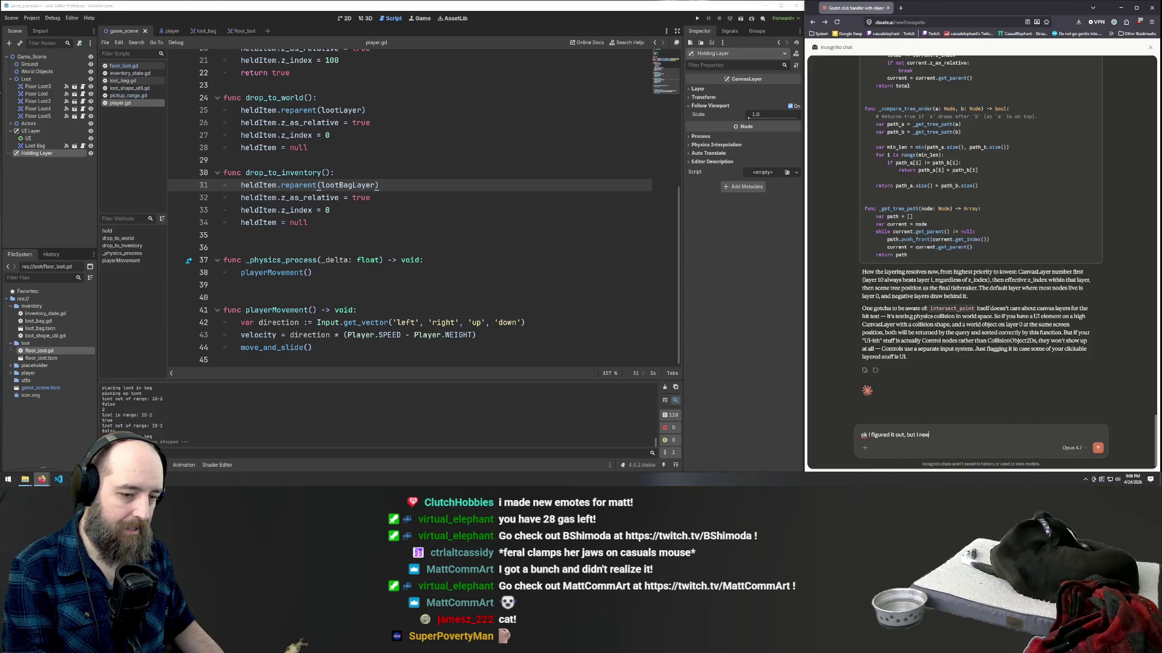
pyautogui.press('BackSpace')
pyautogui.press('BackSpace')
pyautogui.press('BackSpace')
pyautogui.write('have a new problem')
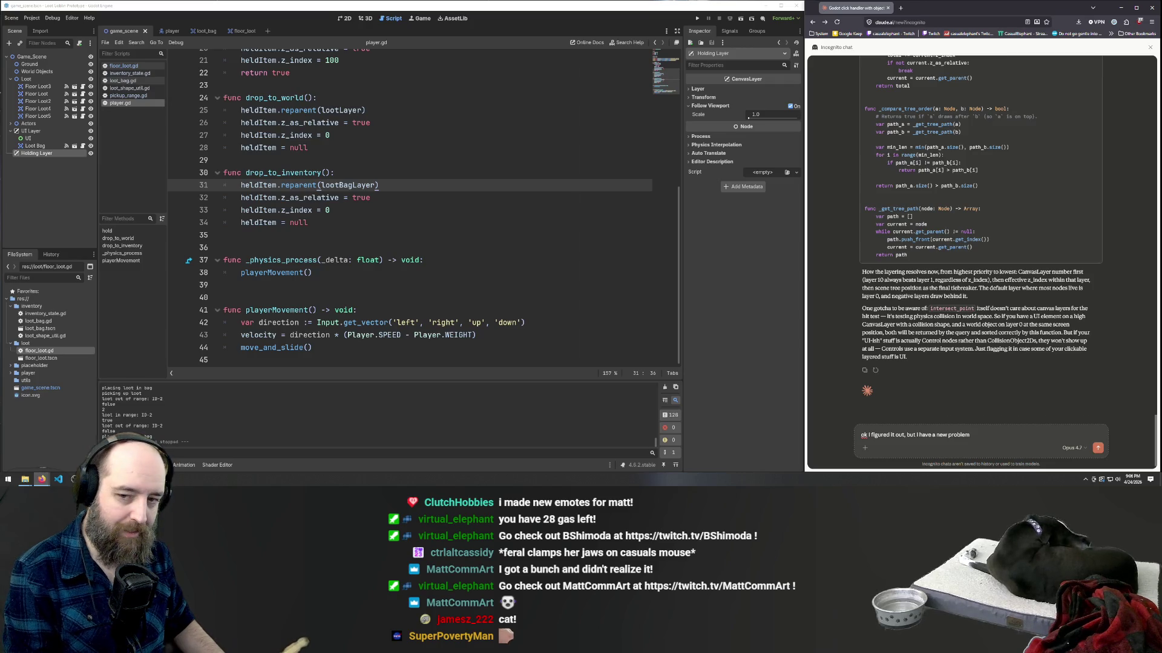
pyautogui.hotkey('shift', 'Return')
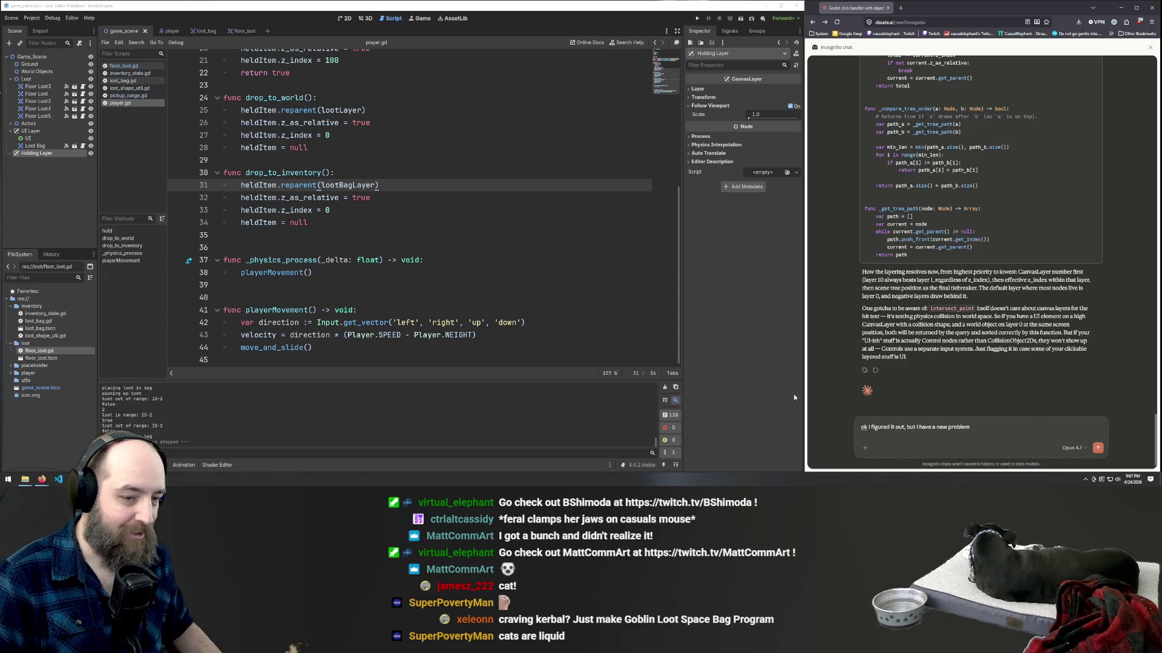
# - Add 'here's what's happening:' and 'click on loot, reparent to holding layer (follow viewport on)'
pyautogui.click(972, 434)
pyautogui.write('. w')
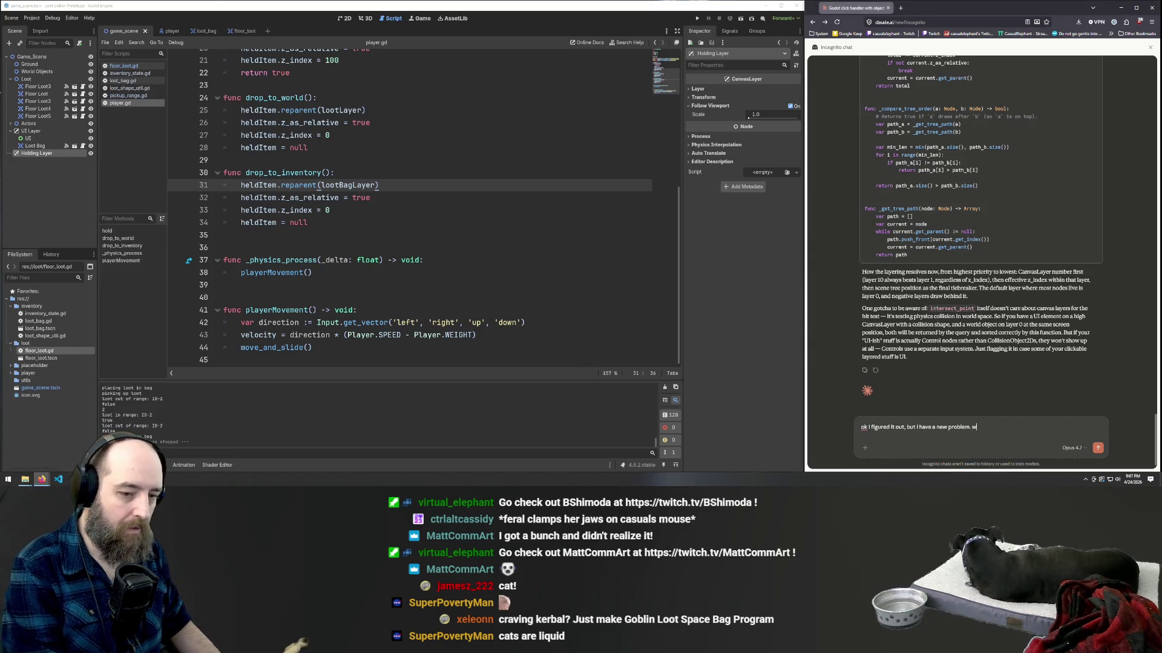
pyautogui.write('hen O')
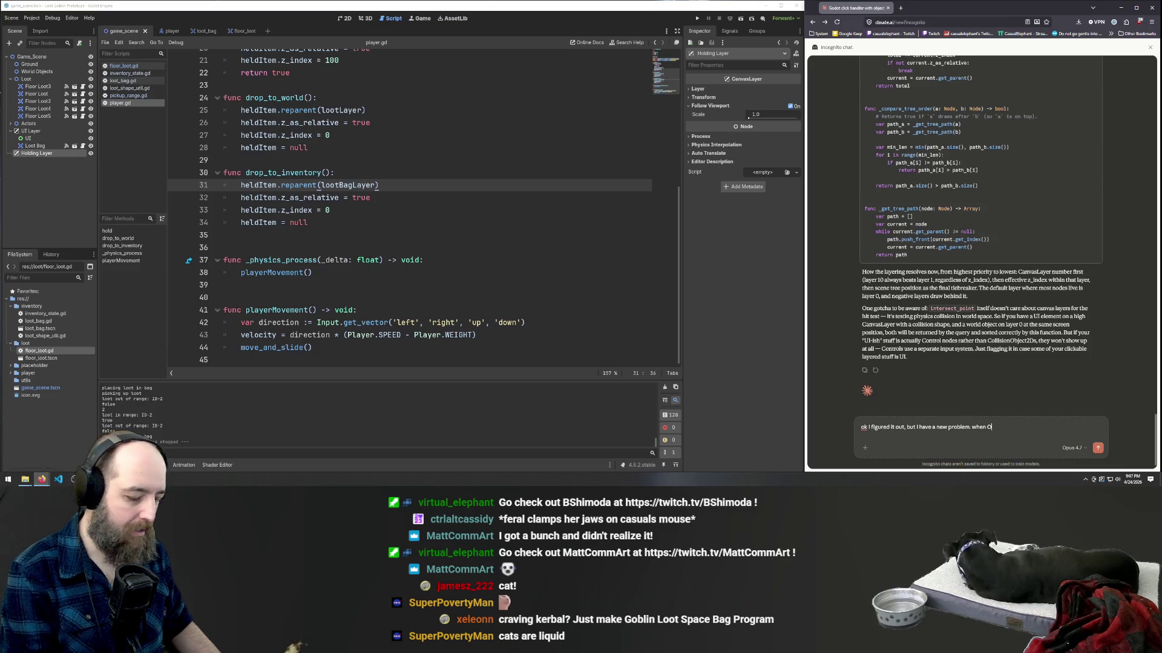
pyautogui.press('BackSpace')
pyautogui.press('BackSpace')
pyautogui.press('BackSpace')
pyautogui.write('h')
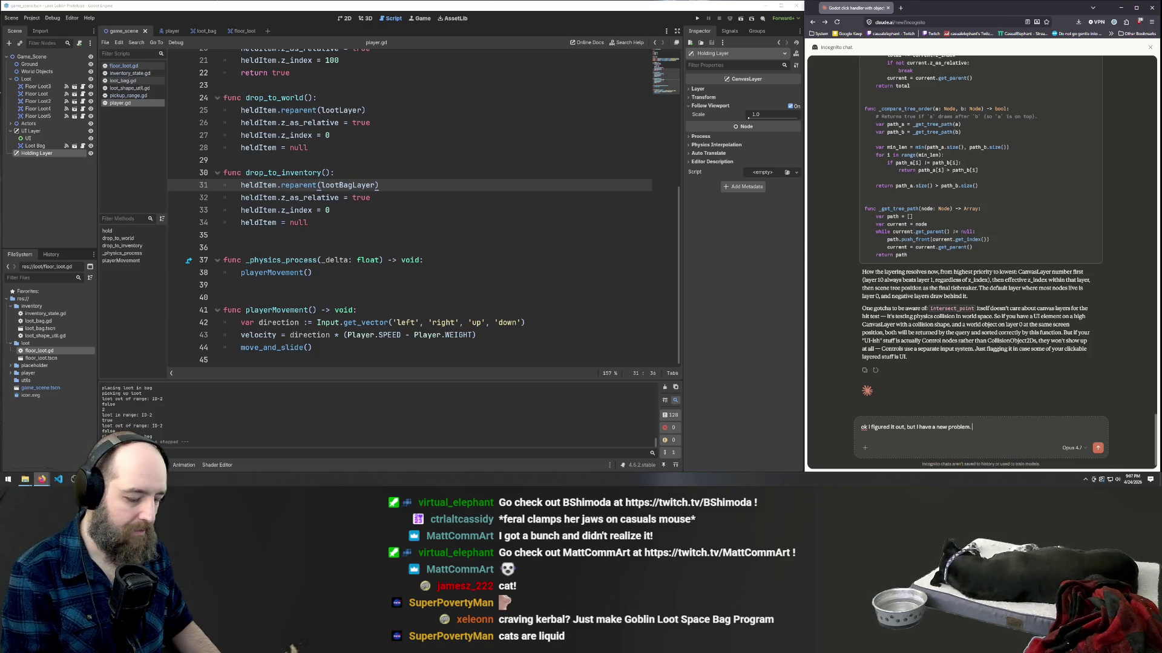
pyautogui.write("ere's what")
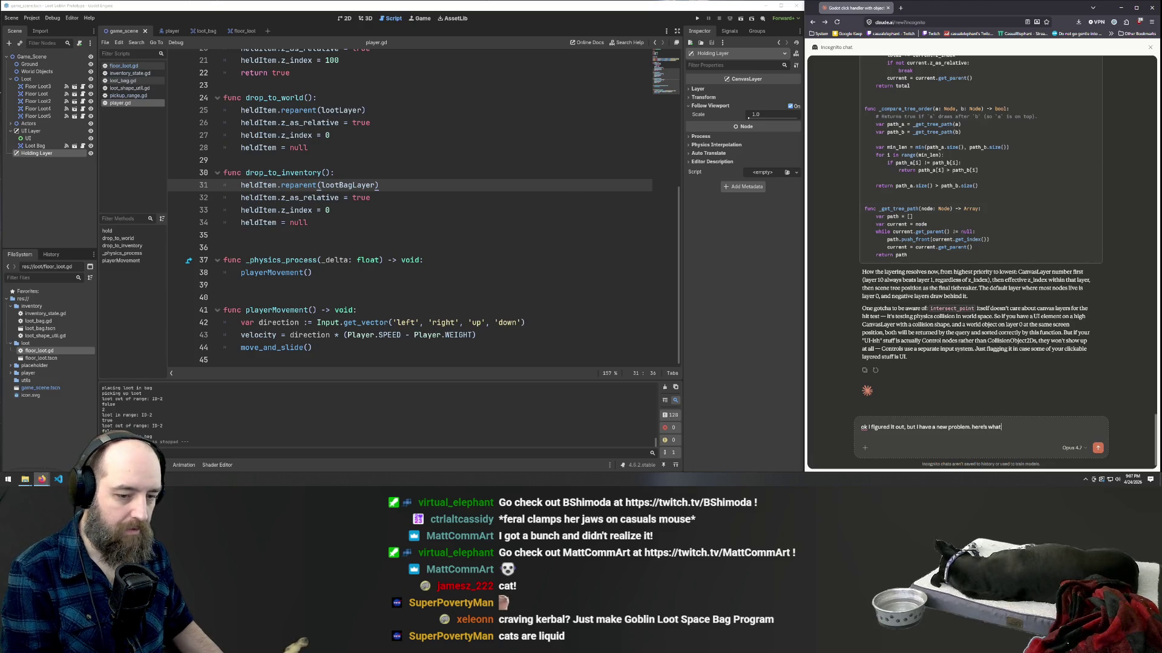
pyautogui.write("'s happening:")
pyautogui.hotkey('shift', 'Return')
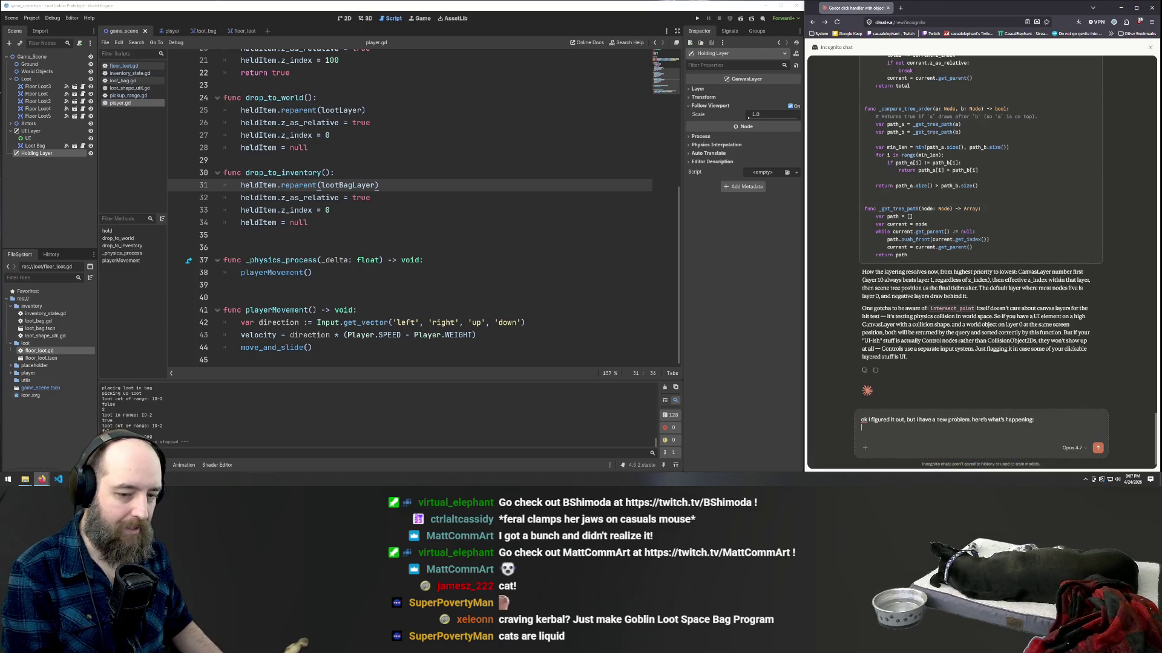
pyautogui.write('l')
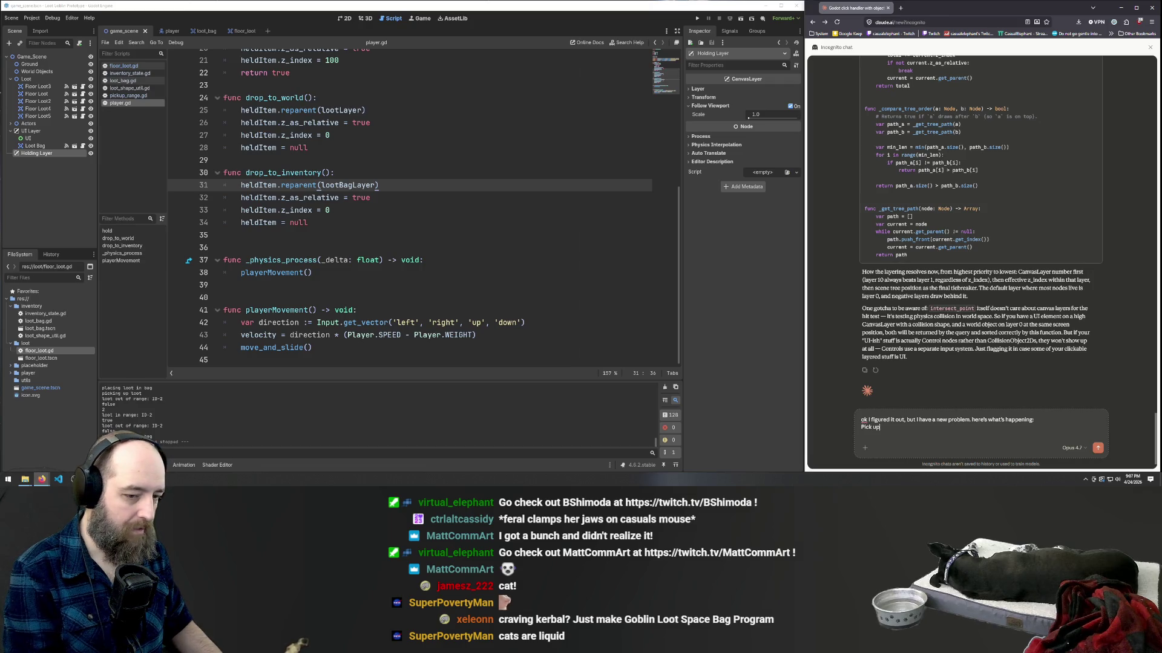
pyautogui.press('BackSpace')
pyautogui.press('BackSpace')
pyautogui.write('c')
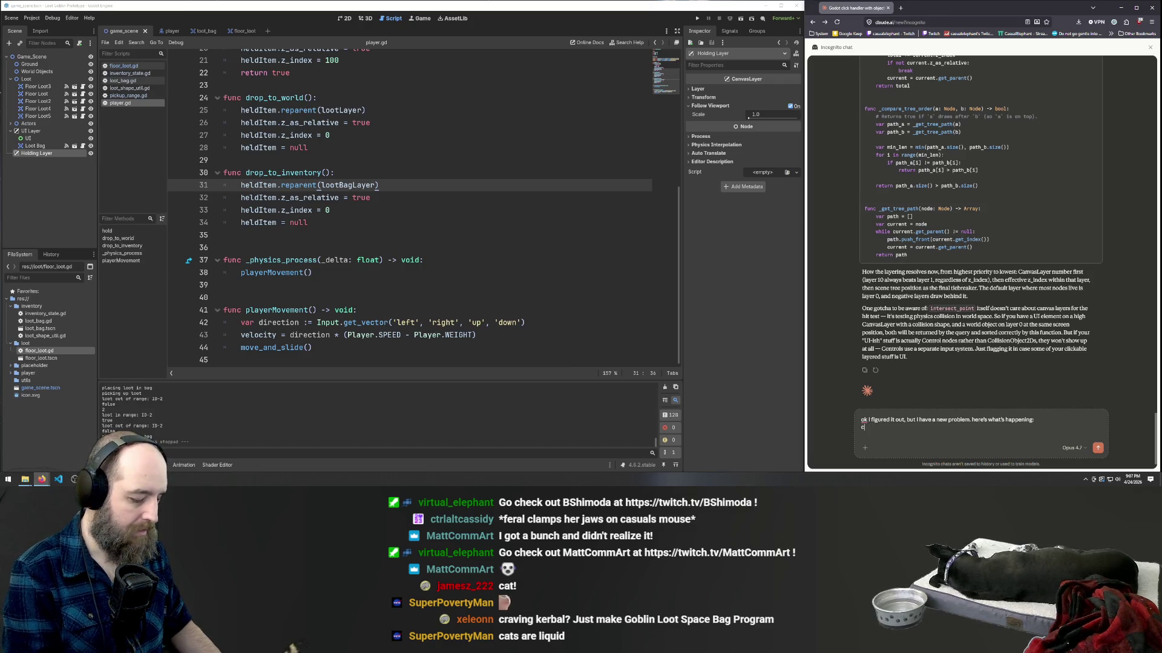
pyautogui.write('lick on loot')
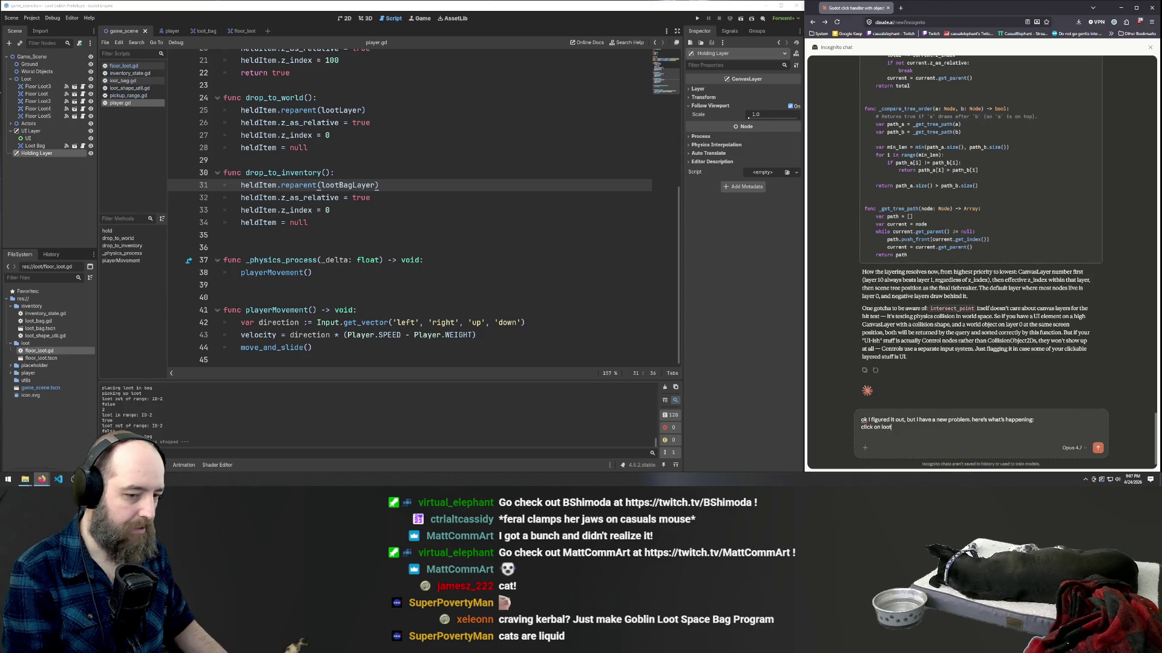
pyautogui.write(',')
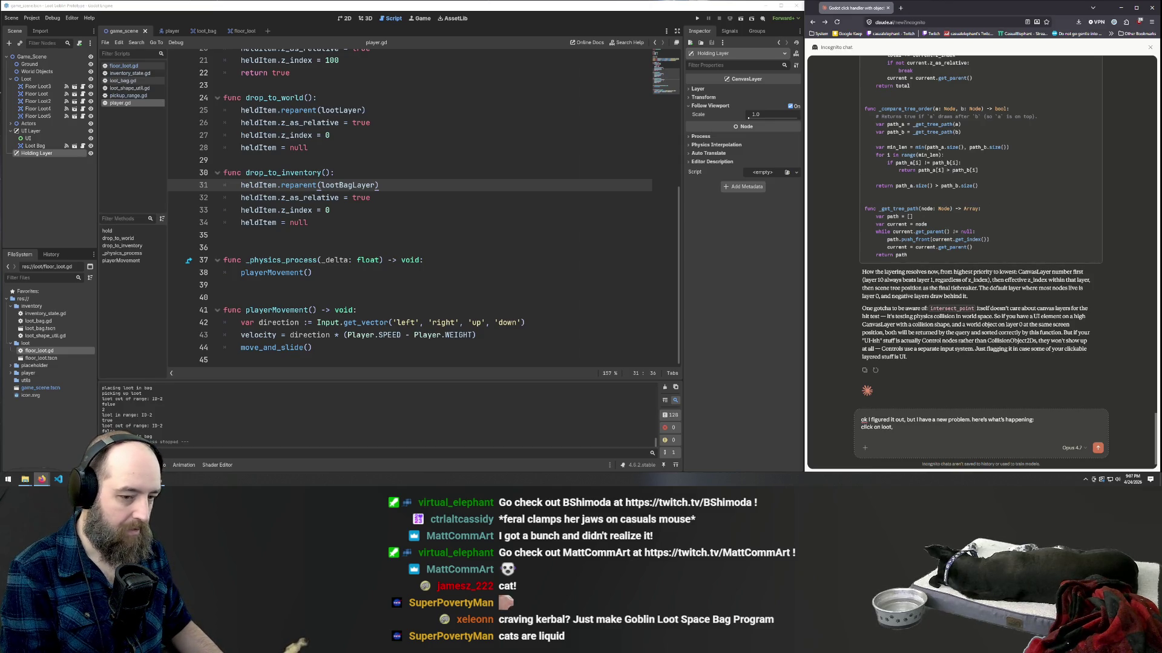
pyautogui.write(' repare')
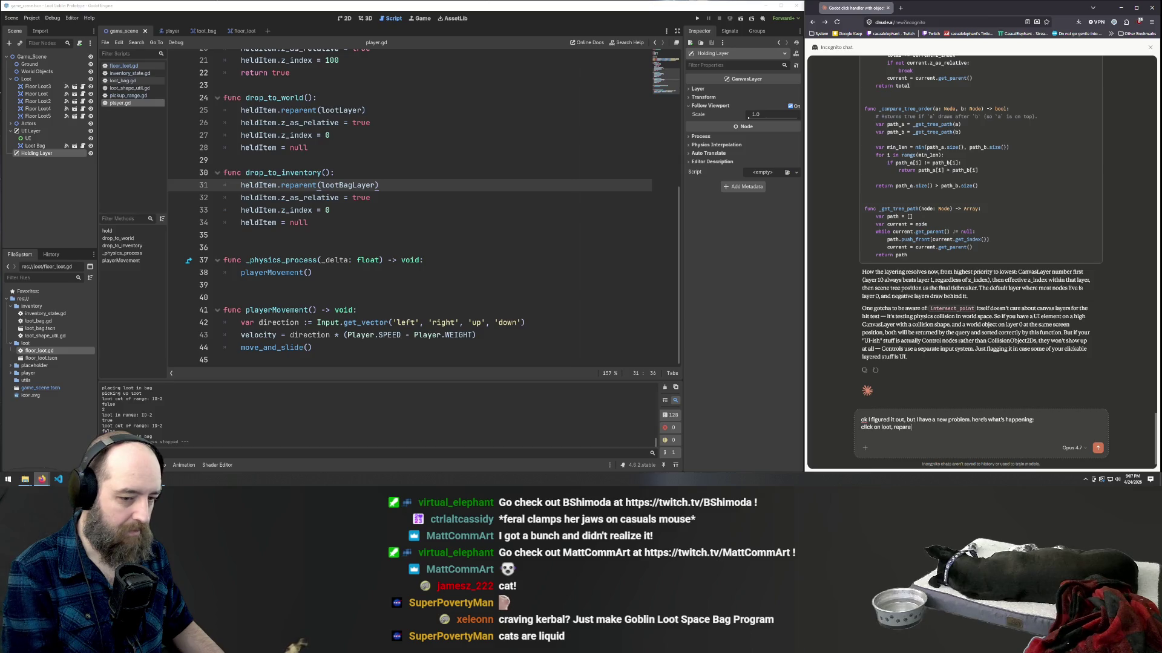
pyautogui.write('nt to holding layer')
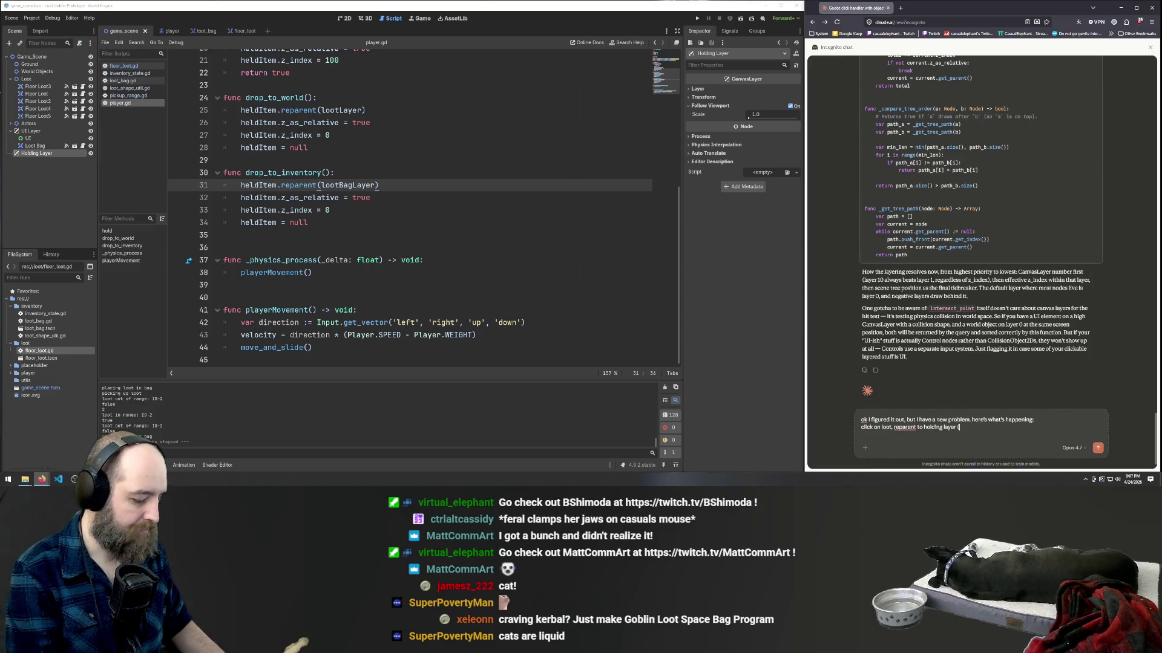
pyautogui.write(' (follow viewport on')
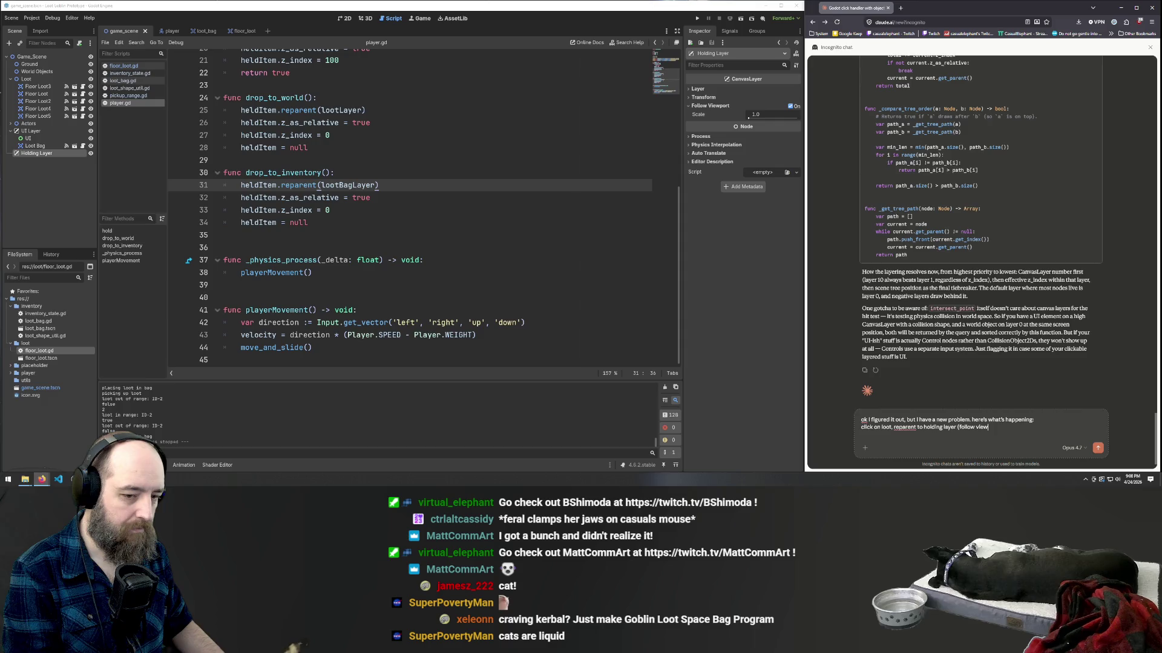
pyautogui.write(')')
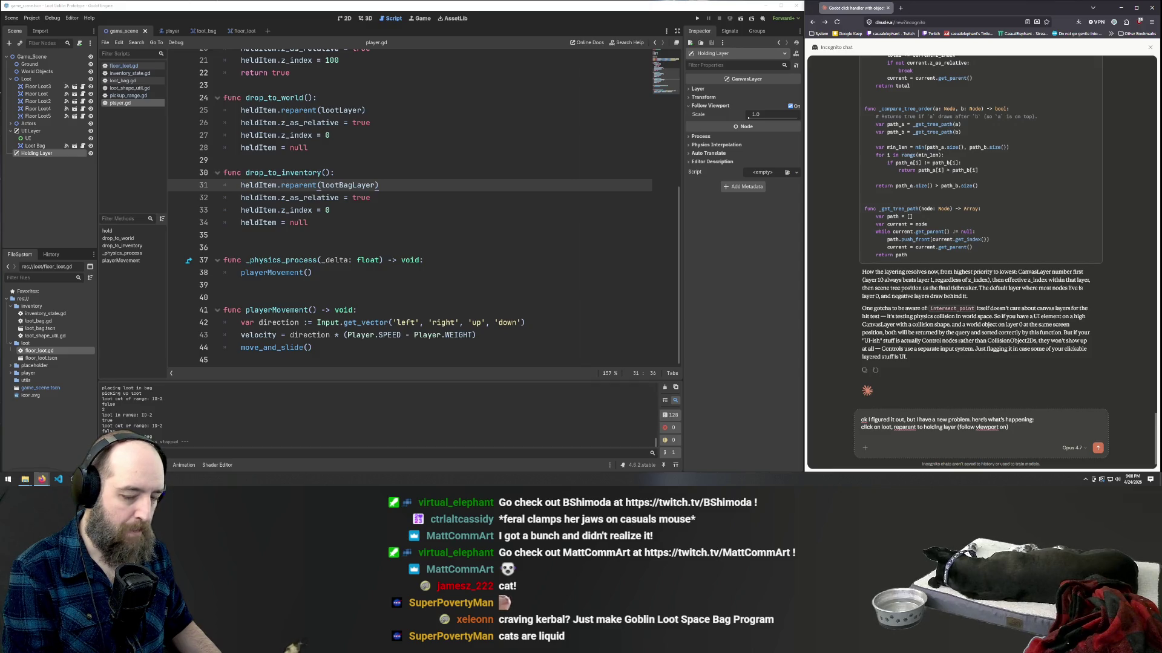
# - Continue that it tracks the mouse, then is reparented to the ui layer loot bag
pyautogui.write(' an')
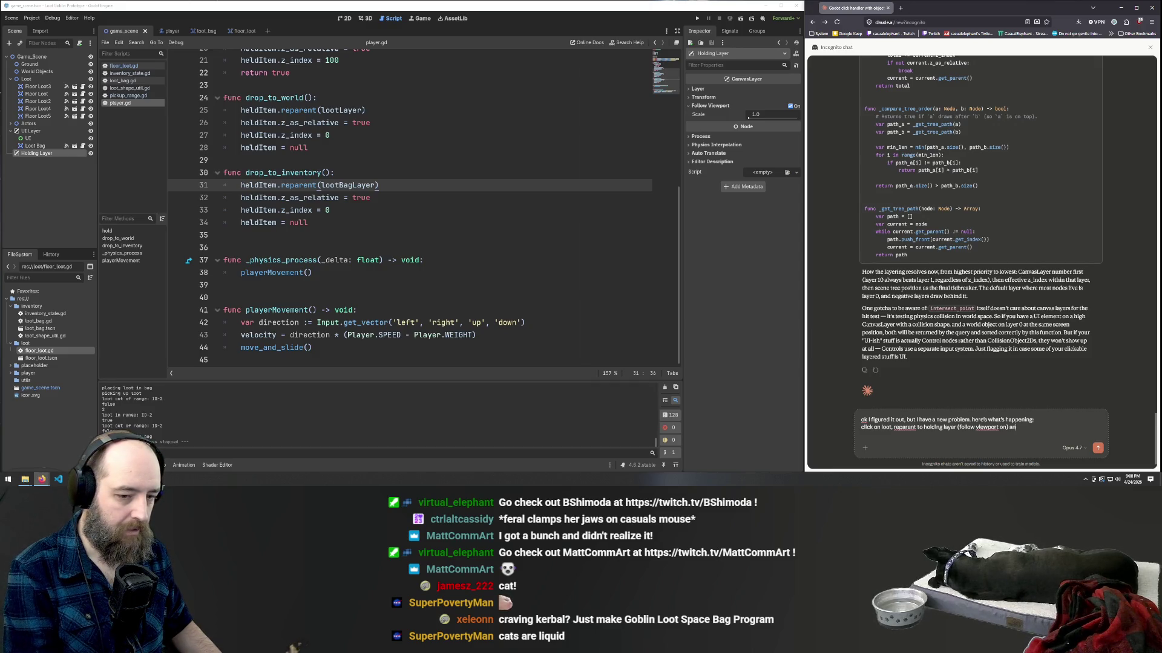
pyautogui.write('d tracks to the mouse')
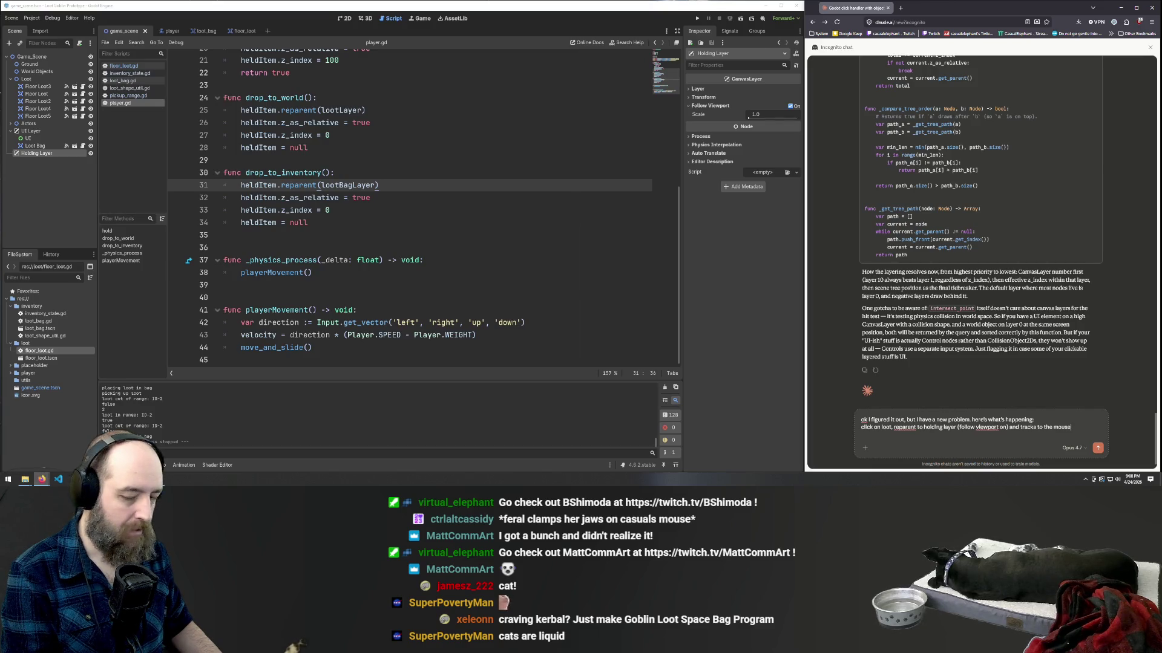
pyautogui.write('. th')
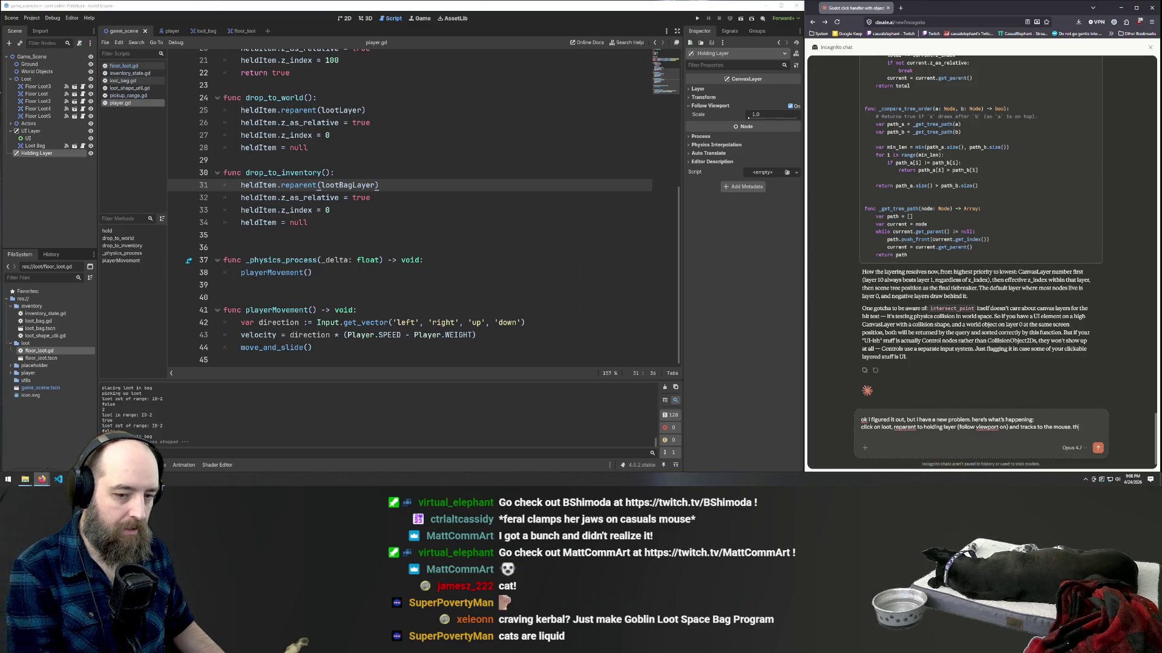
pyautogui.write('en when pl')
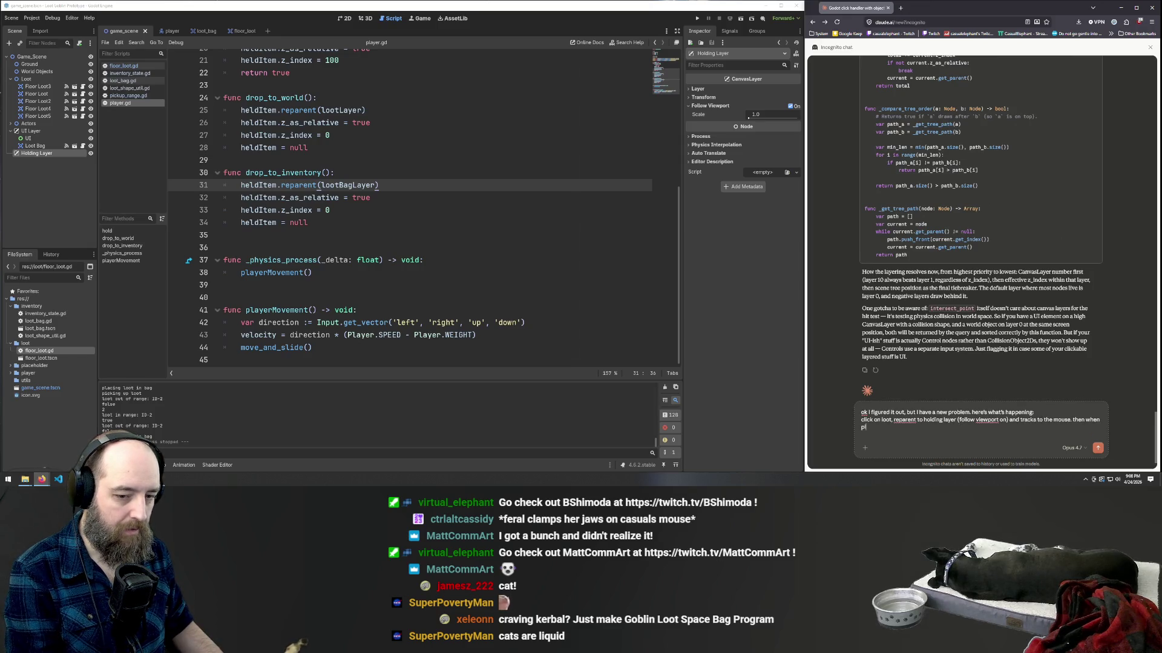
pyautogui.write('aced')
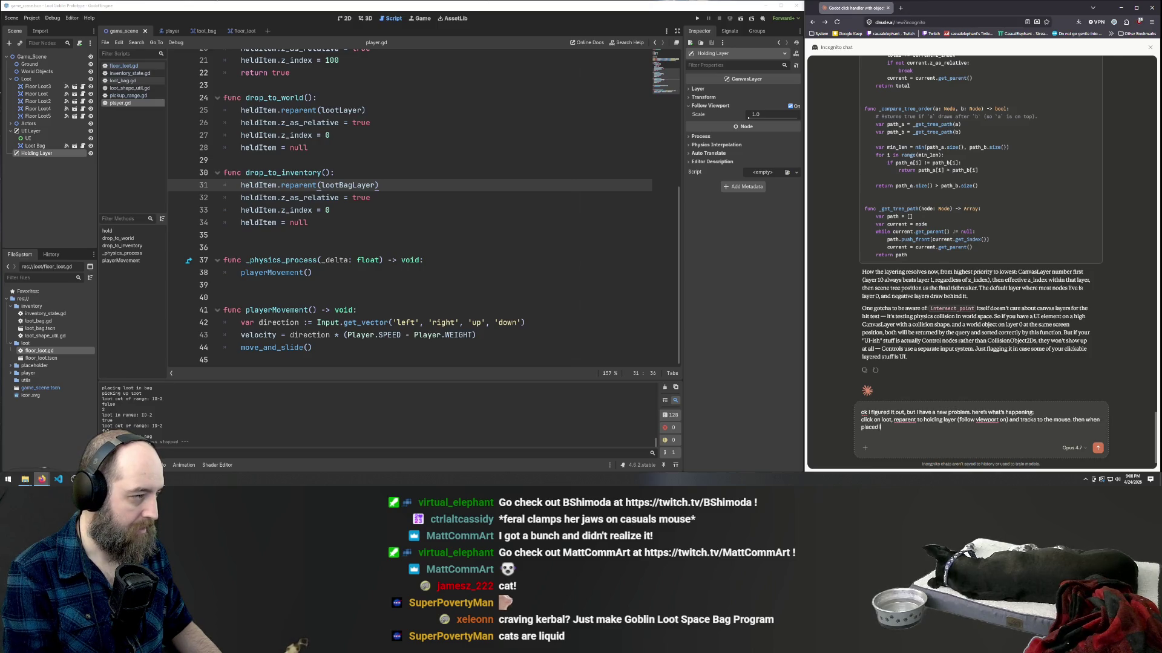
pyautogui.write(' in the hold')
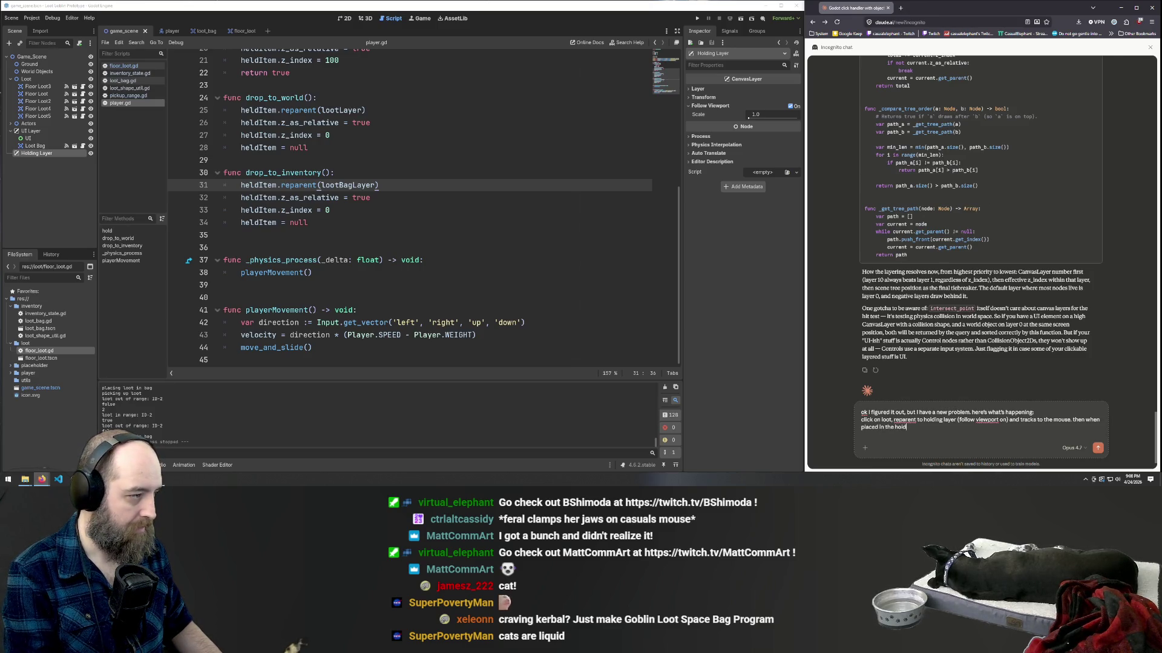
pyautogui.press('BackSpace')
pyautogui.write('UI lay')
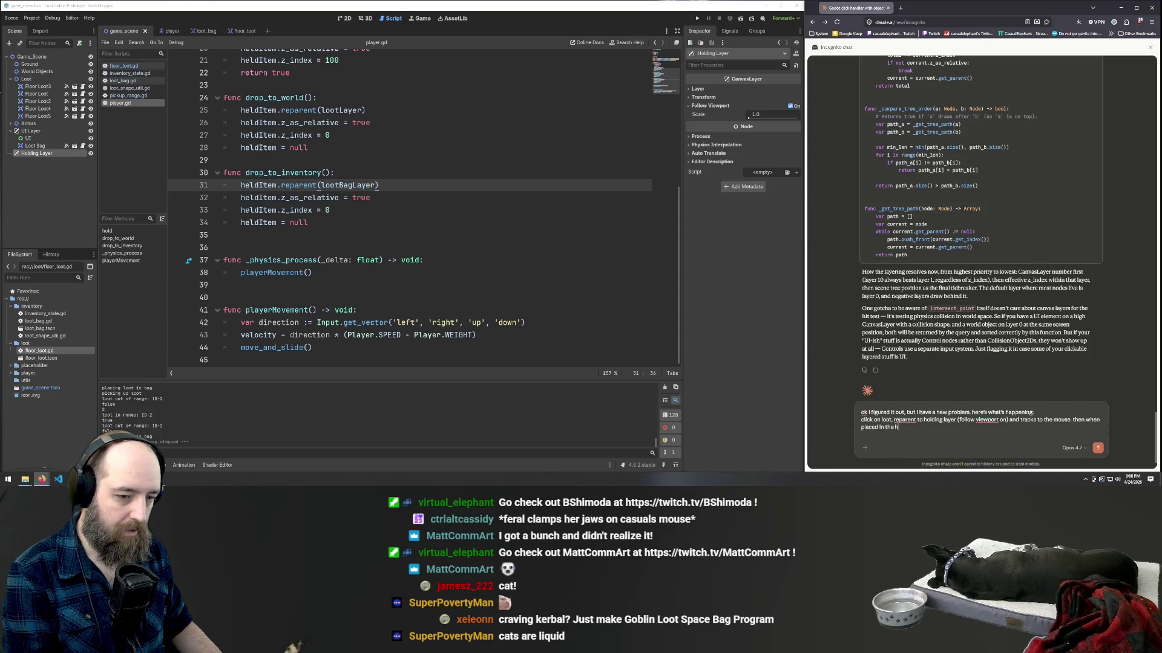
pyautogui.write('er')
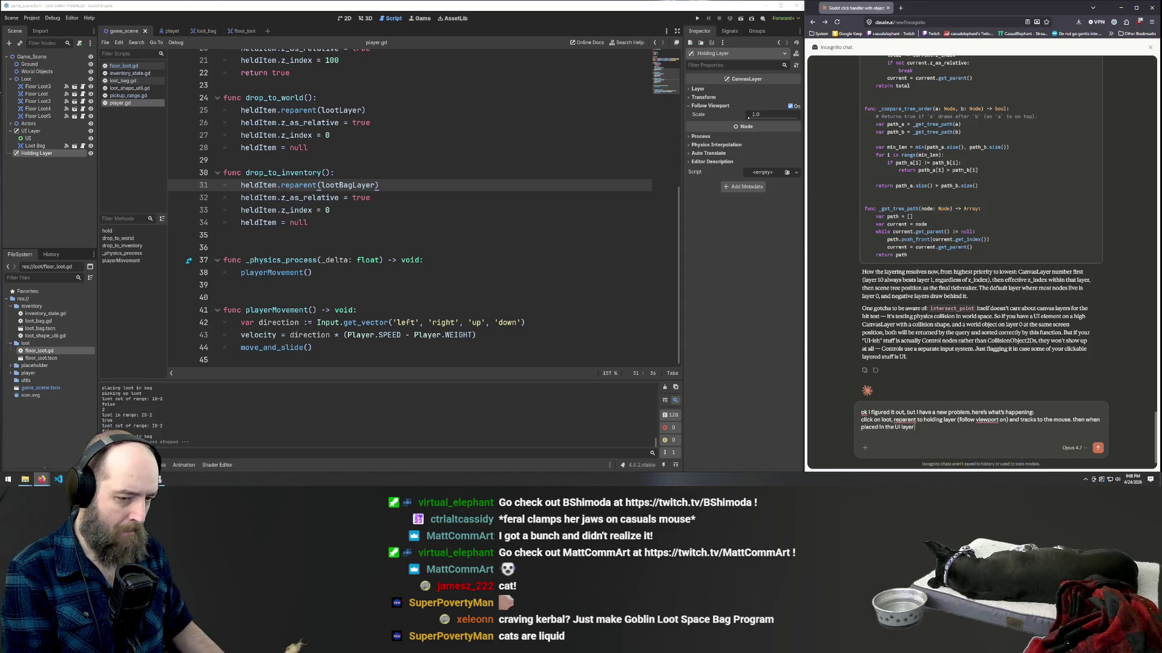
pyautogui.press('BackSpace')
pyautogui.press('BackSpace')
pyautogui.press('BackSpace')
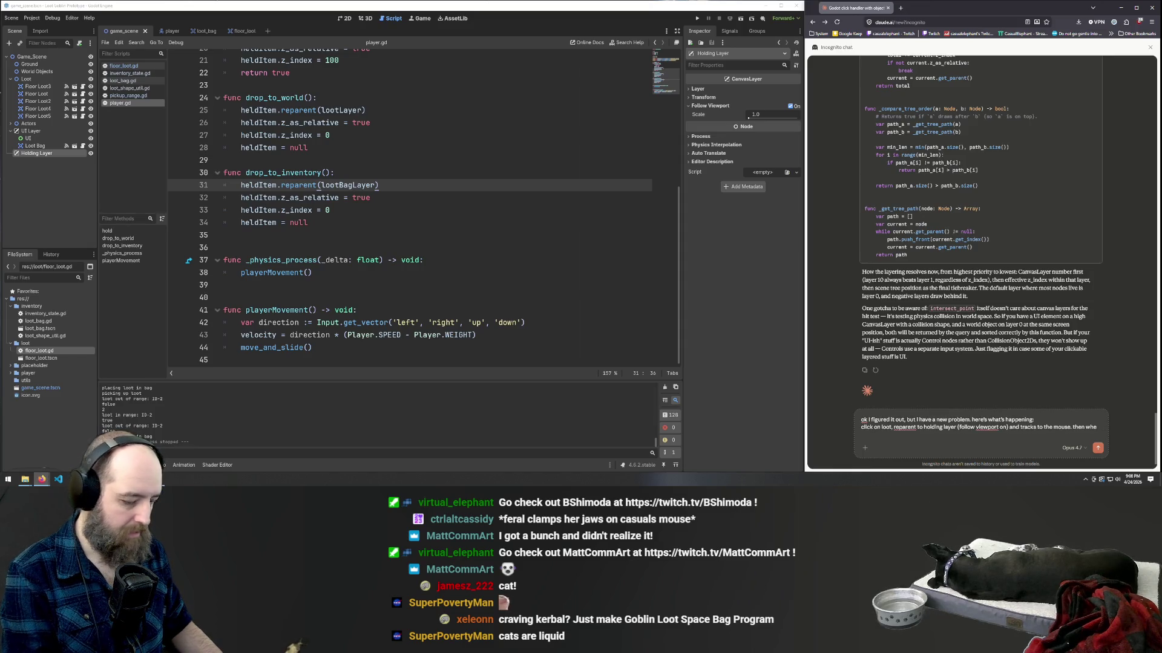
pyautogui.write('n in reparented to')
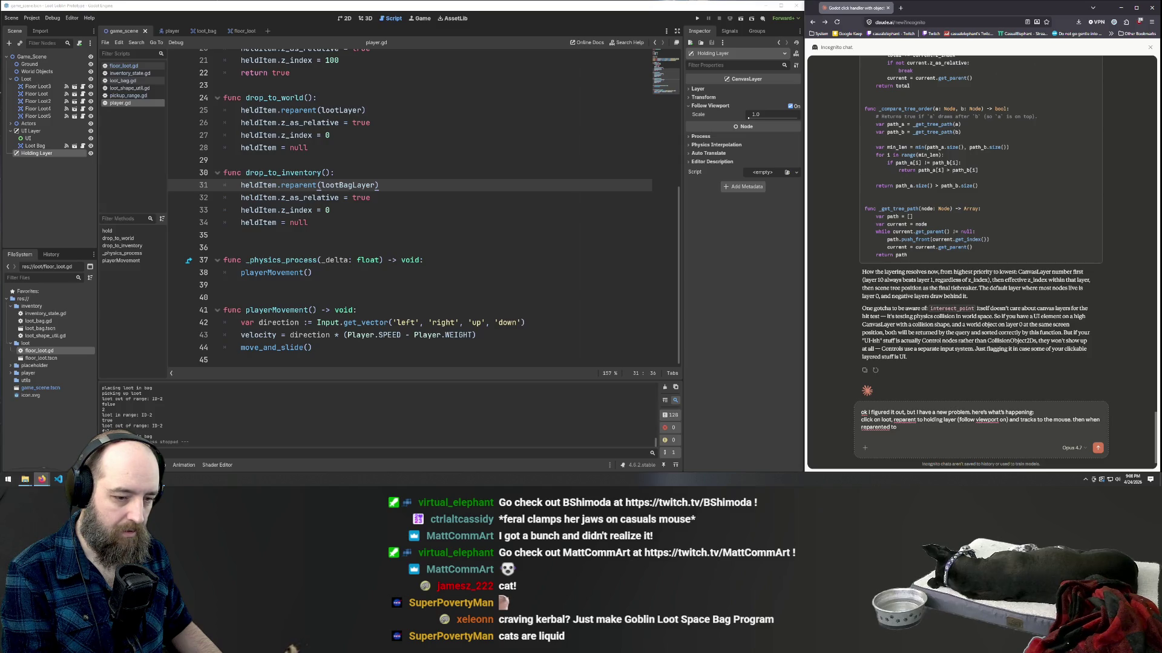
pyautogui.write(' the ui lay')
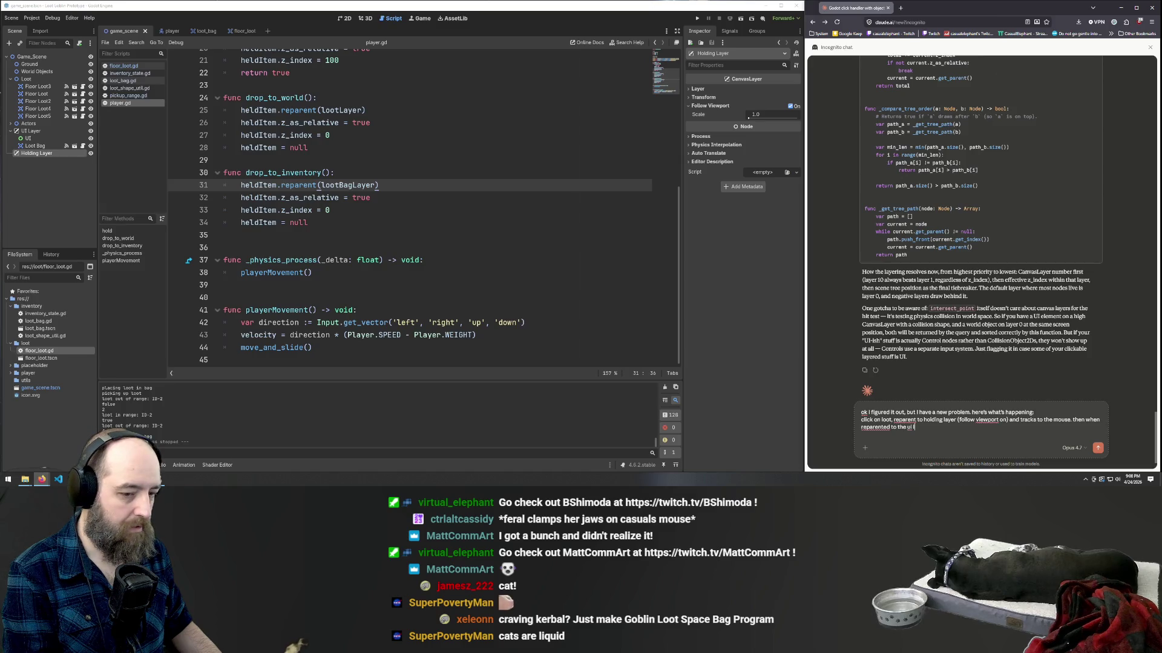
pyautogui.write('er')
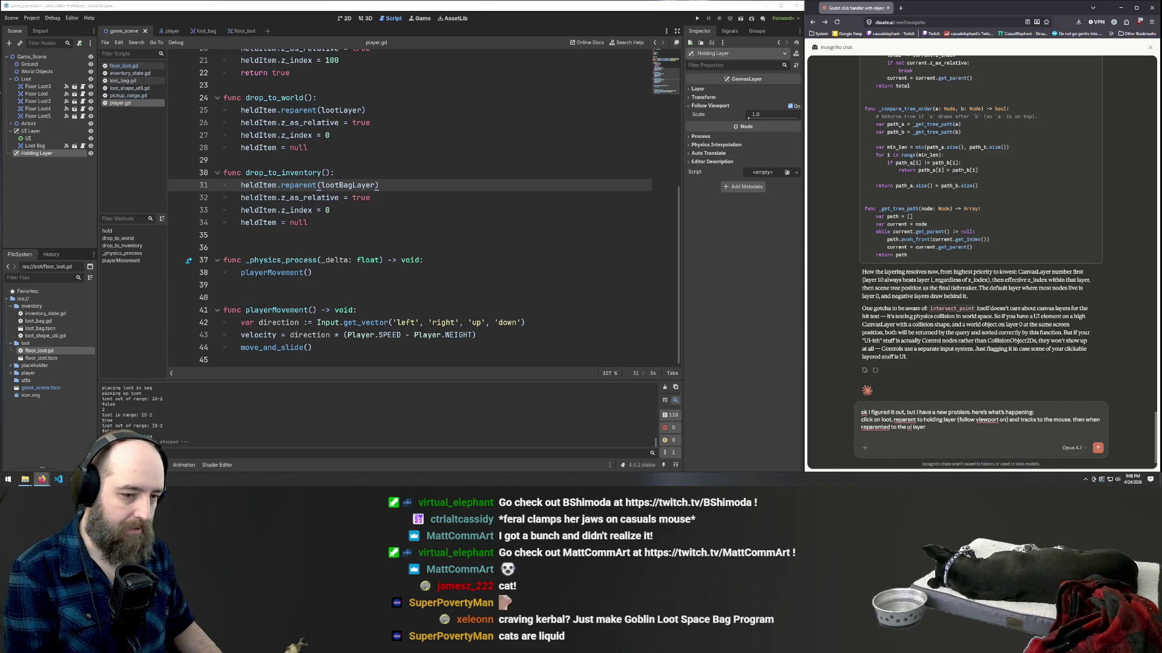
pyautogui.write(' loot bag')
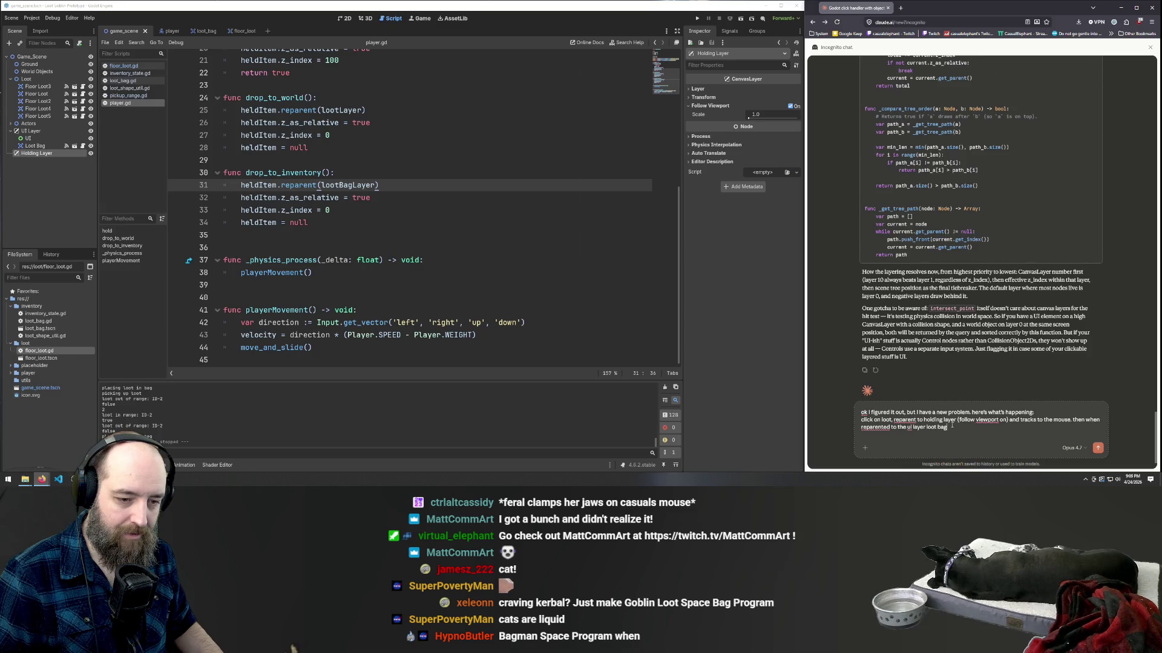
# - Insert ' >' so the draft names the node path 'ui layer > loot bag'
pyautogui.write('>')
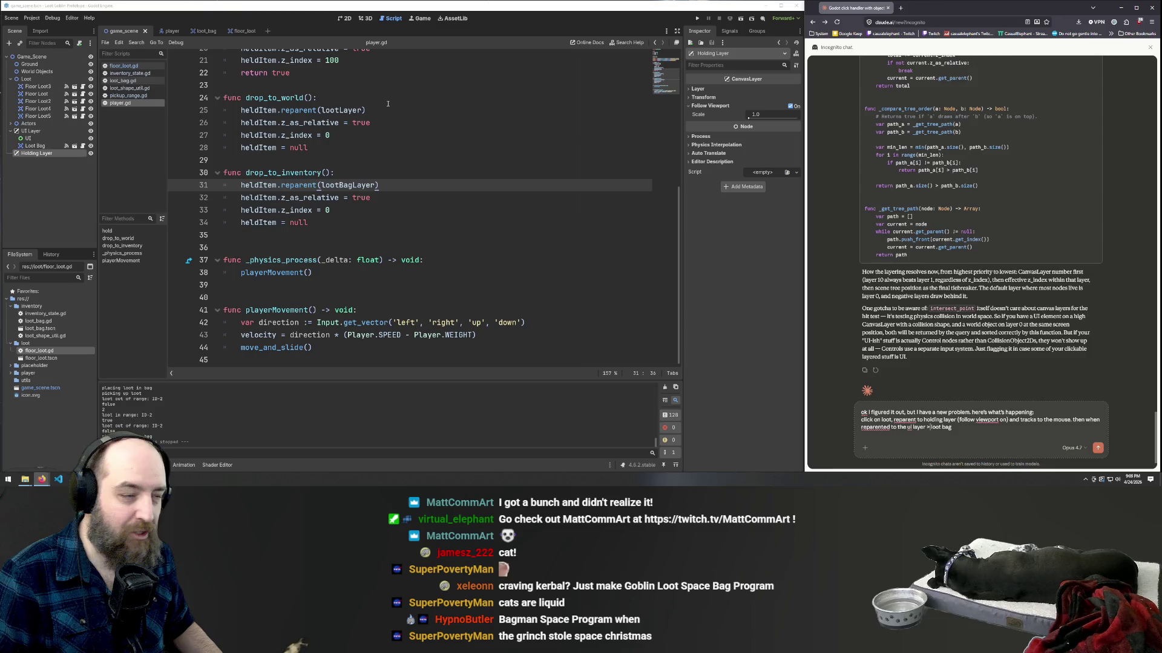
# - Review the player, loot_bag and game_scene tabs and the reparent-to-holdingLayer line in player.gd
pyautogui.click(163, 31)
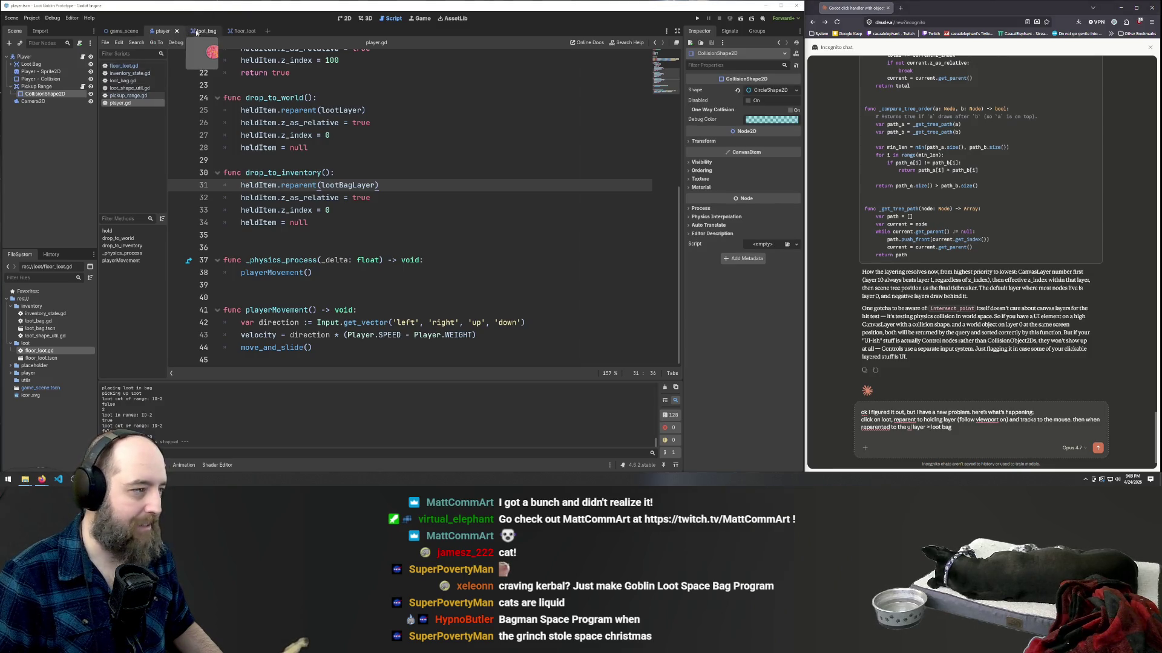
pyautogui.click(200, 30)
pyautogui.click(123, 31)
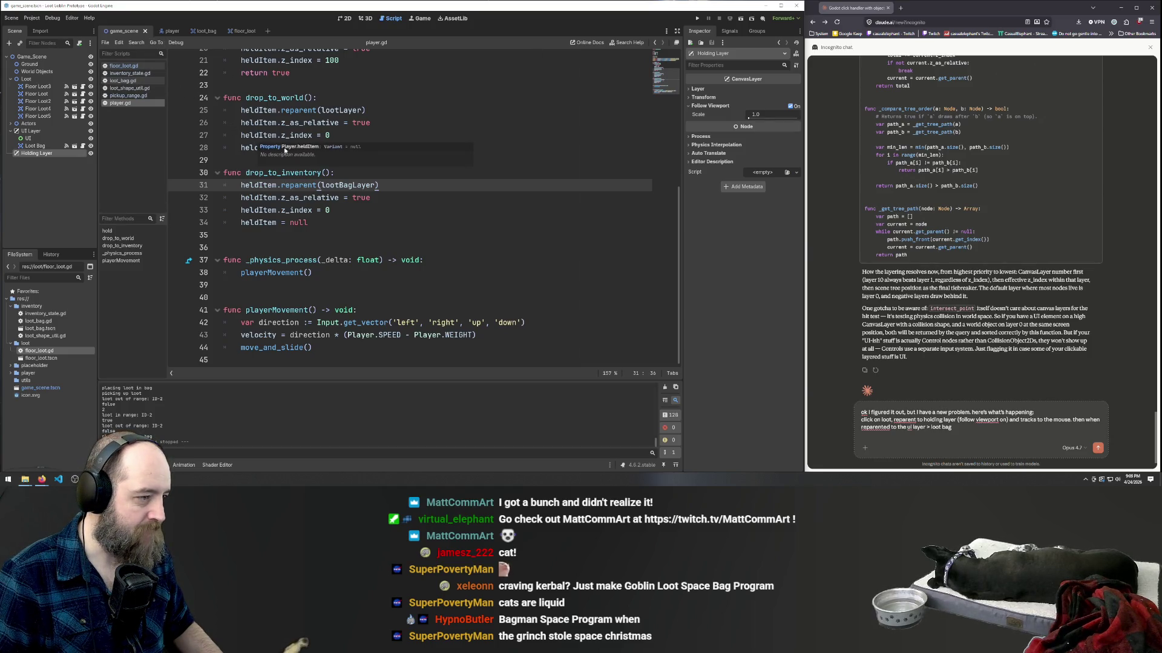
pyautogui.scroll(5, 375, 194)
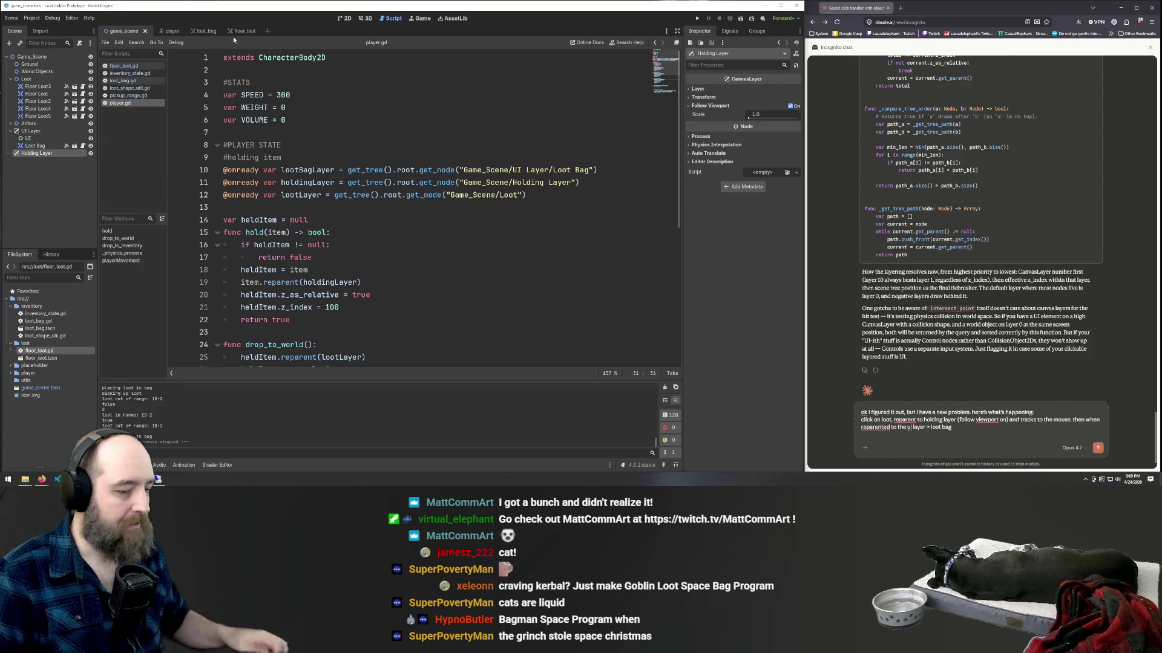
pyautogui.click(954, 427)
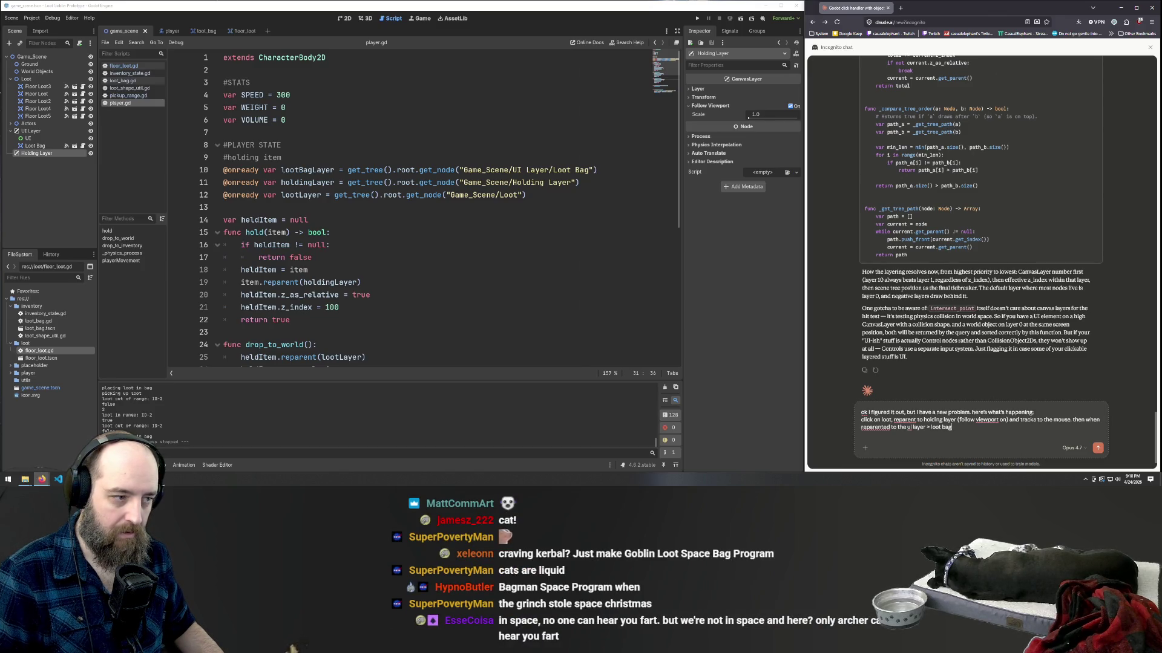
pyautogui.click(387, 282)
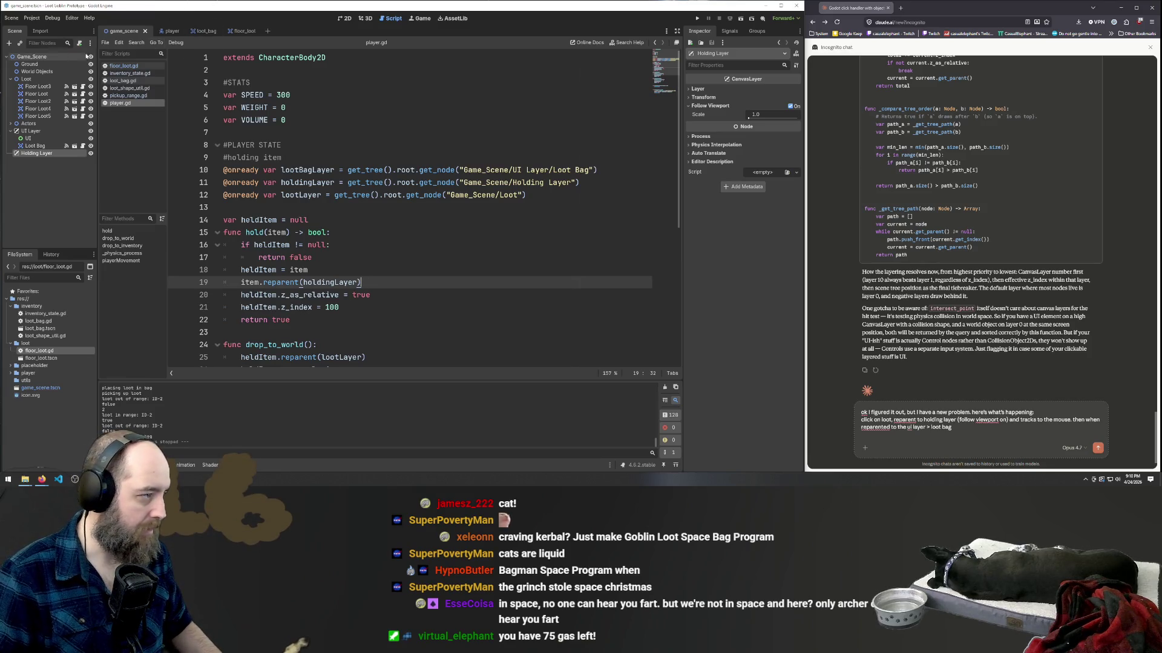
# - Open the floor_loot scene, then show the main game scene in the 2D view
pyautogui.click(237, 31)
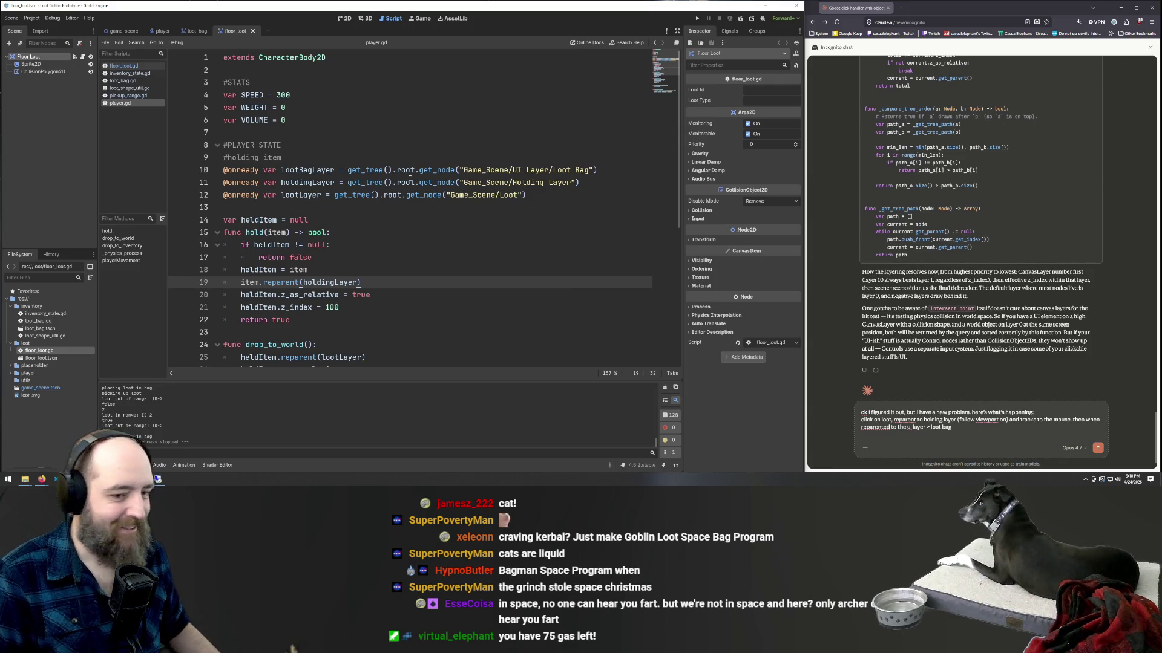
pyautogui.click(987, 432)
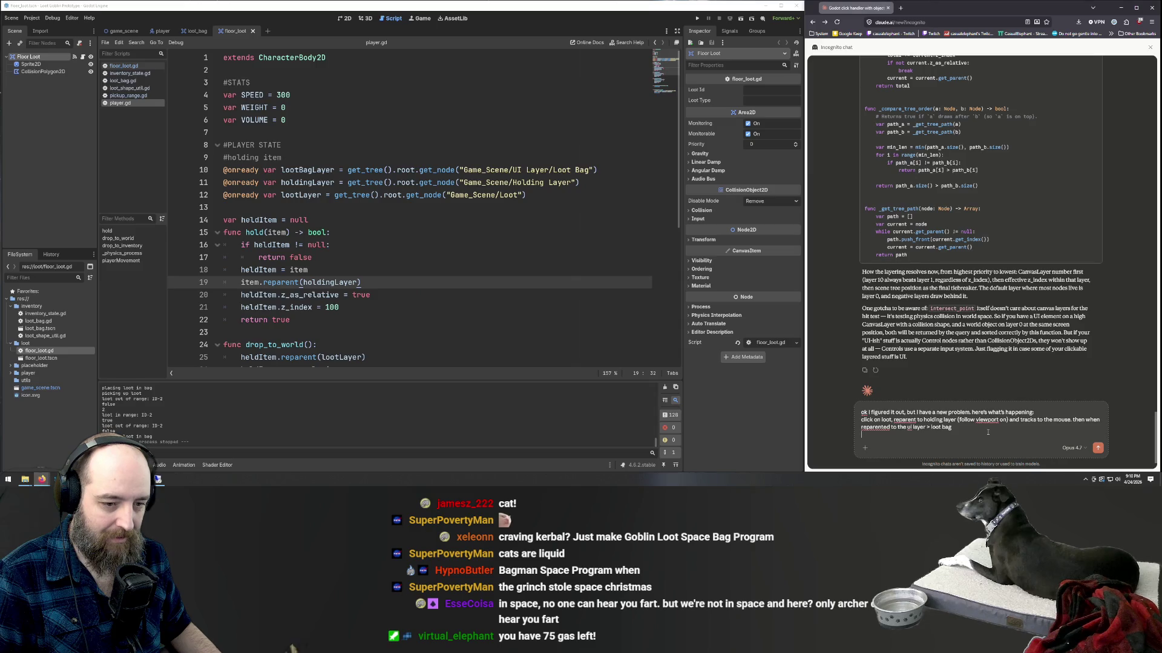
pyautogui.click(343, 18)
pyautogui.click(121, 31)
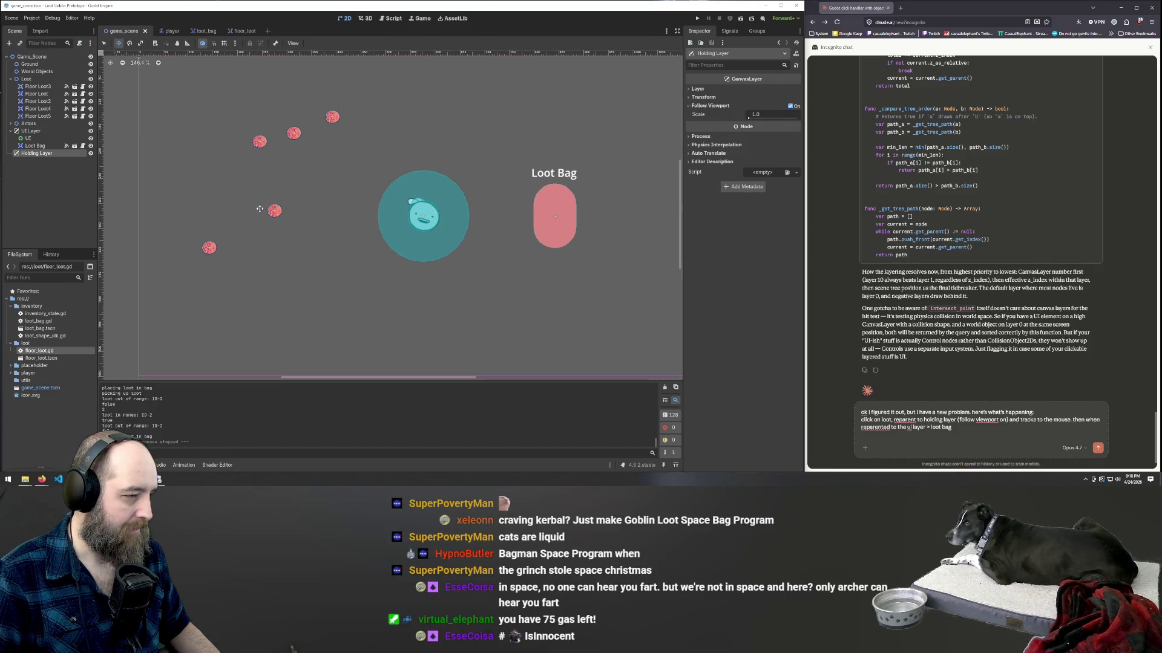
# - Run the game, drop one loot item into the Loot Bag, walk left and drop another outside
pyautogui.moveTo(272, 216); pyautogui.dragTo(460, 218)
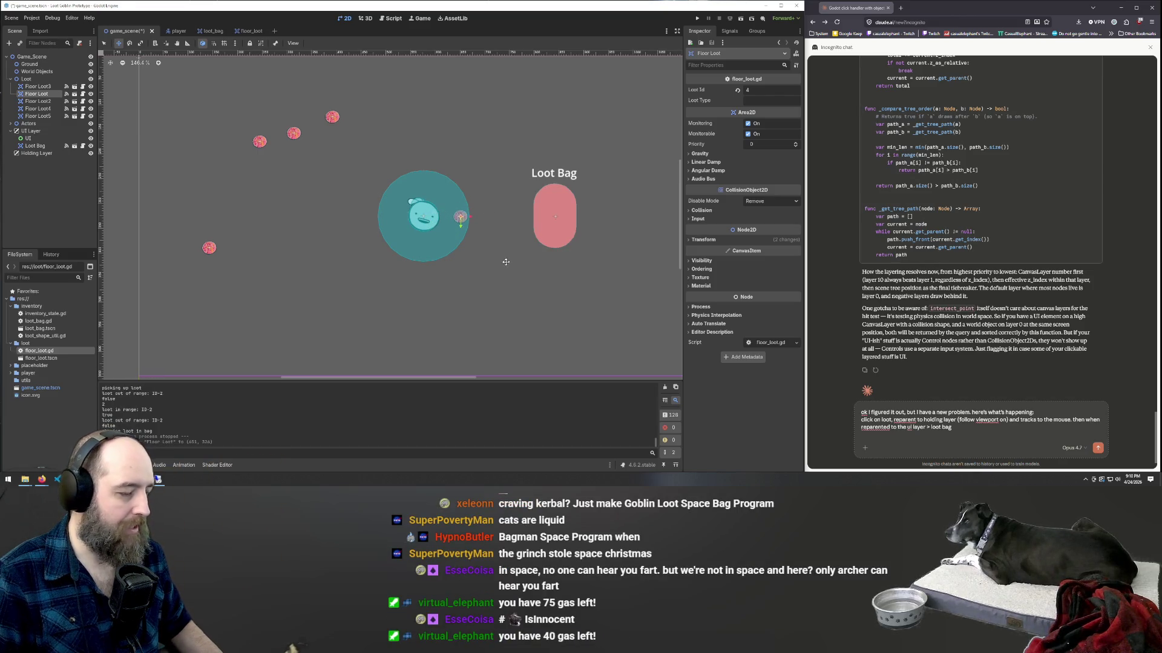
pyautogui.press('F5')
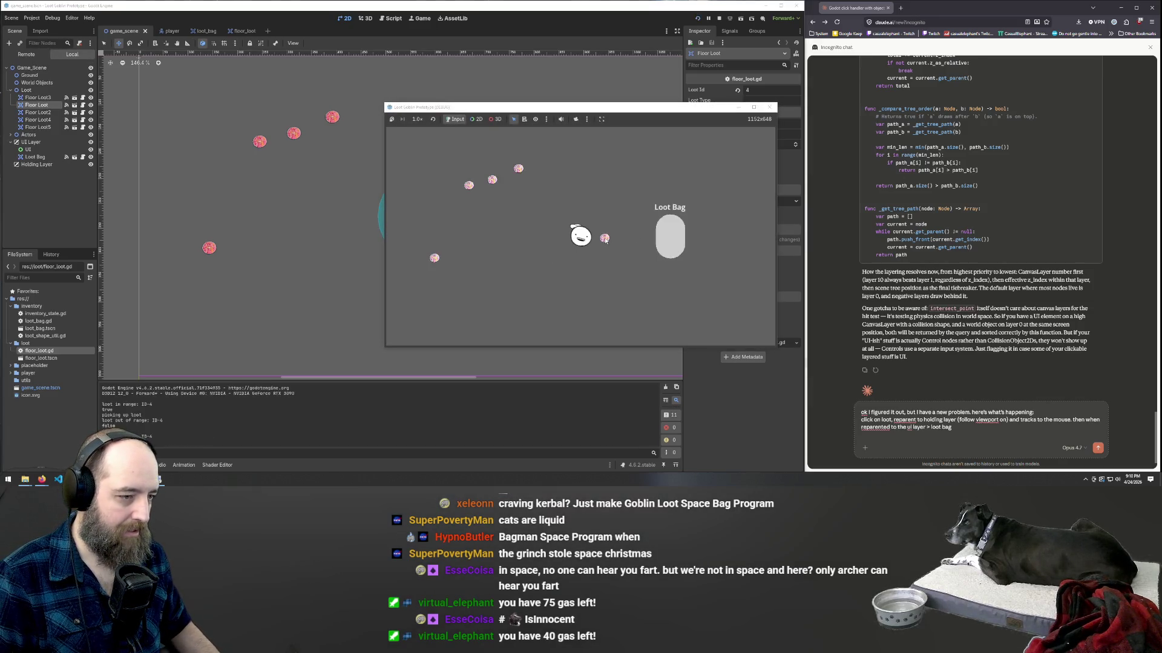
pyautogui.click(605, 238)
pyautogui.click(670, 221)
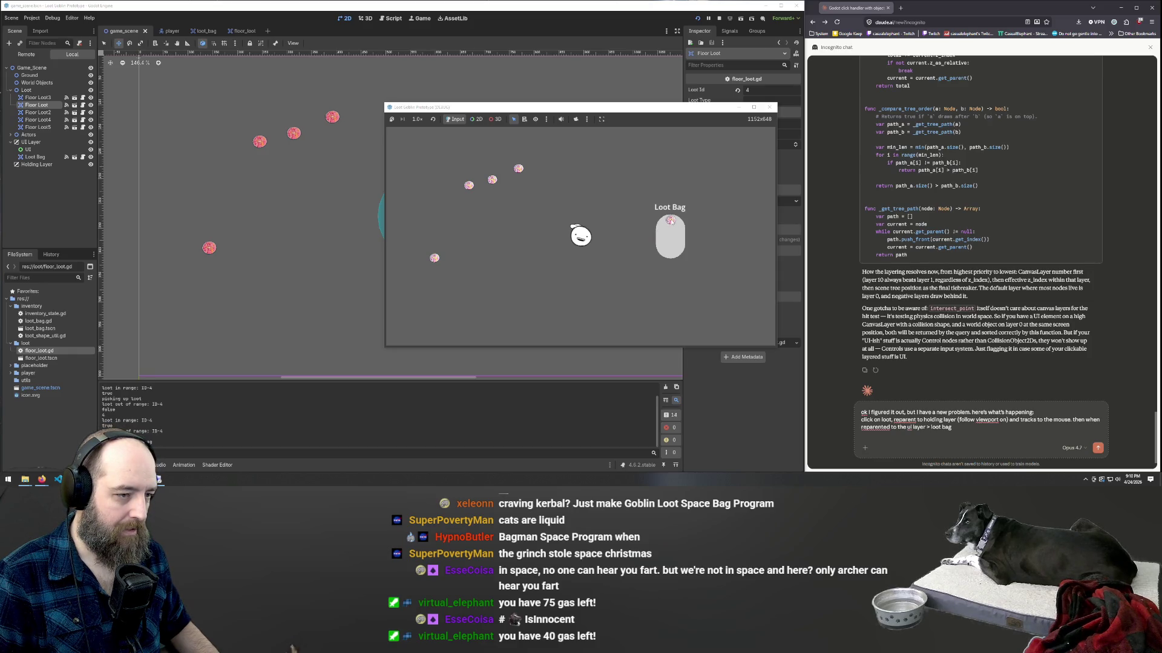
pyautogui.press('a')
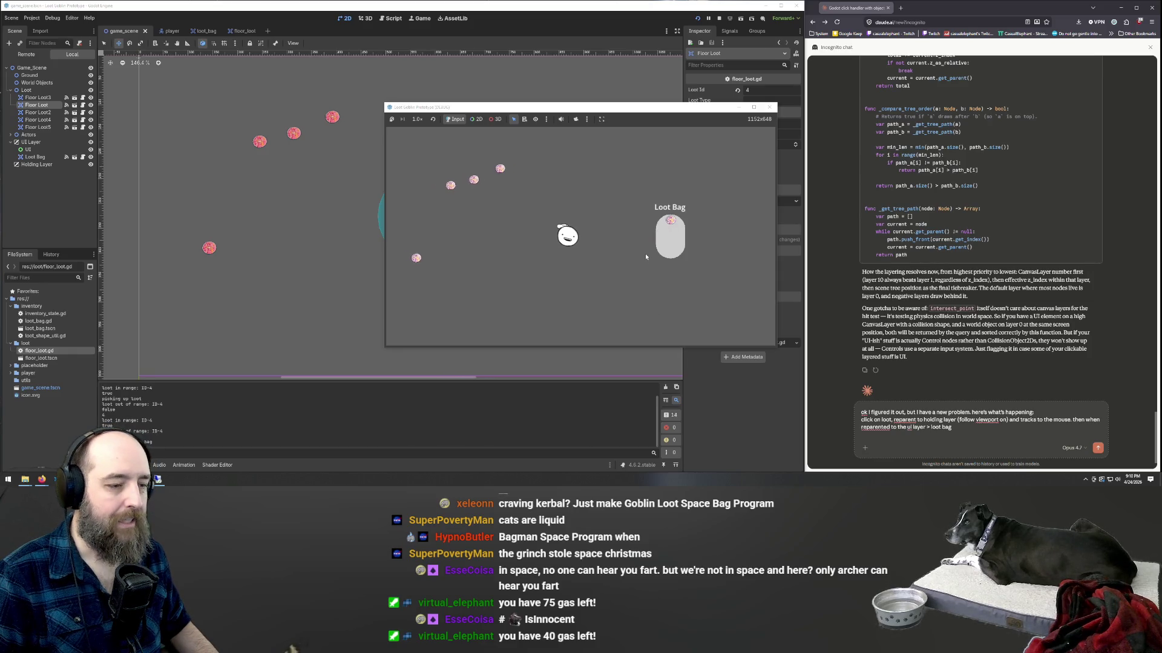
pyautogui.press('a')
pyautogui.press('a')
pyautogui.click(572, 263)
pyautogui.click(524, 252)
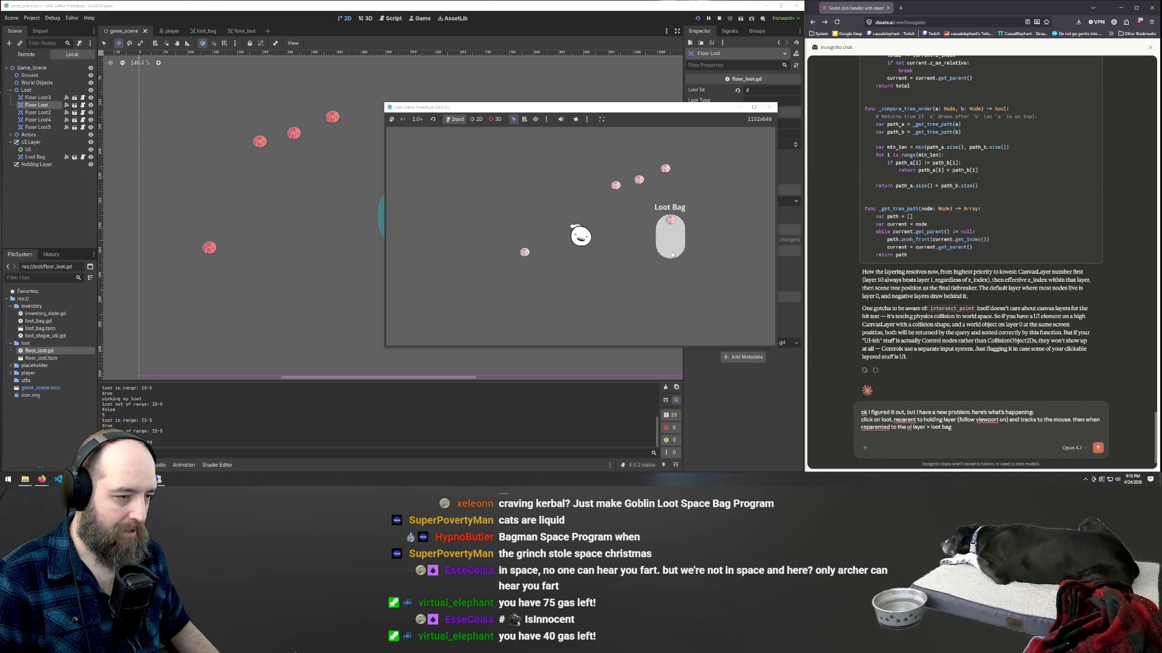
pyautogui.click(967, 435)
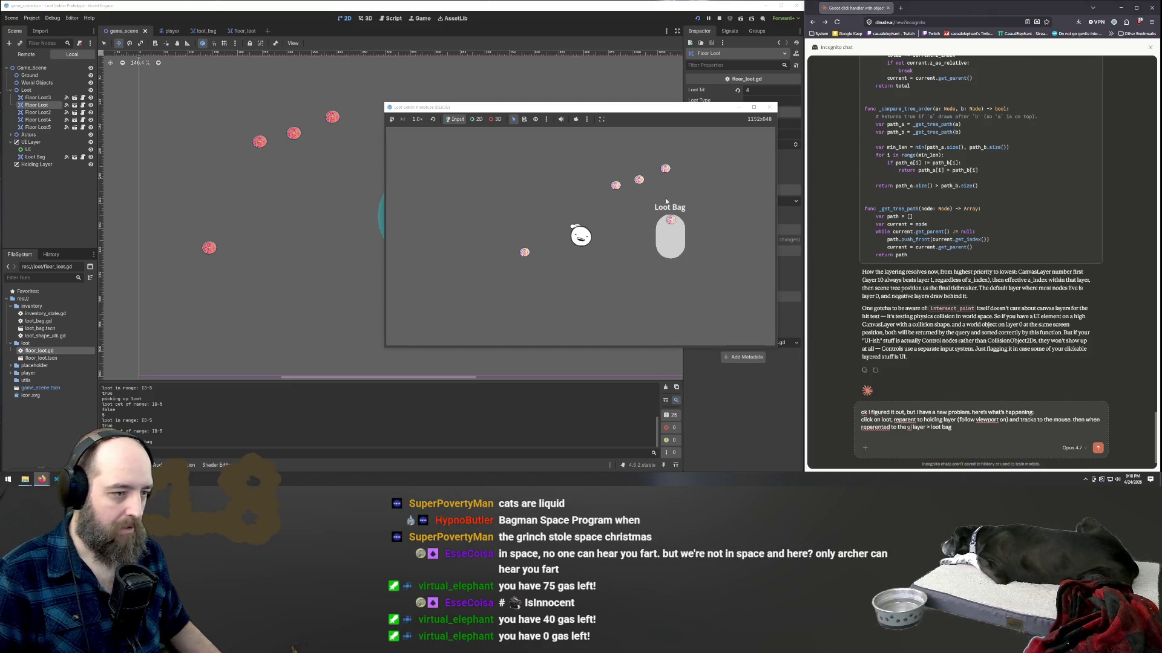
# - Restart the game, drop a loot item into the Loot Bag, and move the player up-left and up-right
pyautogui.press('F5')
pyautogui.click(607, 237)
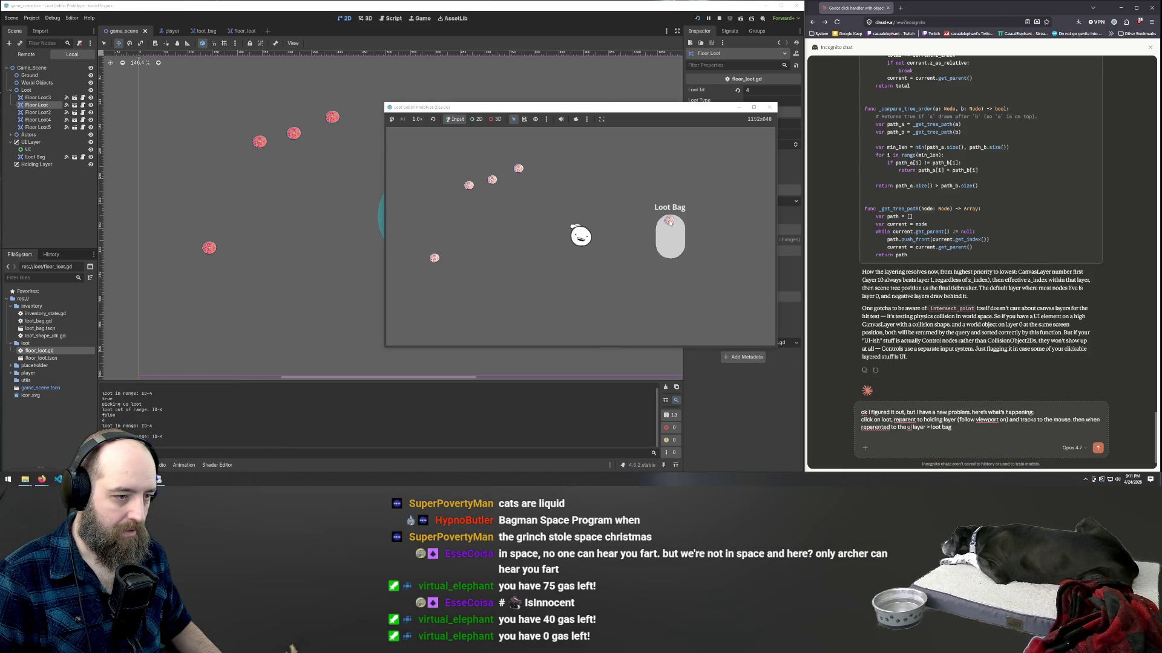
pyautogui.click(670, 222)
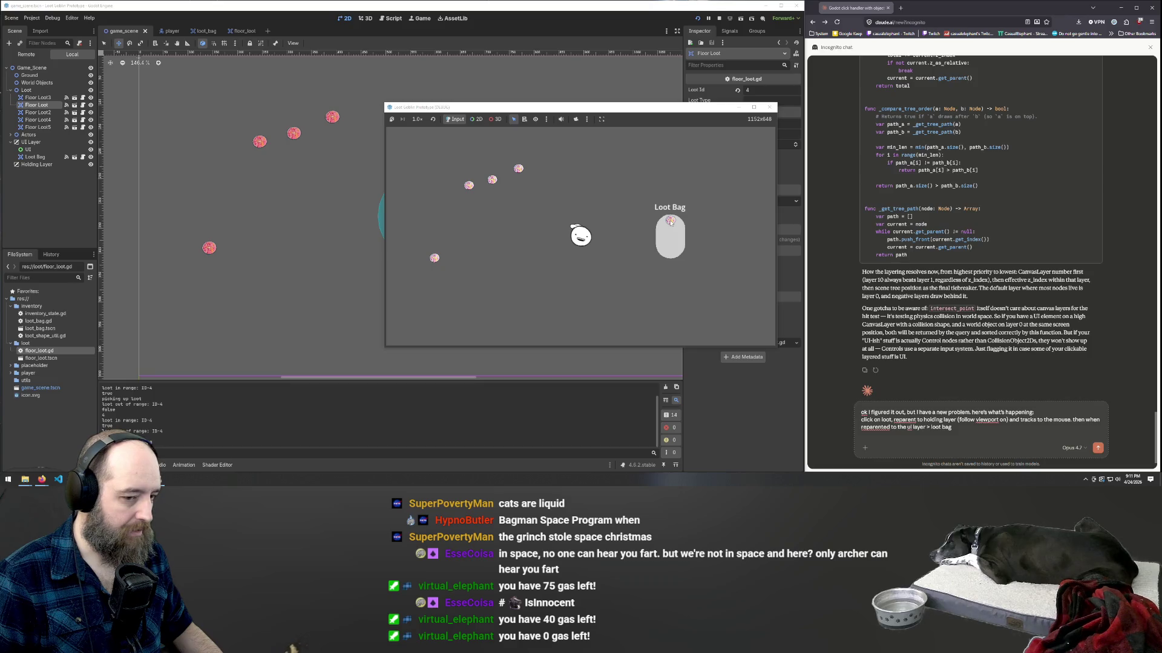
pyautogui.hotkey('w', 'a')
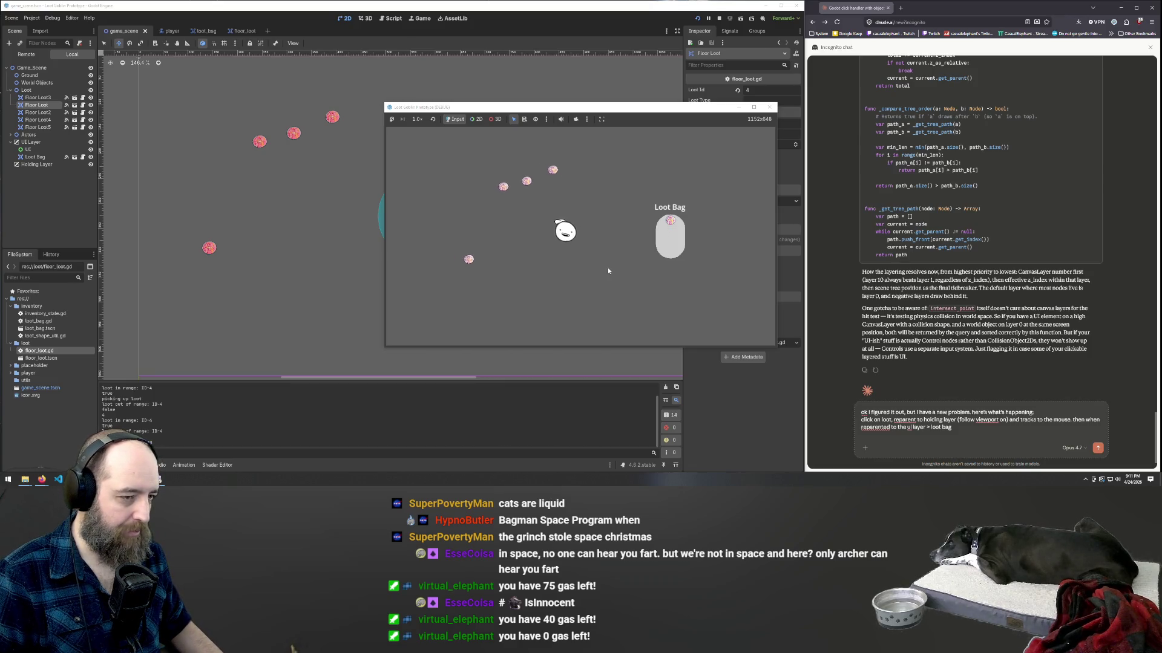
pyautogui.hotkey('w', 'd')
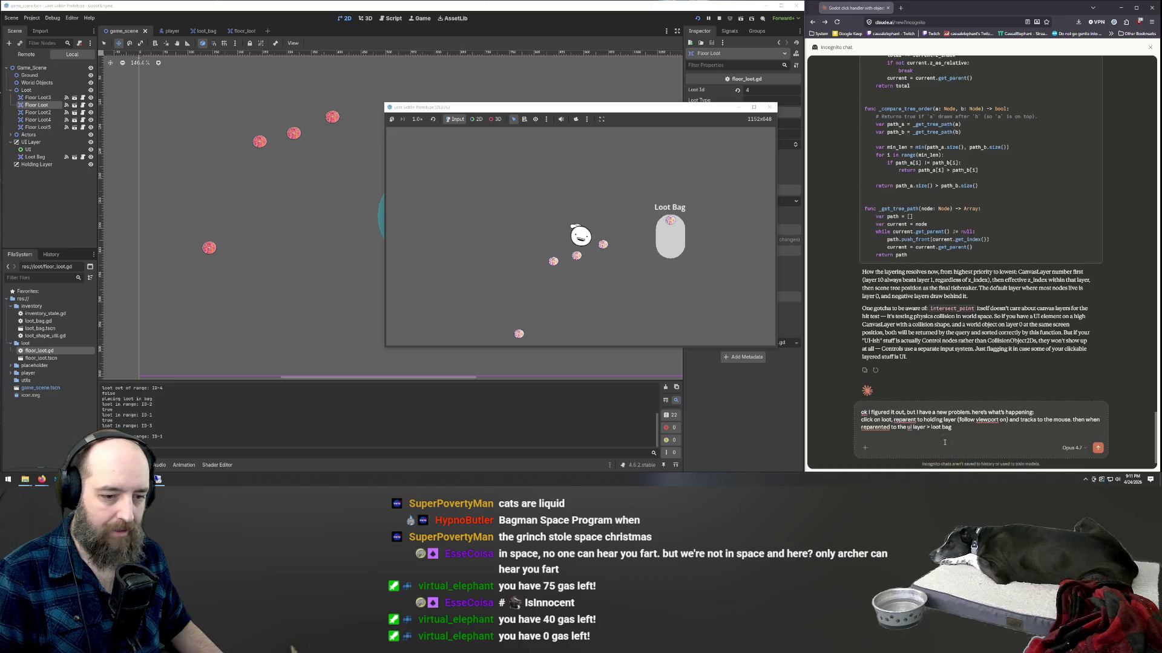
# - Reword the draft: reparenting to the ui layer > loot bag causes the loot to snap to a position
pyautogui.click(960, 432)
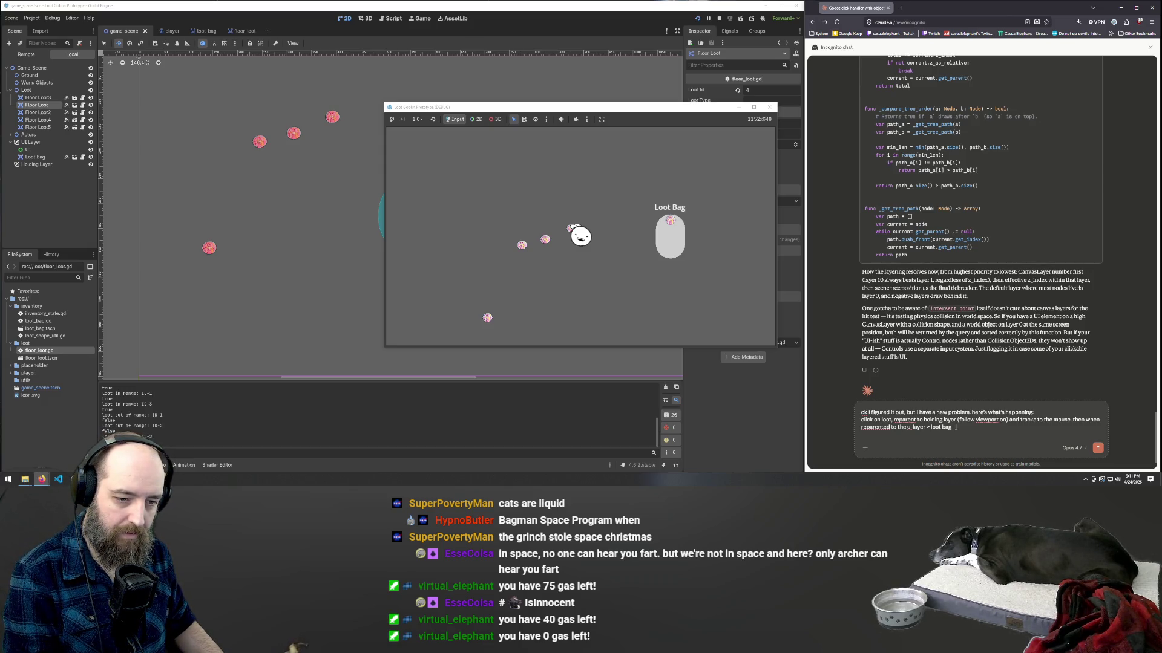
pyautogui.write('.')
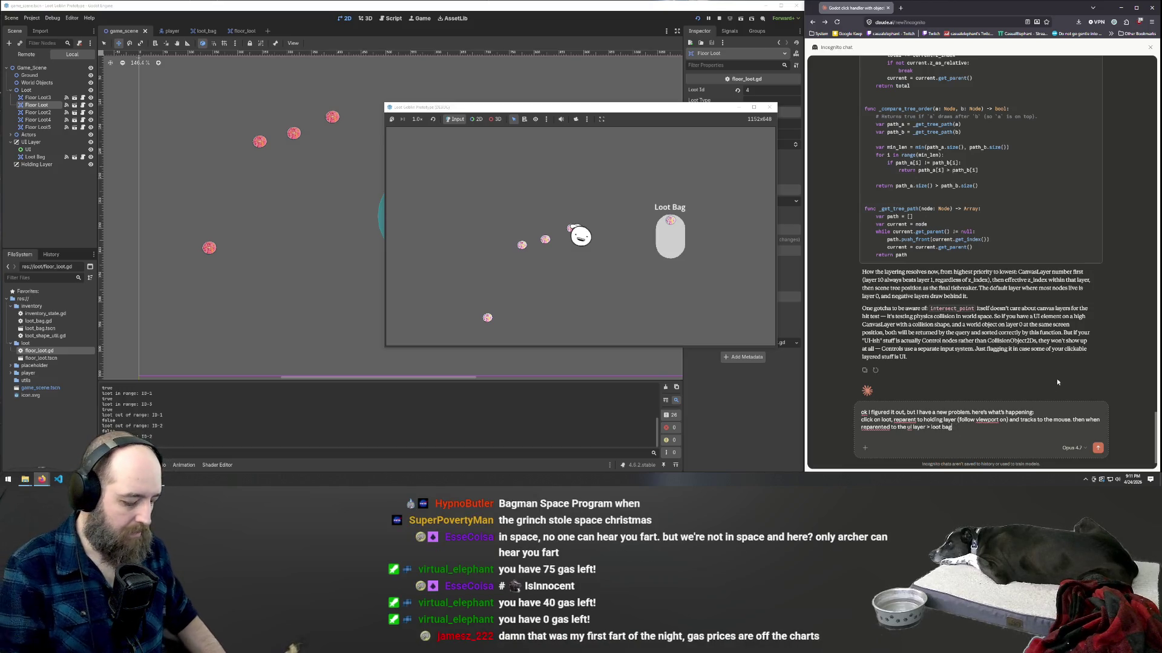
pyautogui.doubleClick(1092, 419)
pyautogui.write('we')
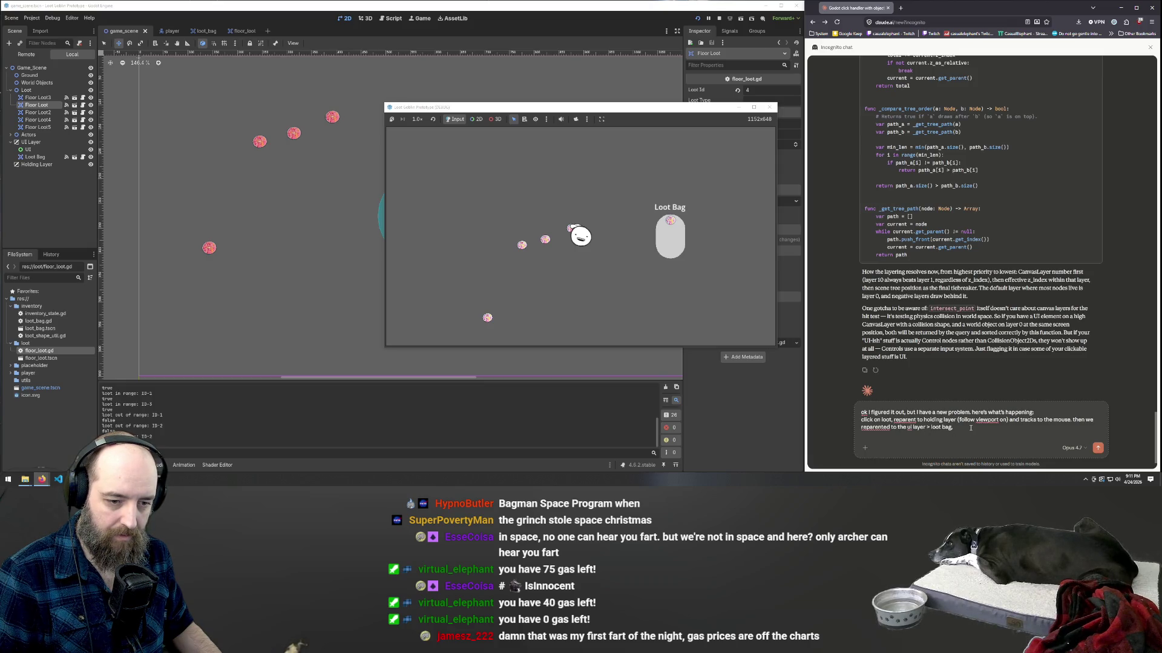
pyautogui.write(' reparented to the ui layer > loot bag. This causes')
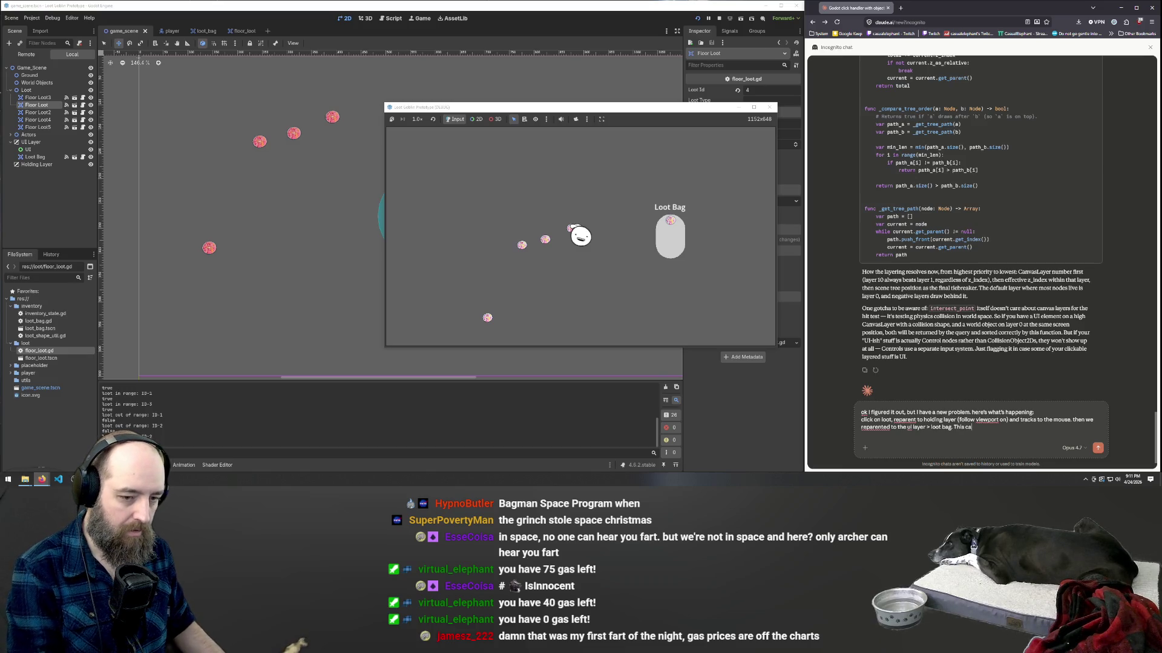
pyautogui.write(' the')
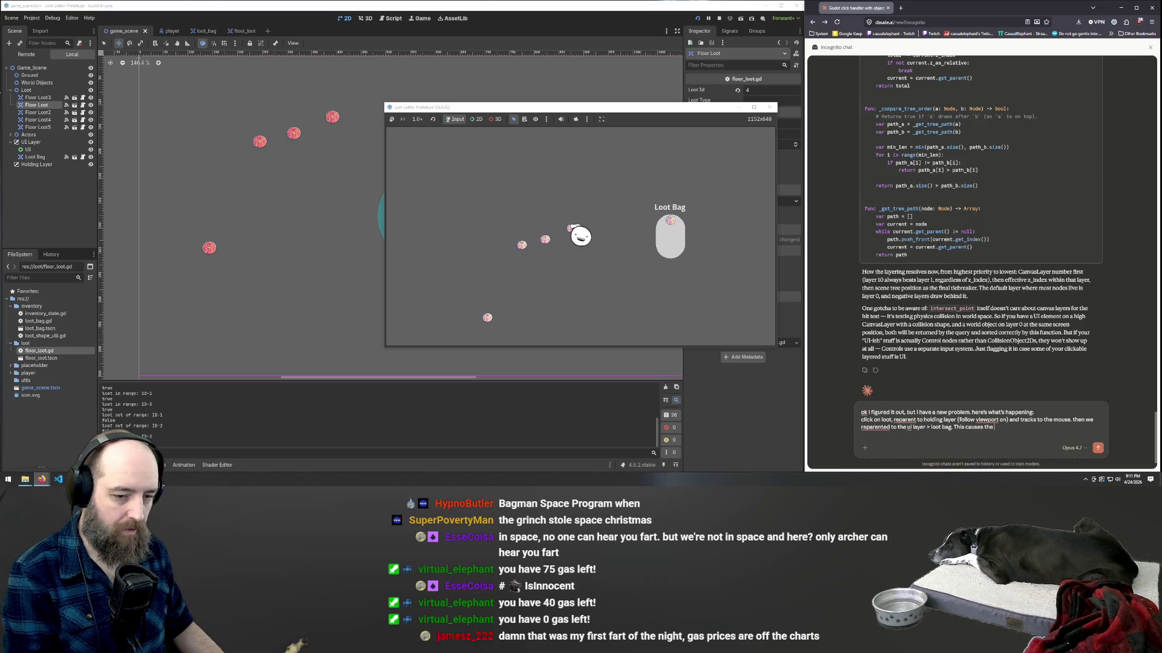
pyautogui.write(' loot to snap to a position ')
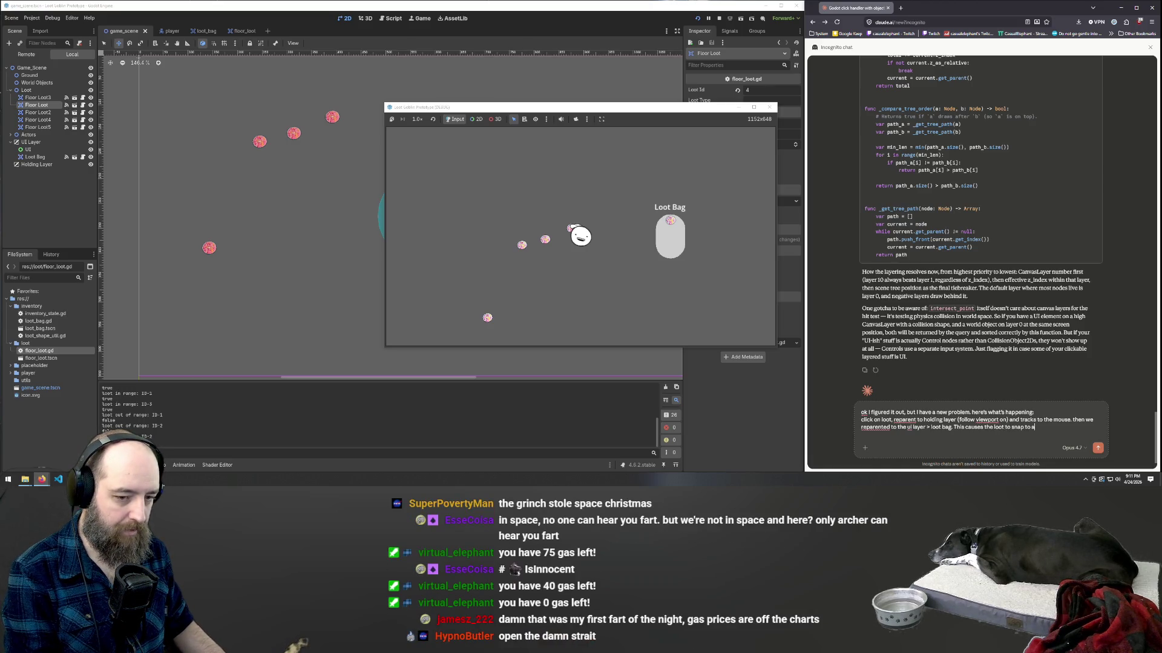
pyautogui.write('relative to the')
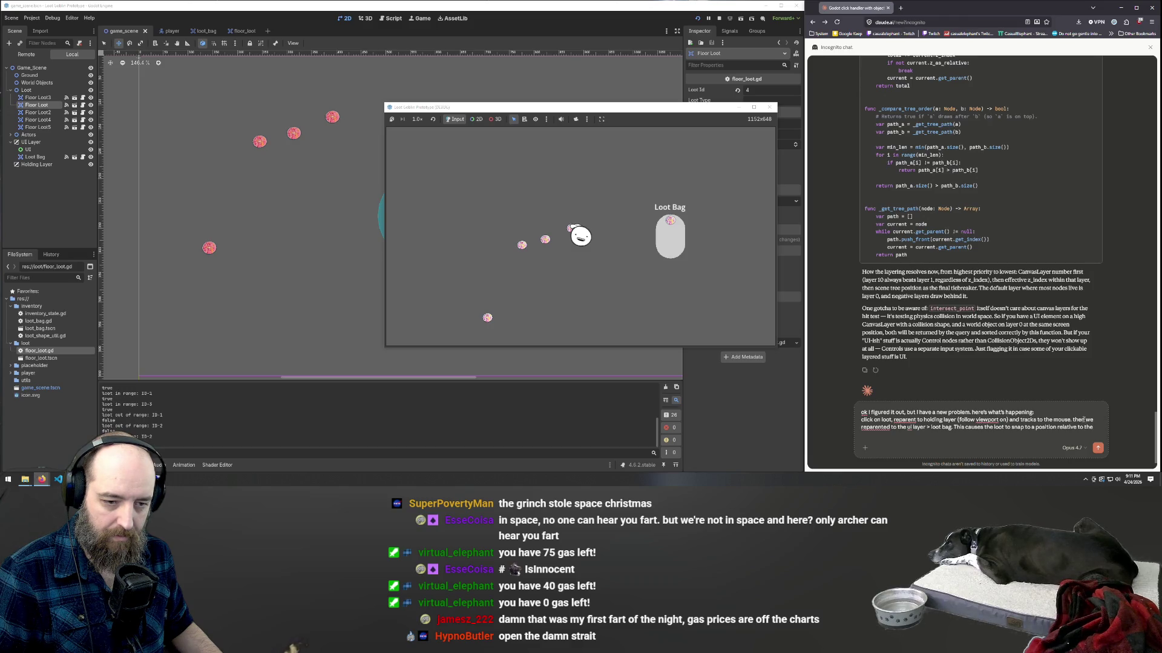
pyautogui.write('(')
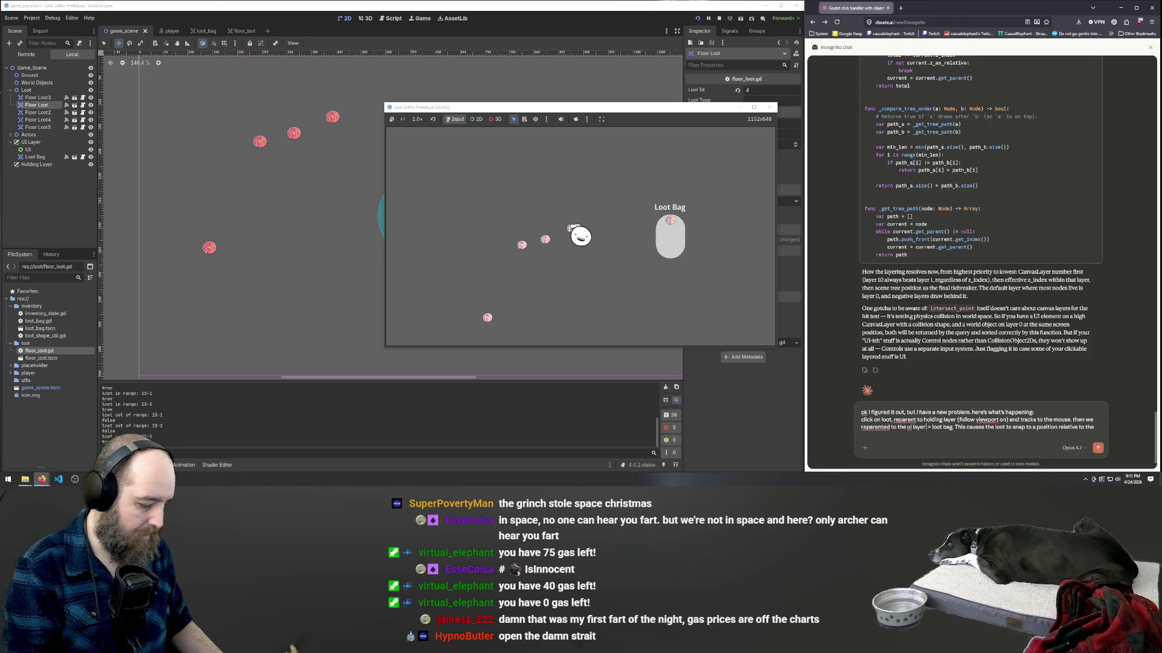
pyautogui.click(42, 201)
# - Check the UI Layer's Follow Viewport setting and add '(follow viewport off)' to the draft
pyautogui.click(27, 143)
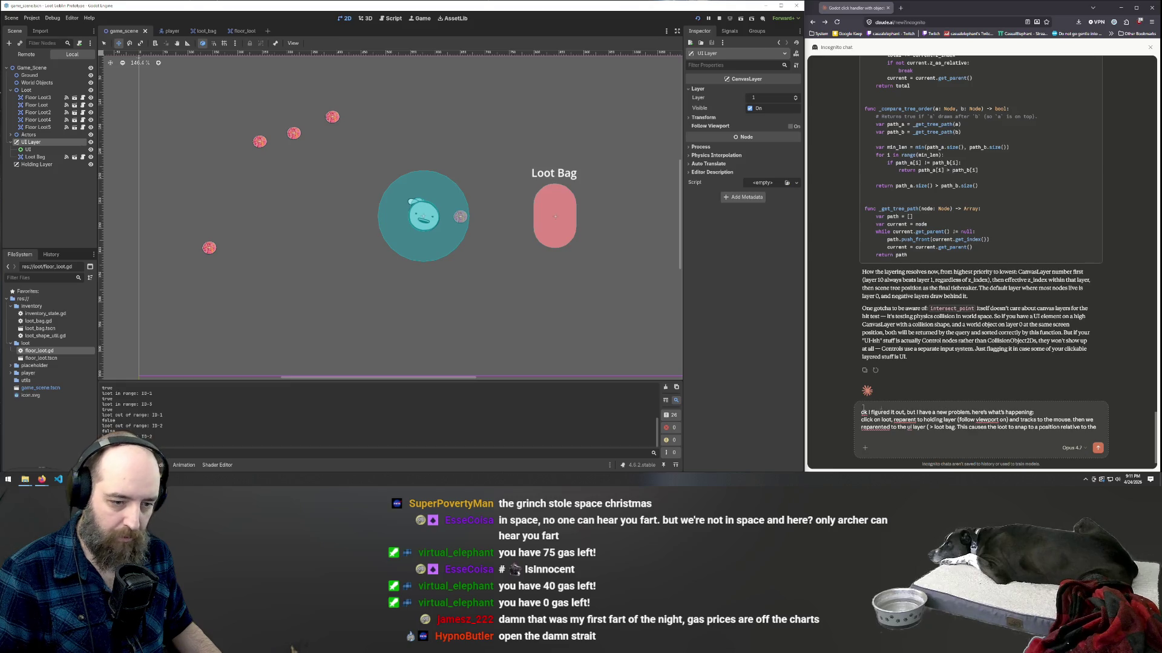
pyautogui.click(927, 427)
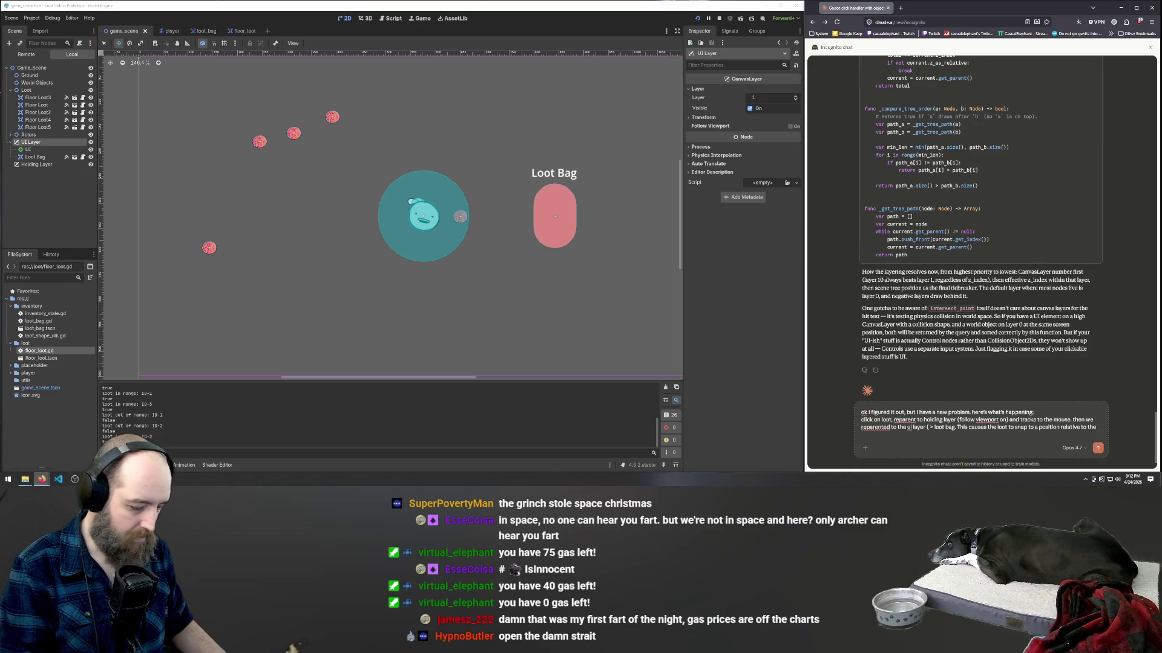
pyautogui.write('follow viewport off)')
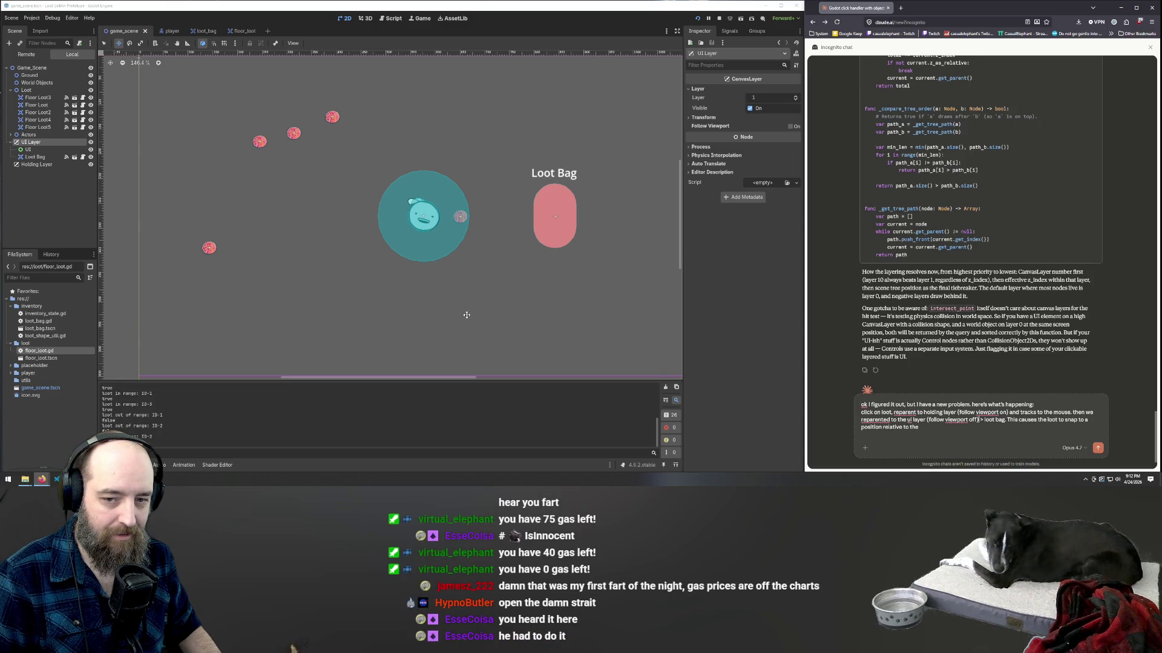
pyautogui.press('F5')
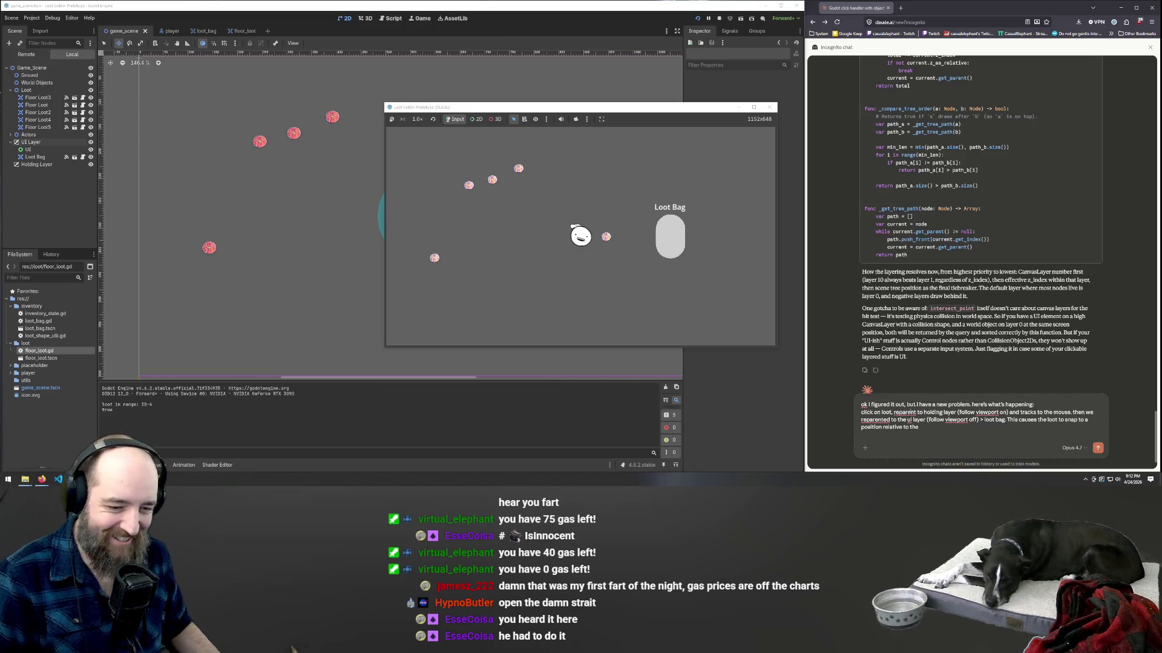
# - End the message with 'where the character has moved to' and send it to Claude
pyautogui.click(963, 425)
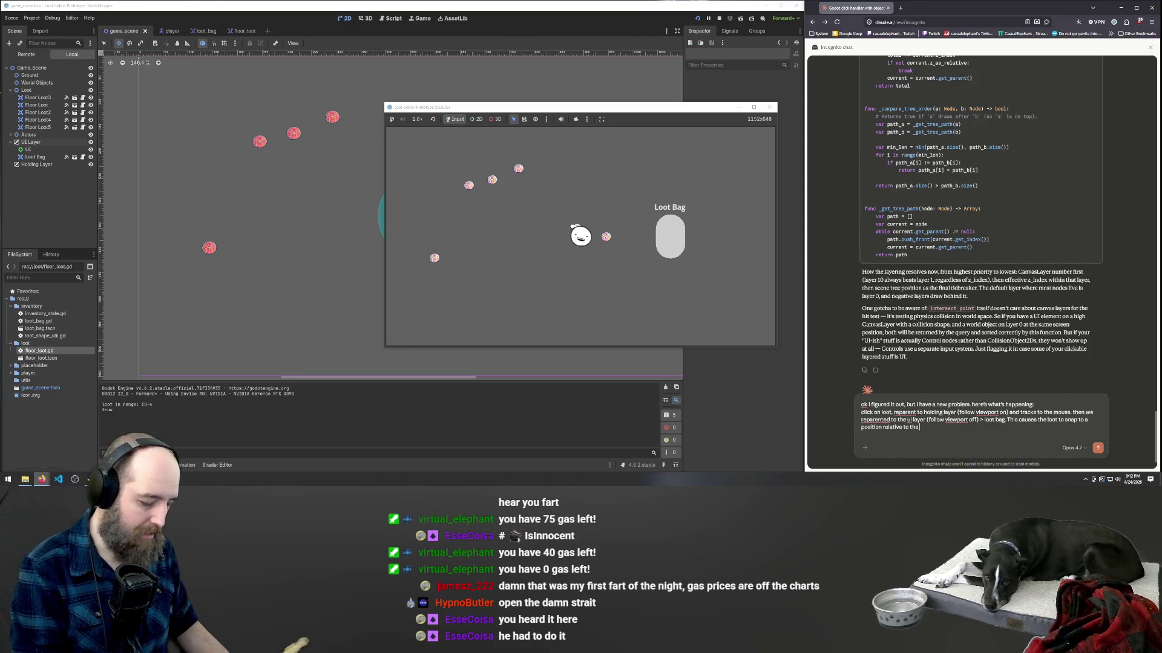
pyautogui.write('di')
pyautogui.press('BackSpace')
pyautogui.press('BackSpace')
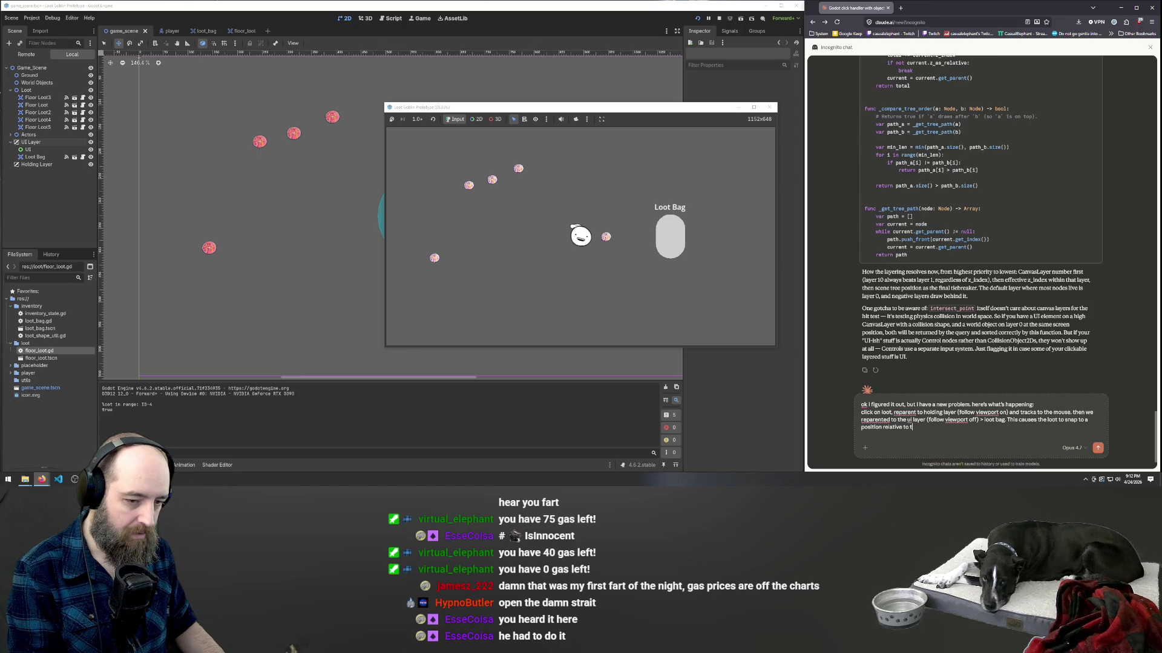
pyautogui.write('her')
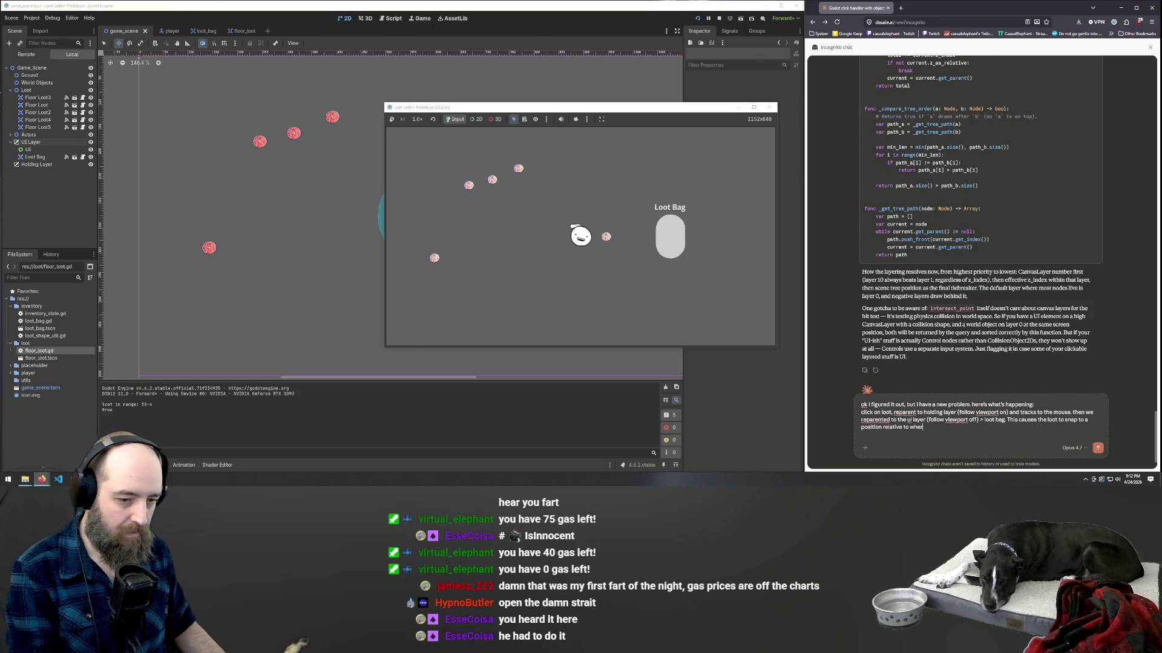
pyautogui.write('e the character has moved to')
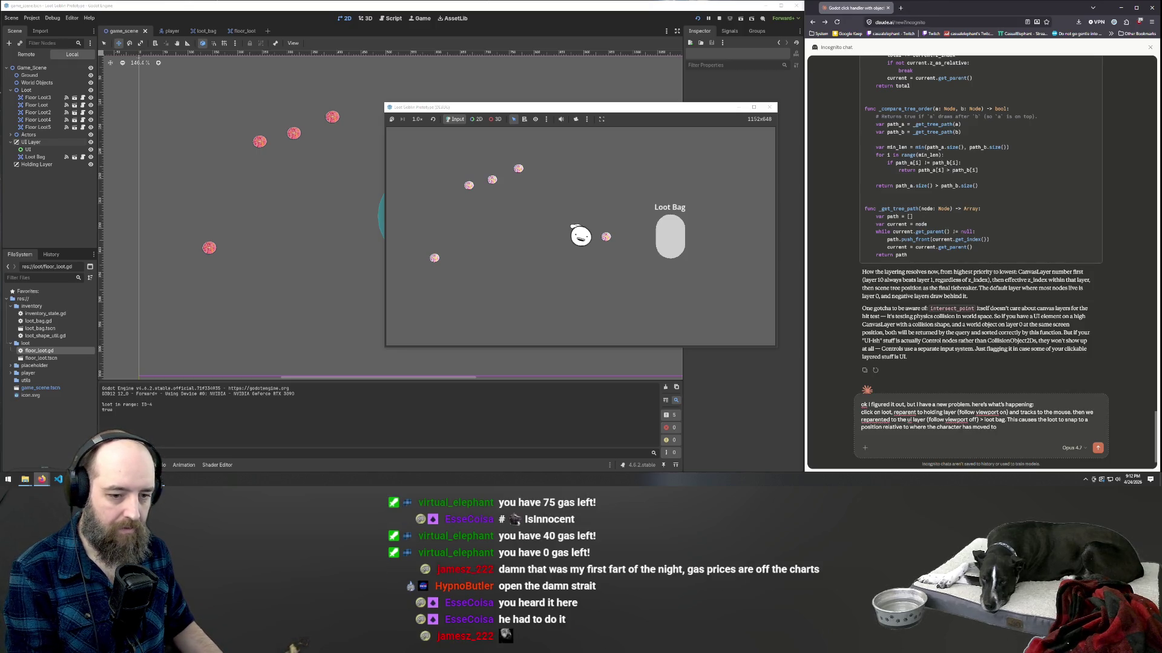
pyautogui.press('Return')
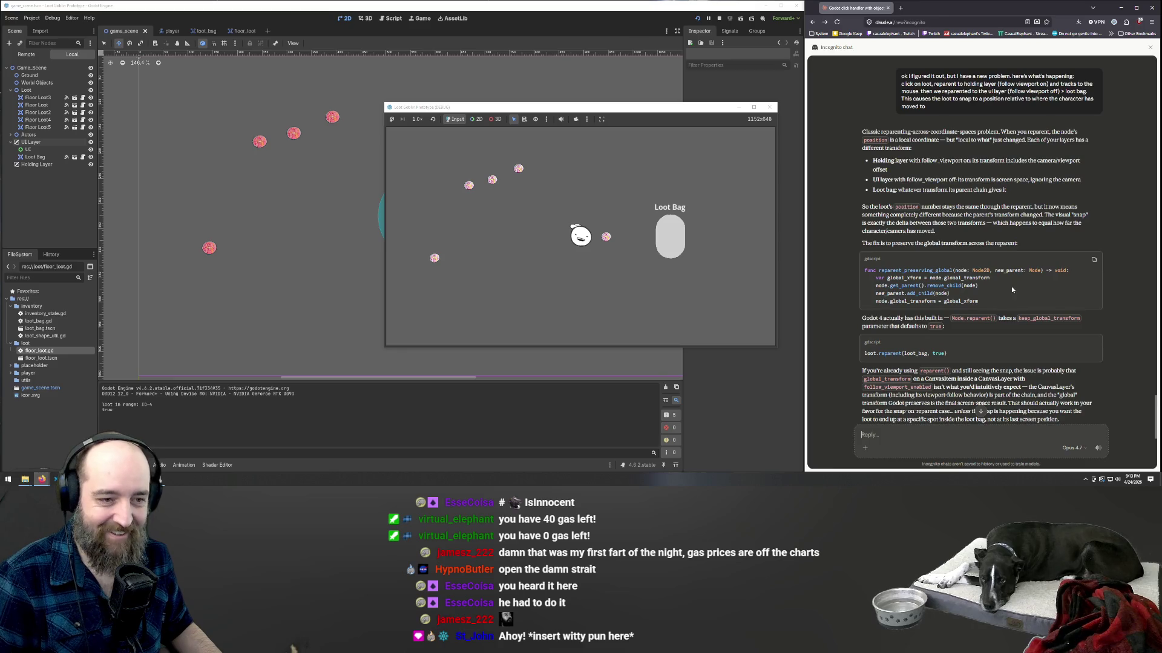
# - Read Claude's reply on preserving global_transform when reparenting, then stop the running game with F8
pyautogui.scroll(2, 1012, 290)
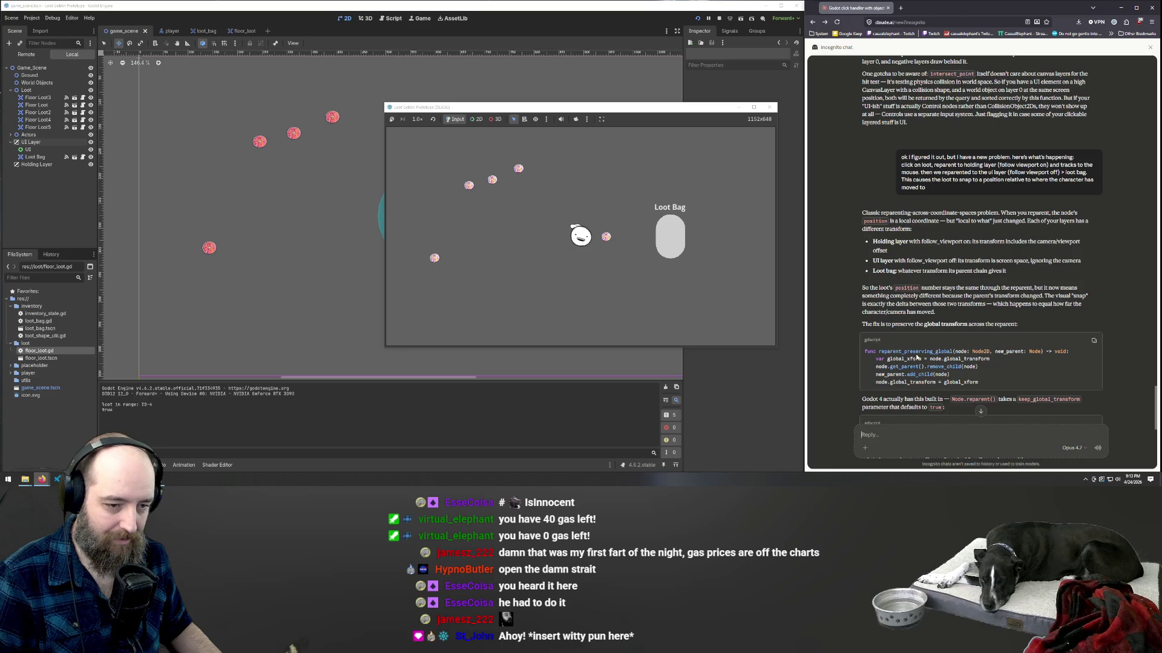
pyautogui.scroll(-3, 916, 359)
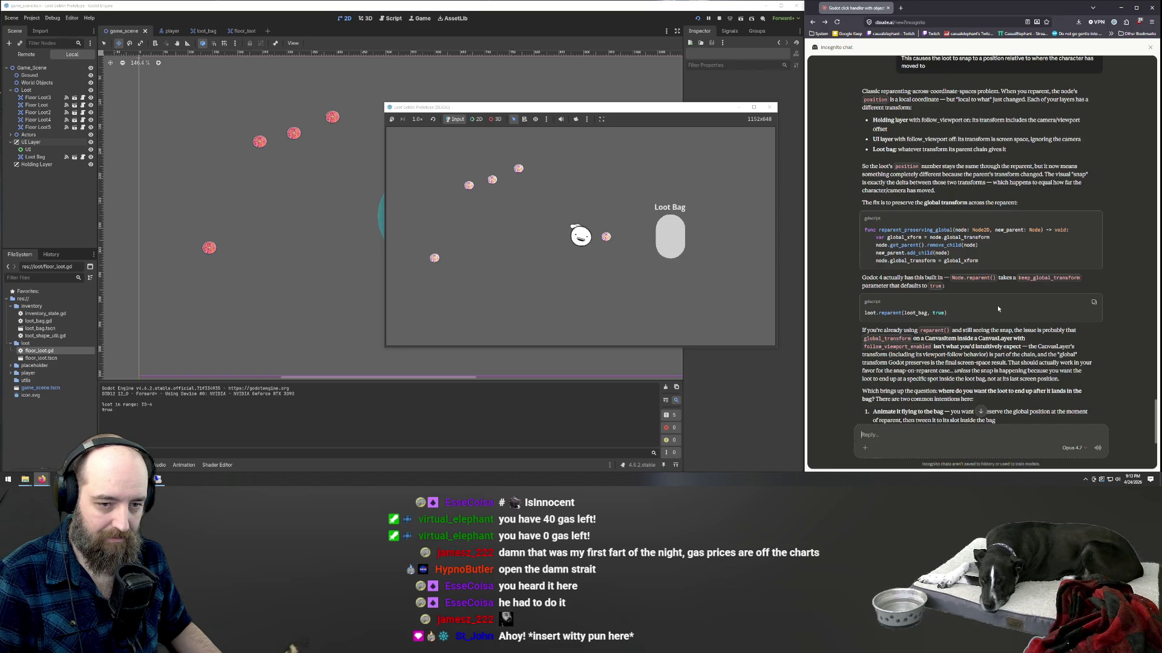
pyautogui.scroll(-4, 927, 286)
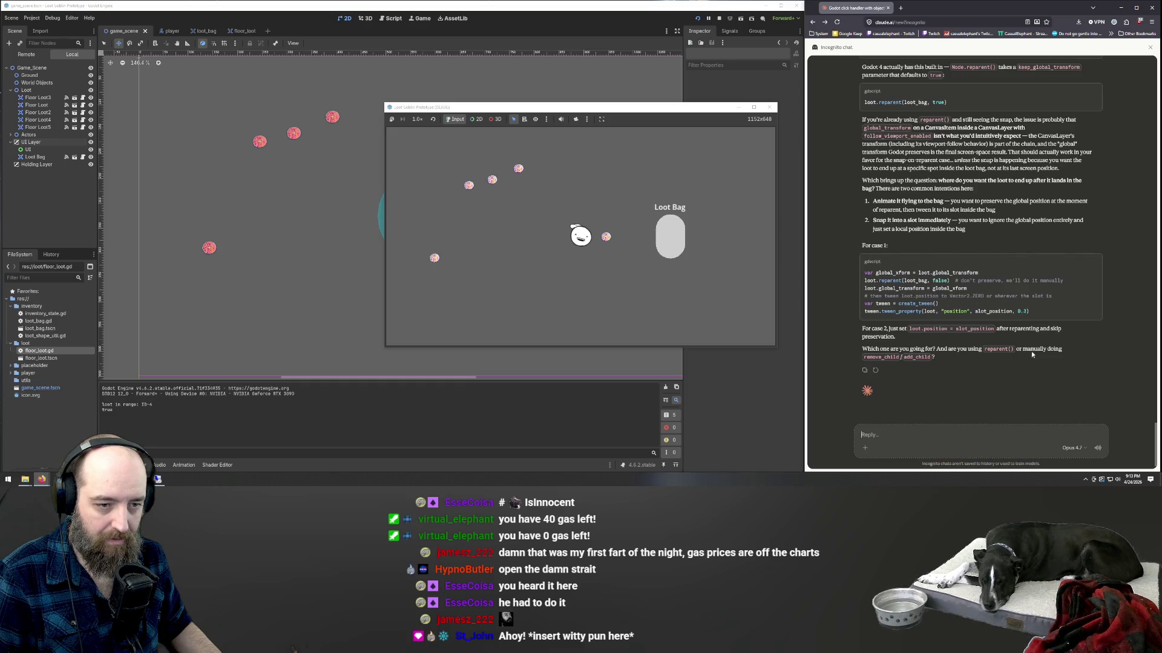
pyautogui.scroll(-1, 991, 289)
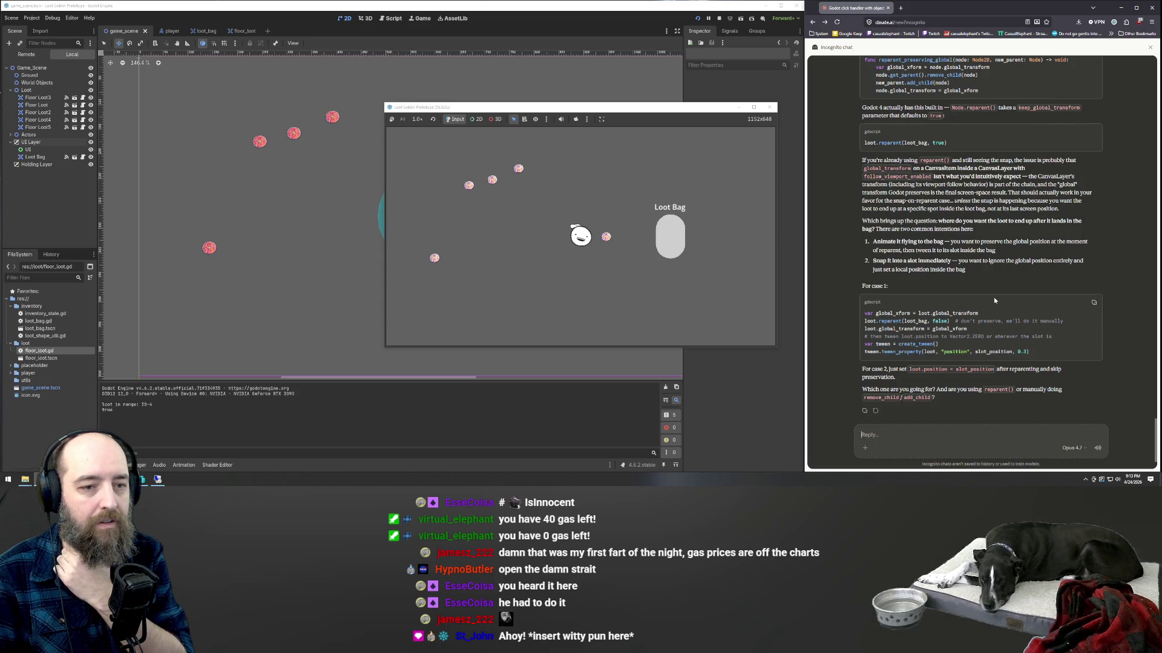
pyautogui.scroll(1, 906, 201)
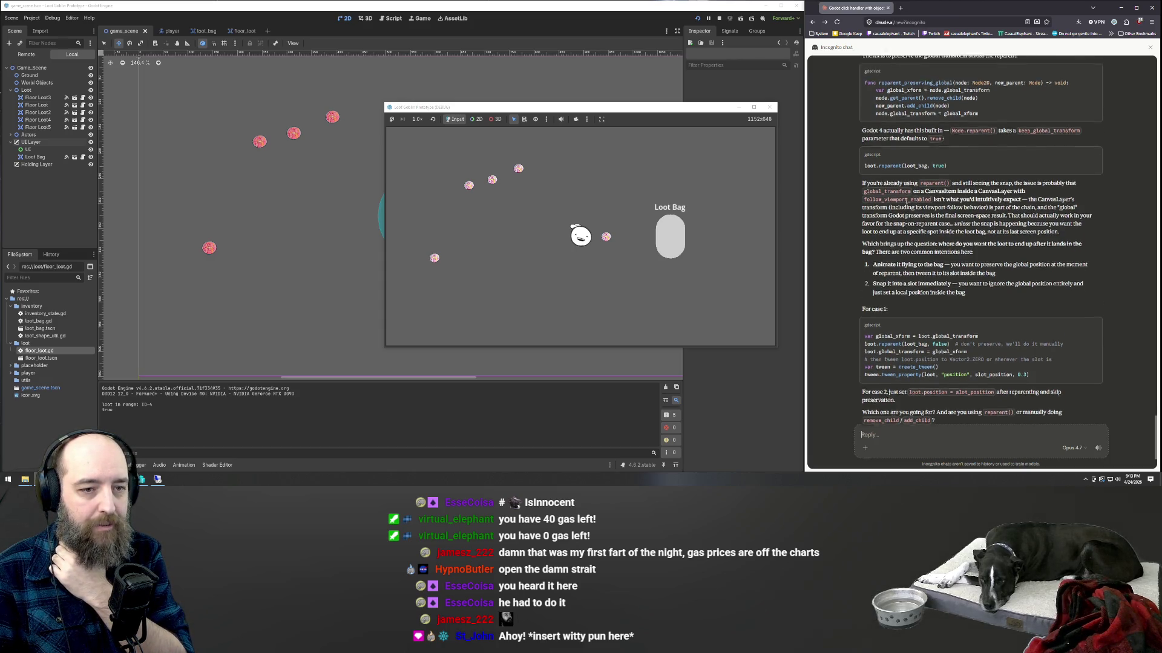
pyautogui.scroll(2, 939, 295)
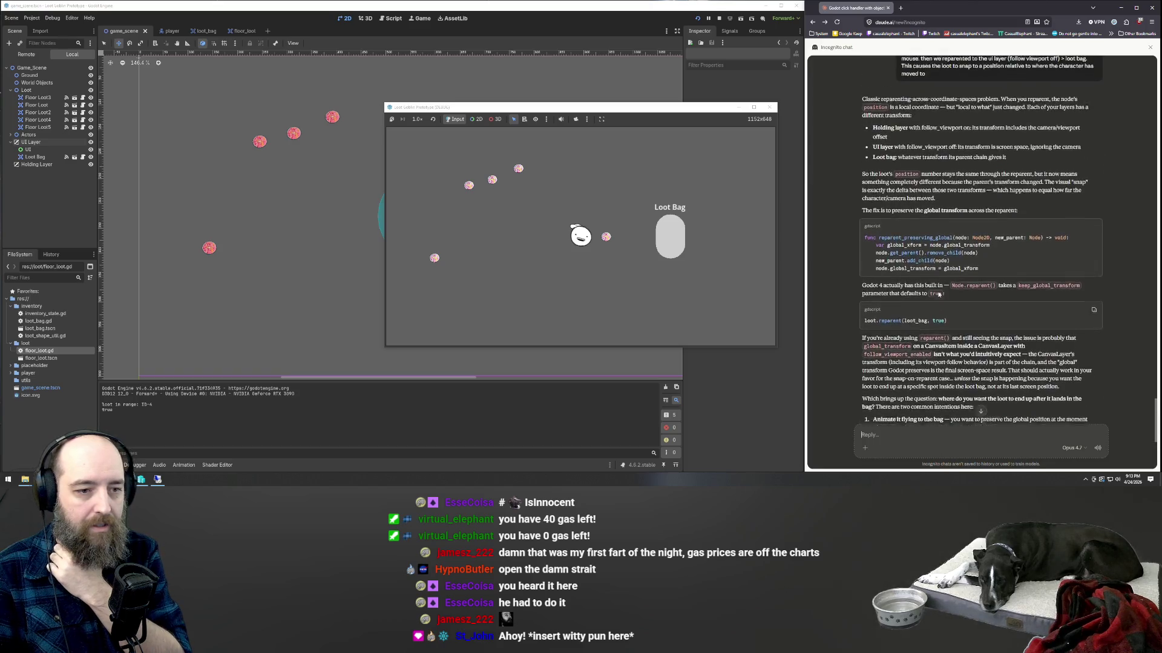
pyautogui.scroll(1, 939, 294)
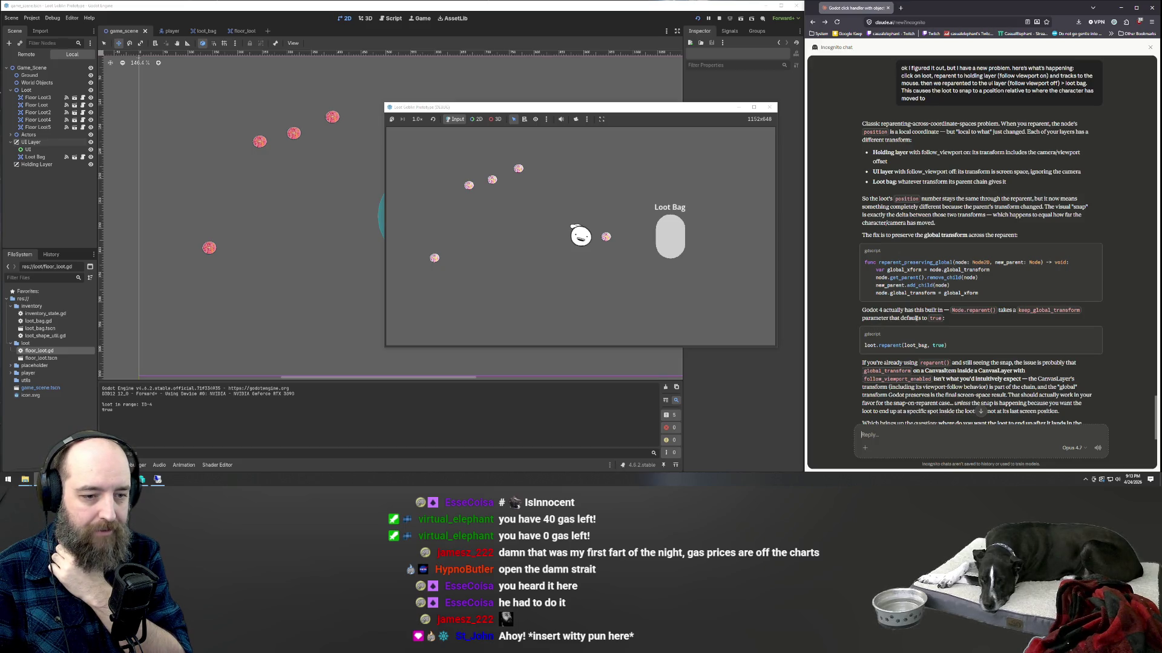
pyautogui.scroll(-1, 945, 326)
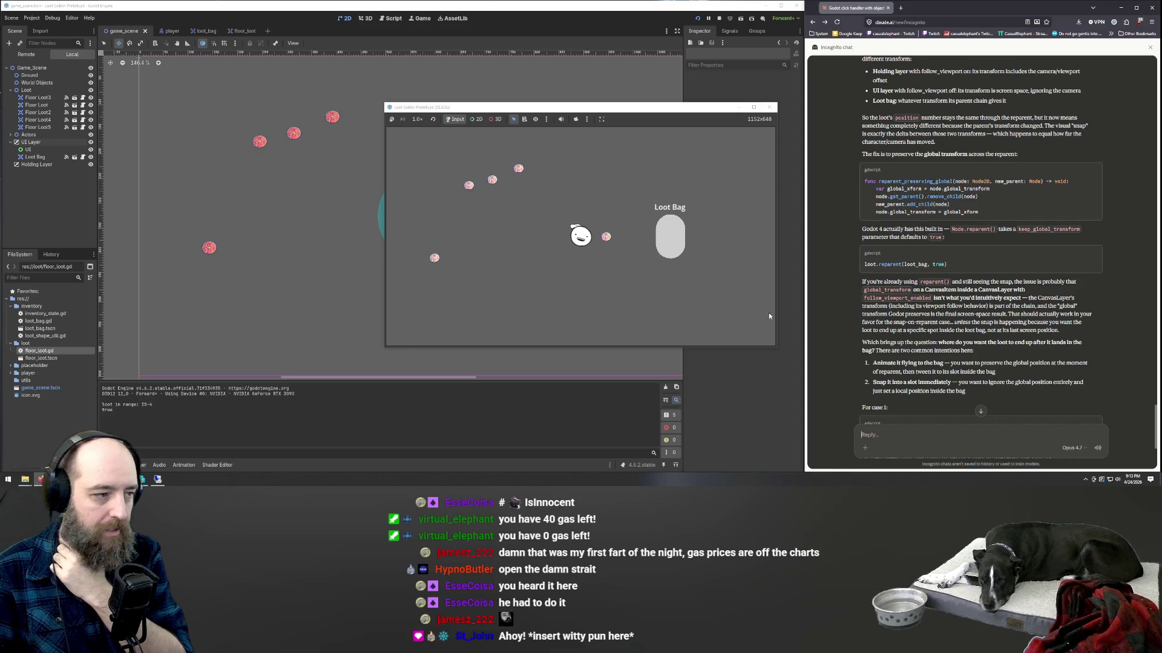
pyautogui.press('F8')
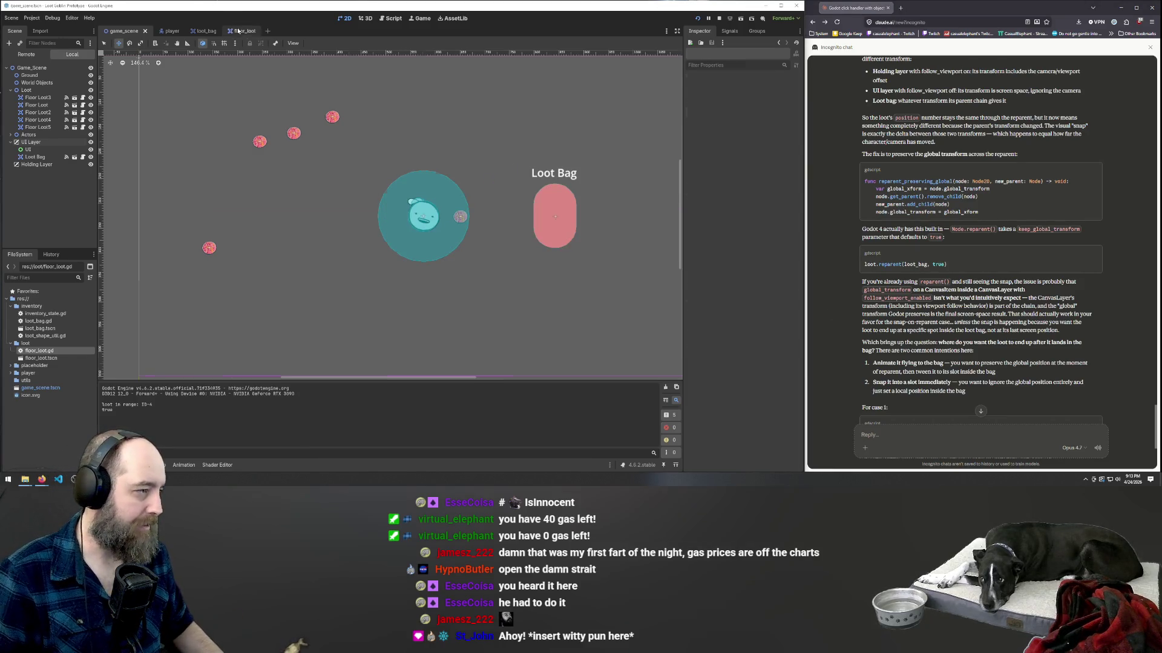
# - Open the floor_loot scene in Godot and scroll through Claude's reply
pyautogui.click(238, 30)
pyautogui.scroll(3, 954, 316)
pyautogui.scroll(-3, 954, 316)
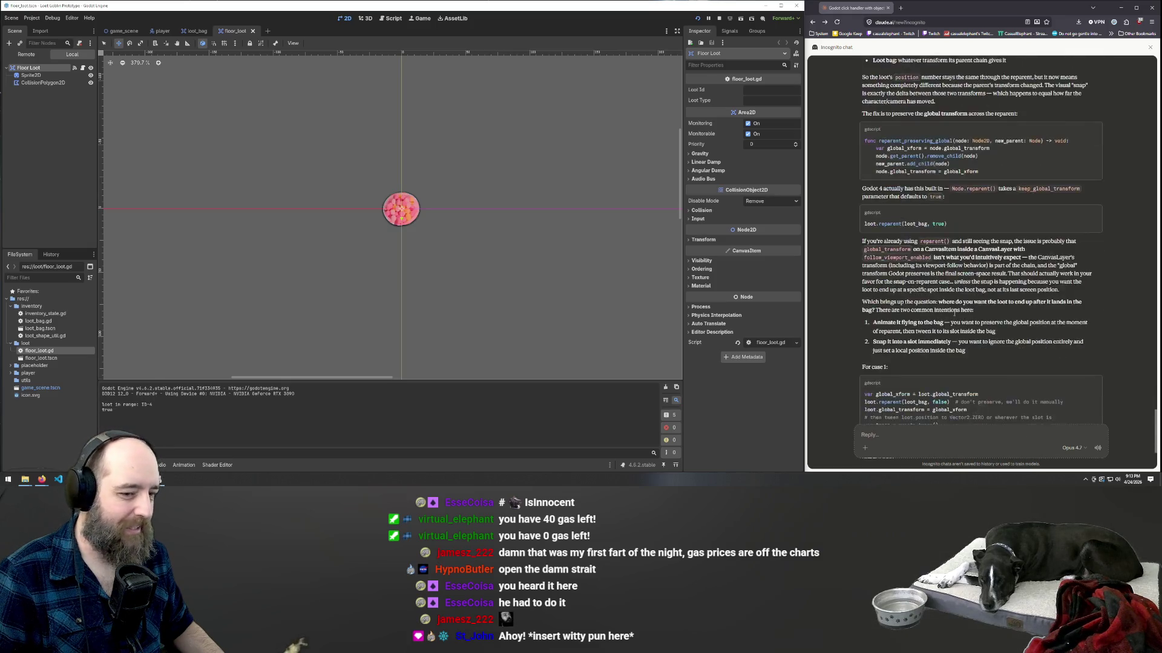
pyautogui.scroll(-3, 954, 314)
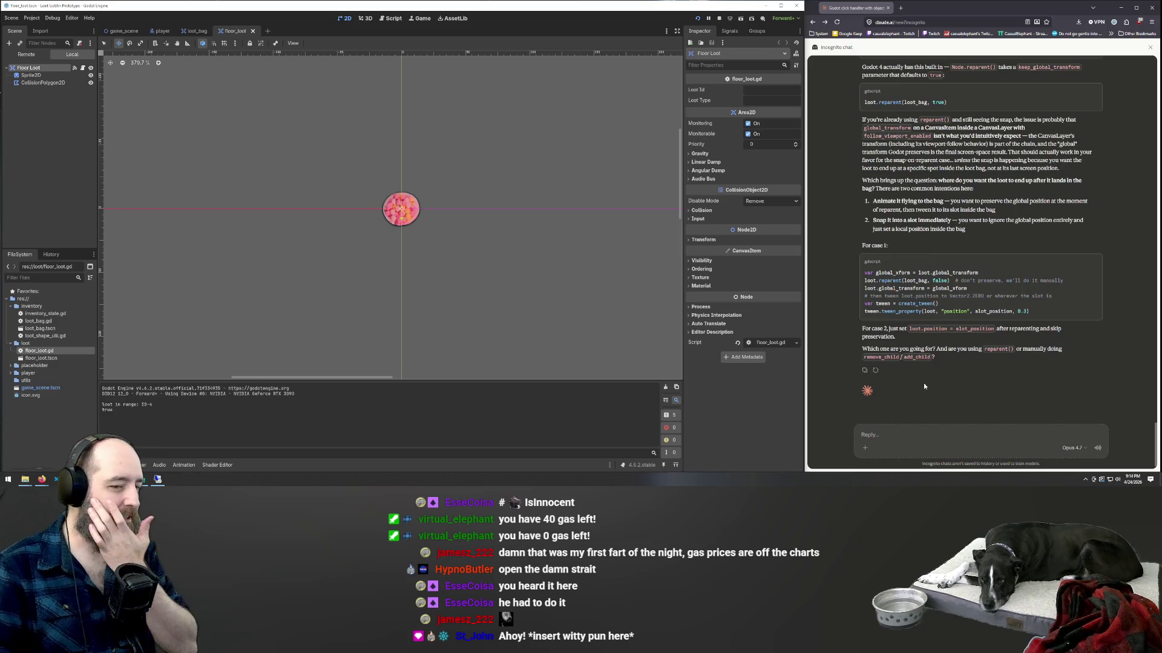
# - Switch the Claude chat model from Opus 4.7 to Sonnet 4.6 under More models
pyautogui.click(1068, 448)
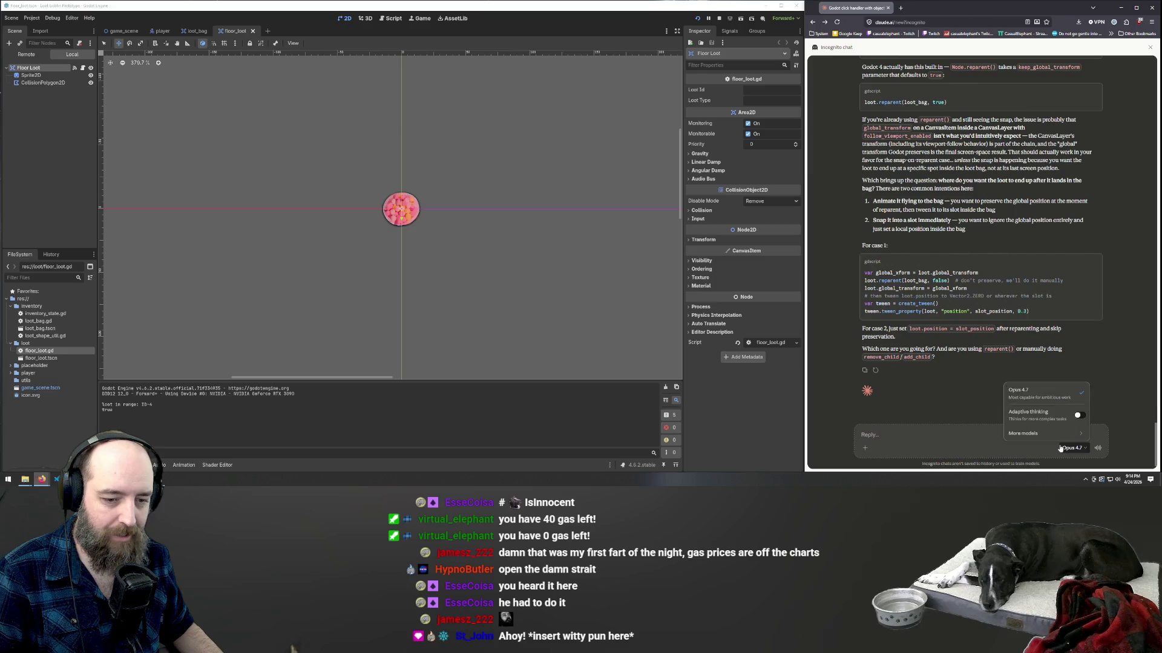
pyautogui.moveTo(1065, 433)
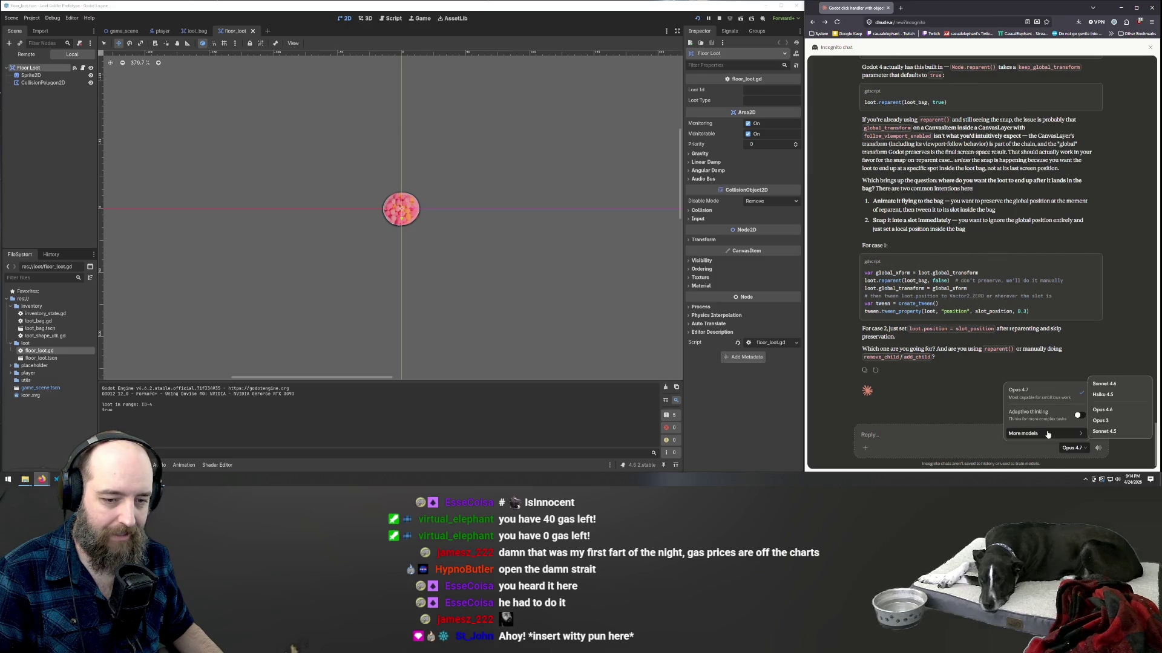
pyautogui.click(1113, 384)
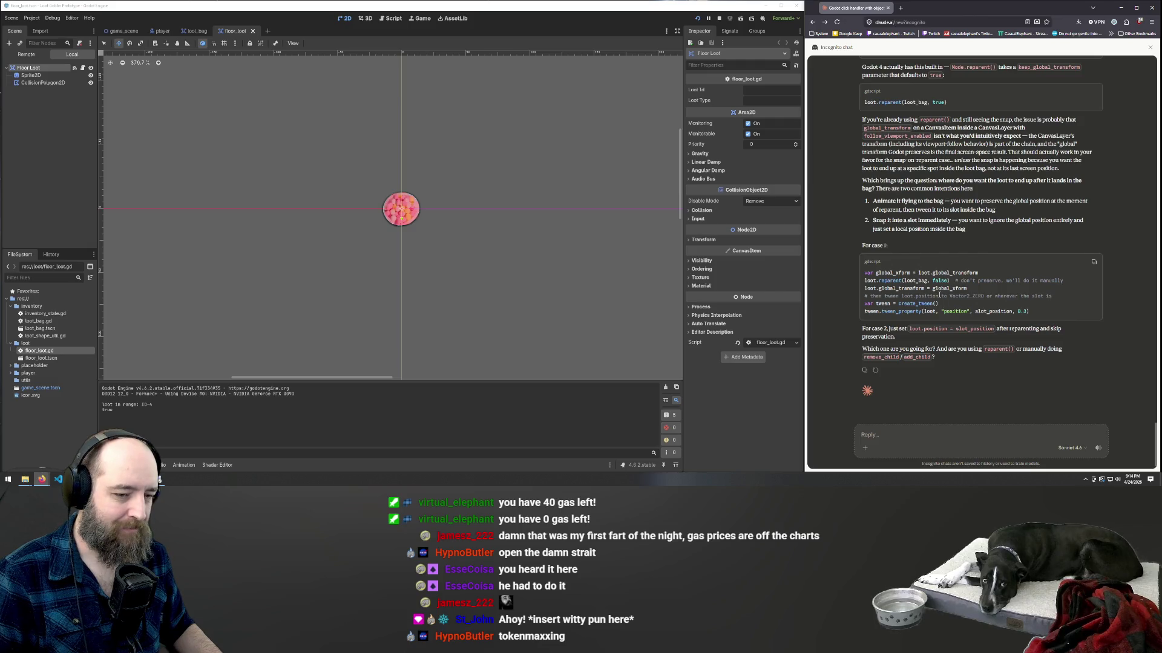
pyautogui.scroll(10, 939, 293)
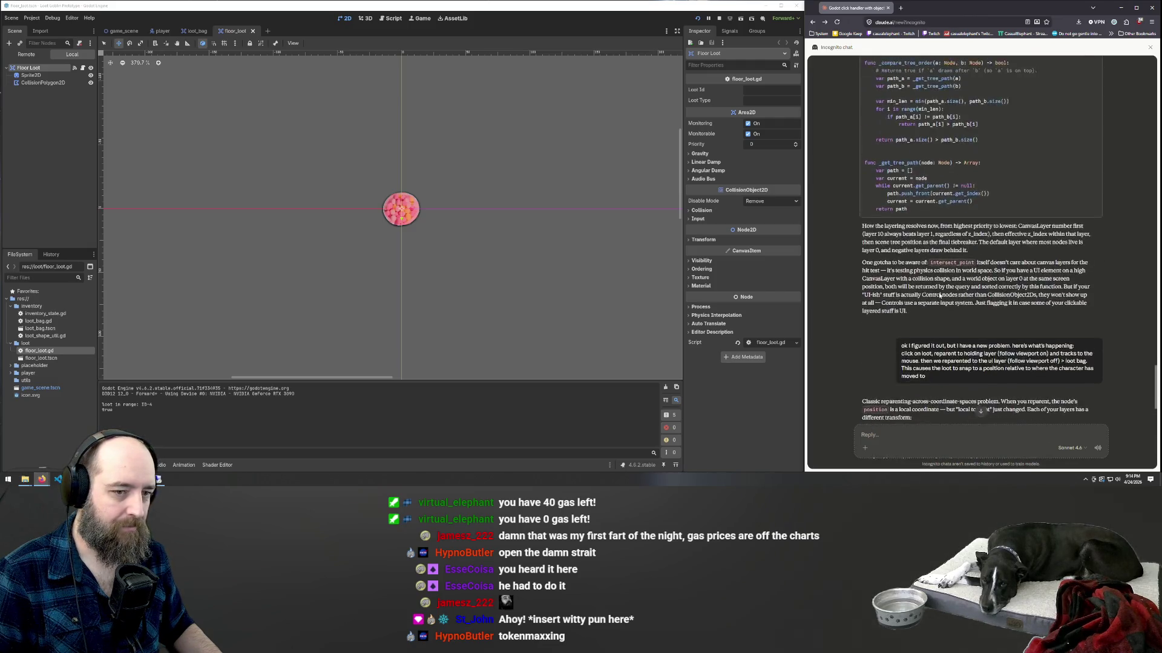
pyautogui.scroll(-10, 939, 293)
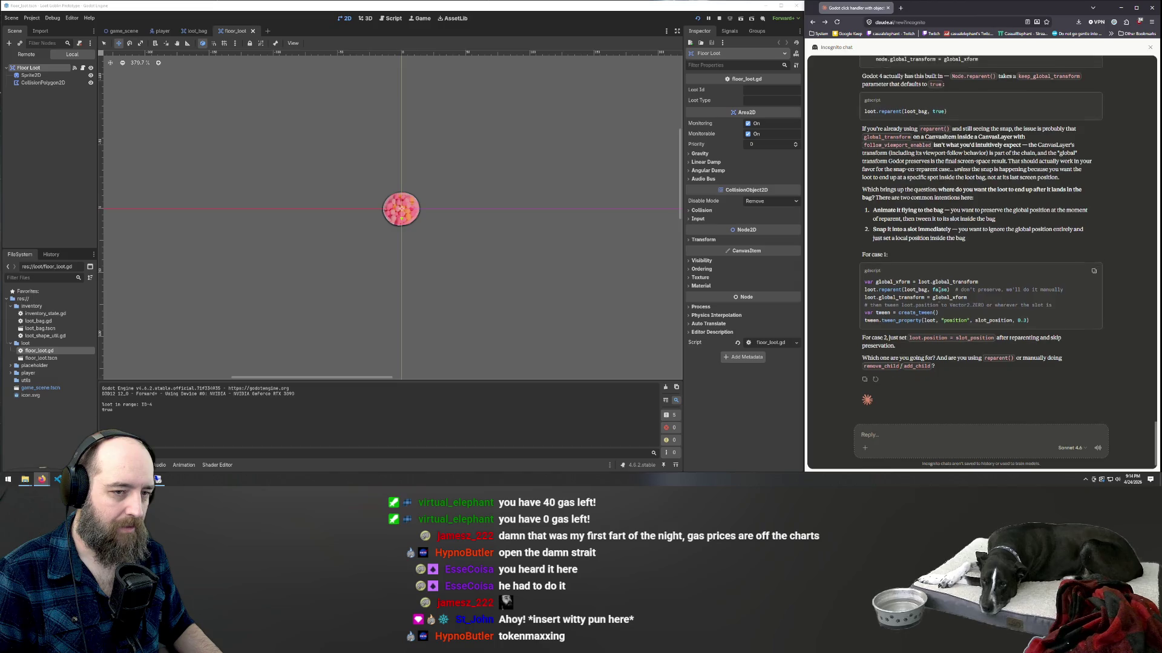
pyautogui.scroll(-3, 956, 290)
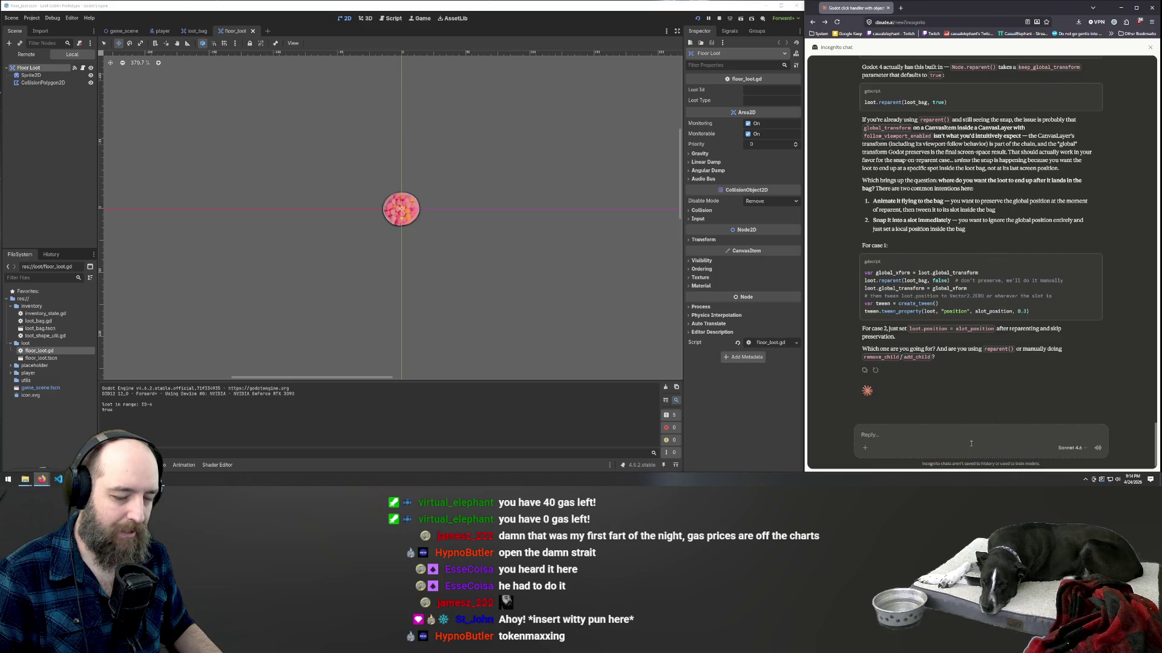
pyautogui.click(894, 431)
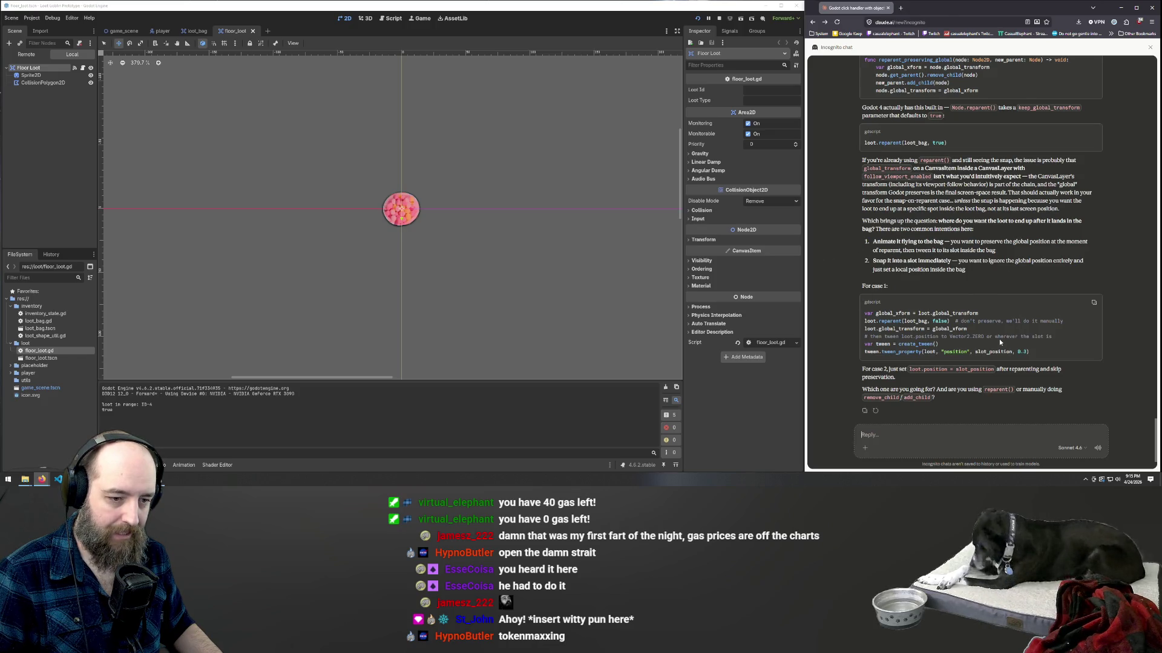
pyautogui.scroll(-1, 968, 333)
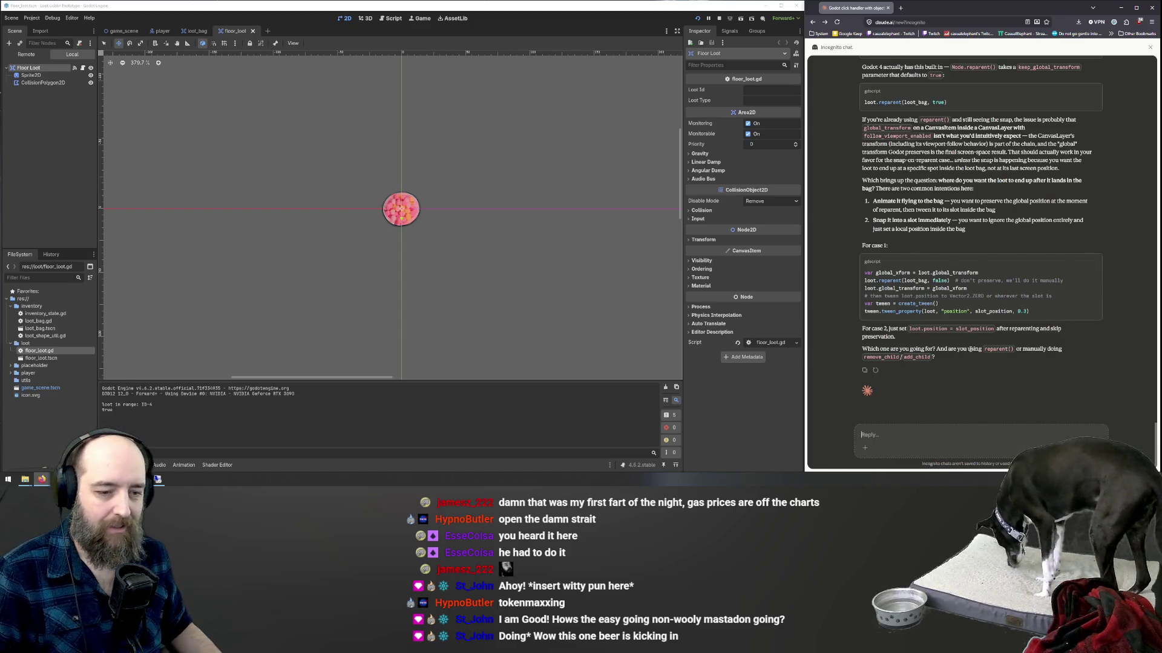
pyautogui.scroll(5, 916, 236)
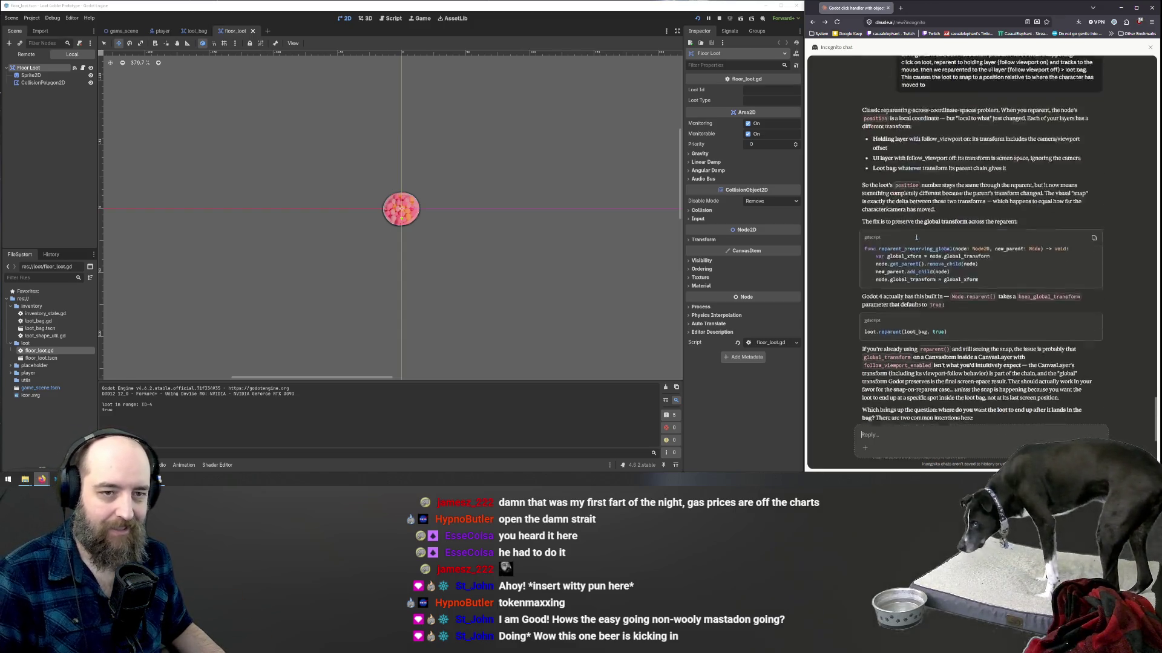
pyautogui.scroll(-10, 916, 241)
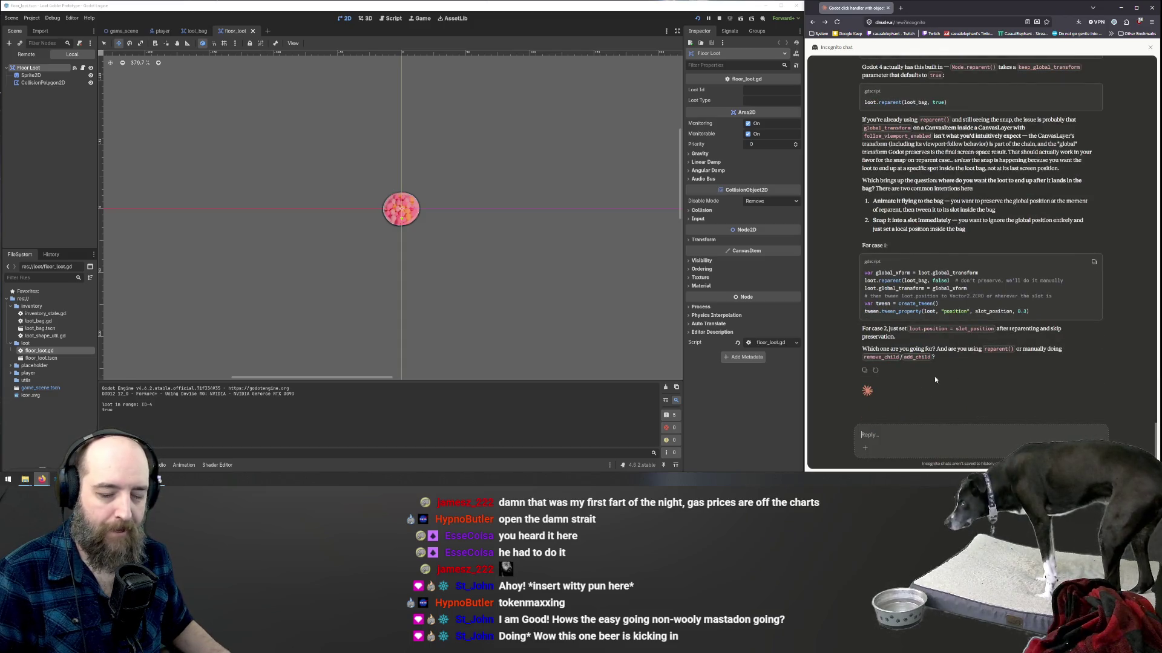
pyautogui.scroll(4, 931, 274)
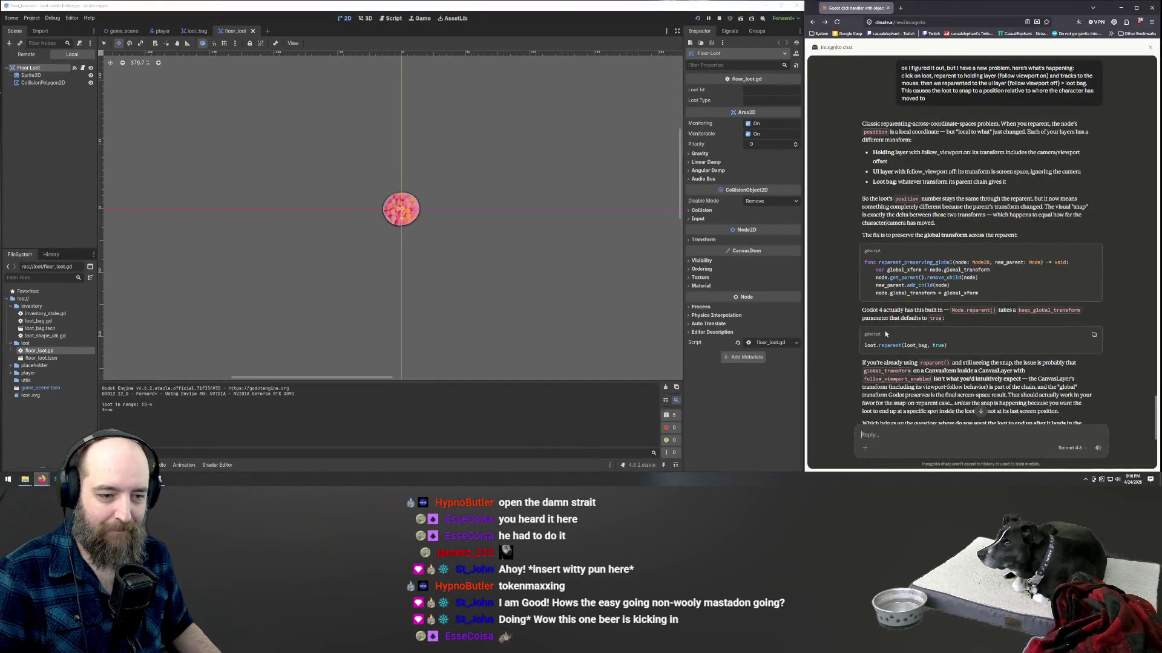
pyautogui.scroll(-3, 986, 328)
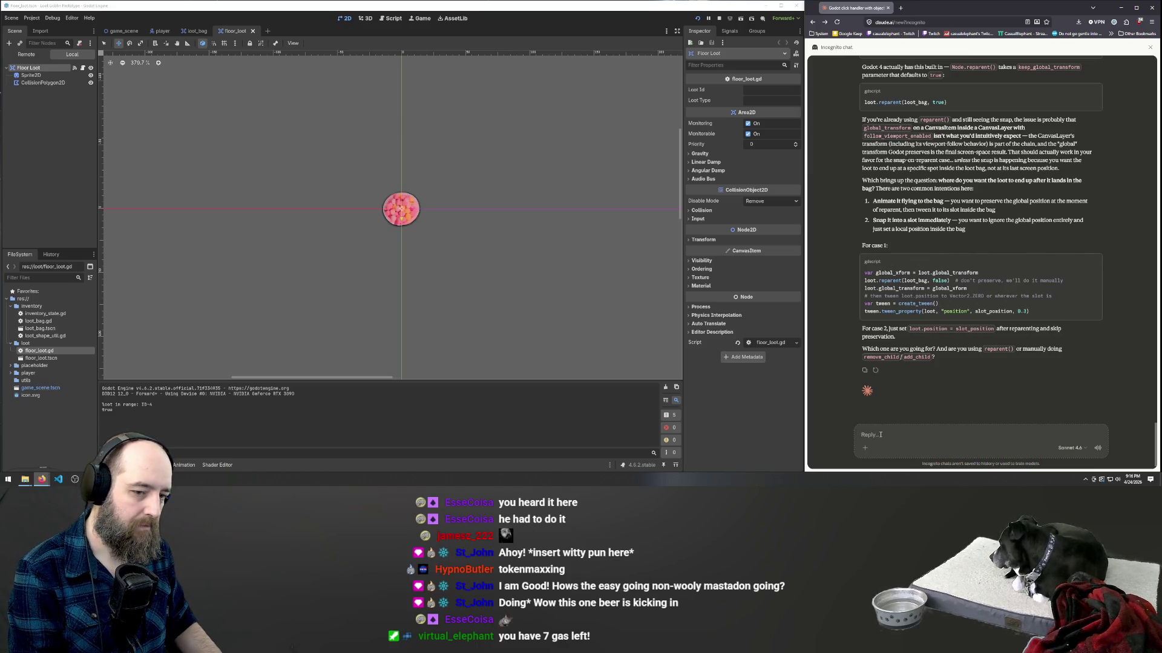
pyautogui.write('repa')
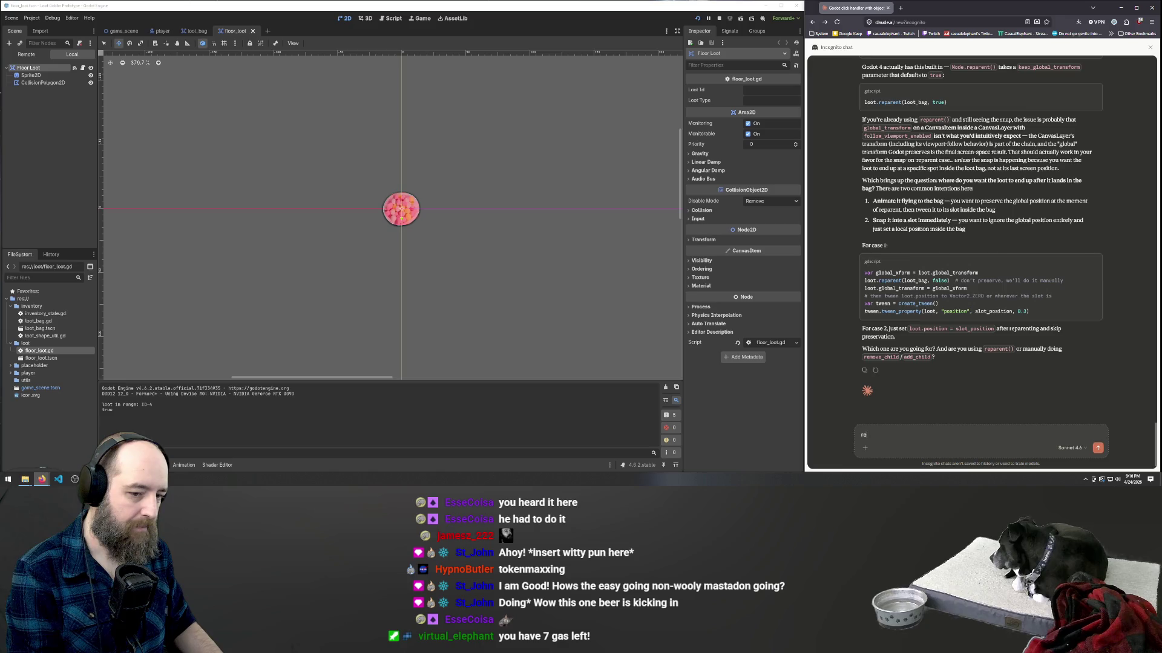
pyautogui.press('BackSpace')
pyautogui.press('BackSpace')
pyautogui.press('BackSpace')
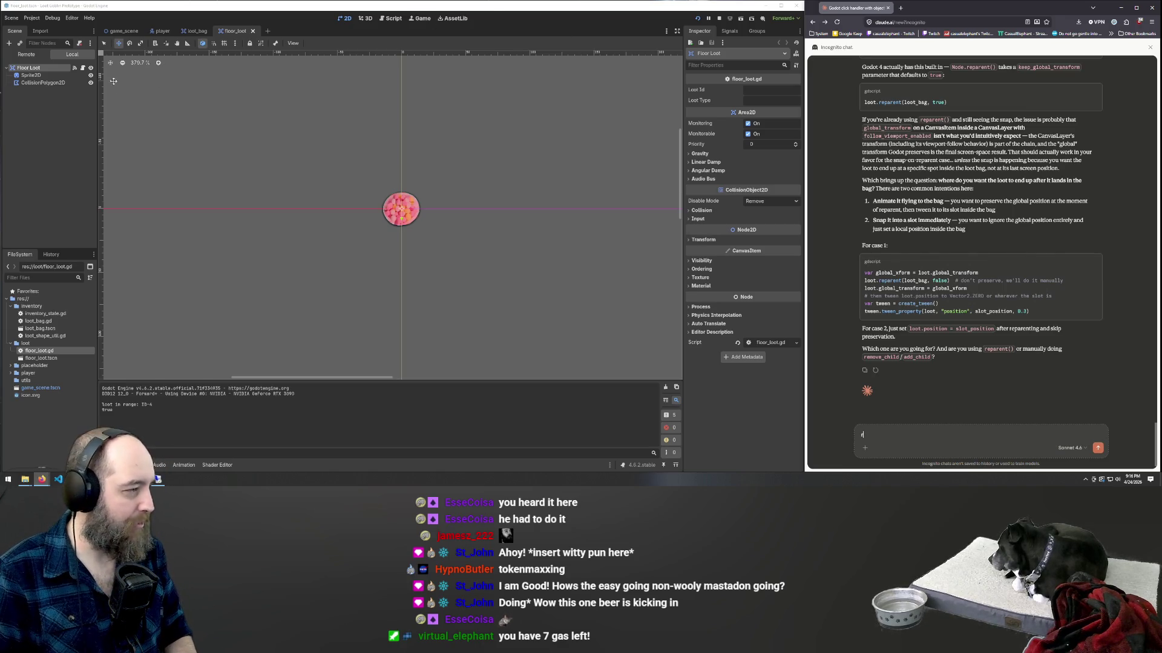
# - Copy player.gd's drop_to_inventory function (lines 30–34) and paste it into Claude's reply box
pyautogui.click(385, 18)
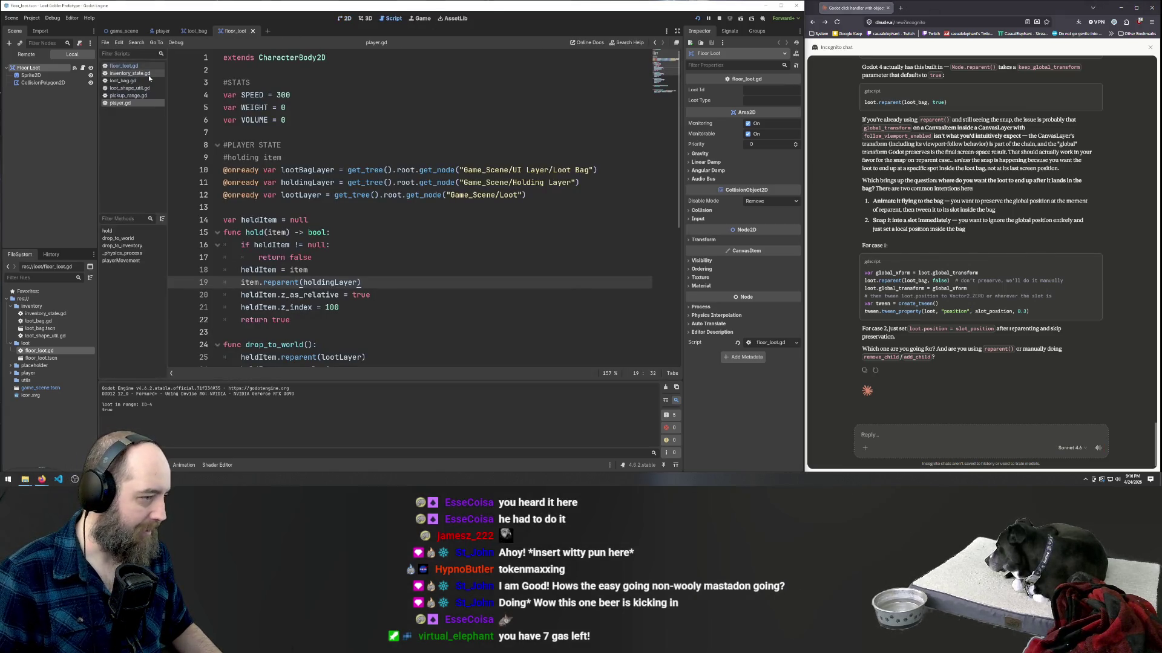
pyautogui.scroll(-5, 422, 239)
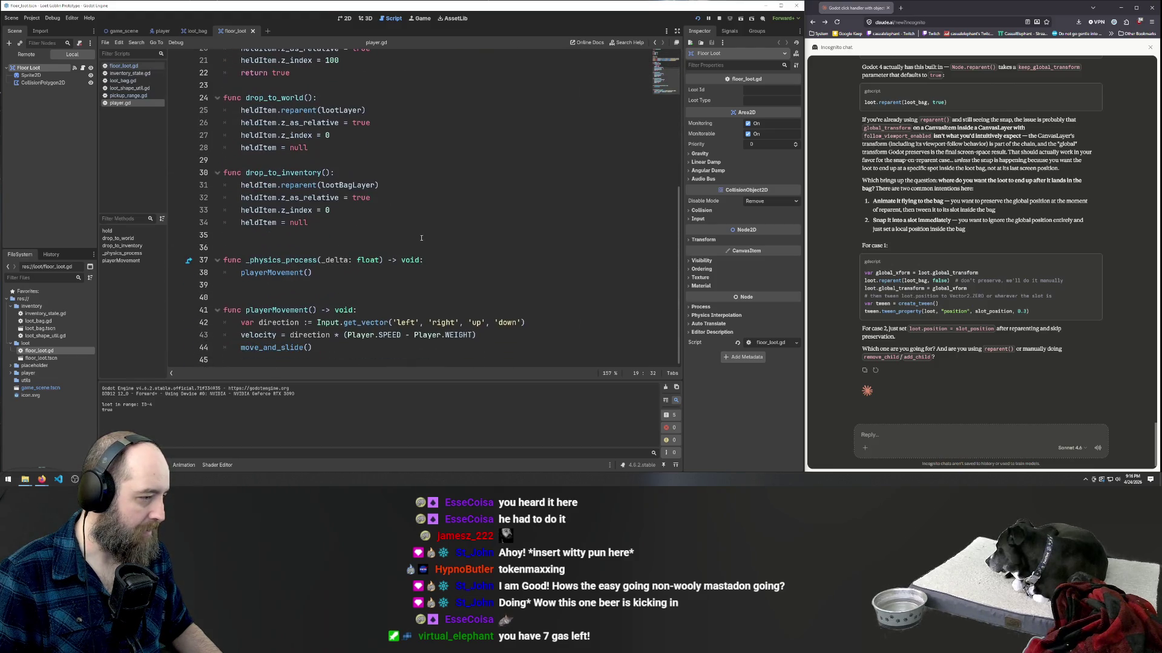
pyautogui.moveTo(363, 236)
pyautogui.mouseDown()
pyautogui.moveTo(338, 208)
pyautogui.moveTo(97, 175)
pyautogui.mouseUp()
pyautogui.hotkey('ctrl', 'c')
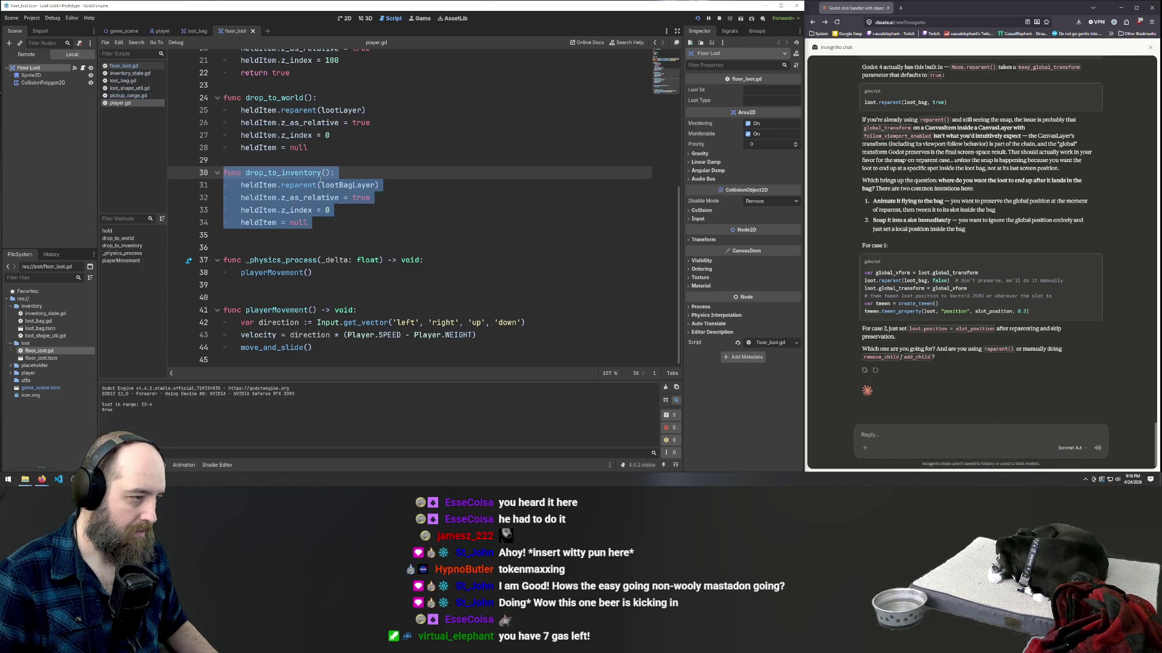
pyautogui.click(279, 198)
pyautogui.click(269, 209)
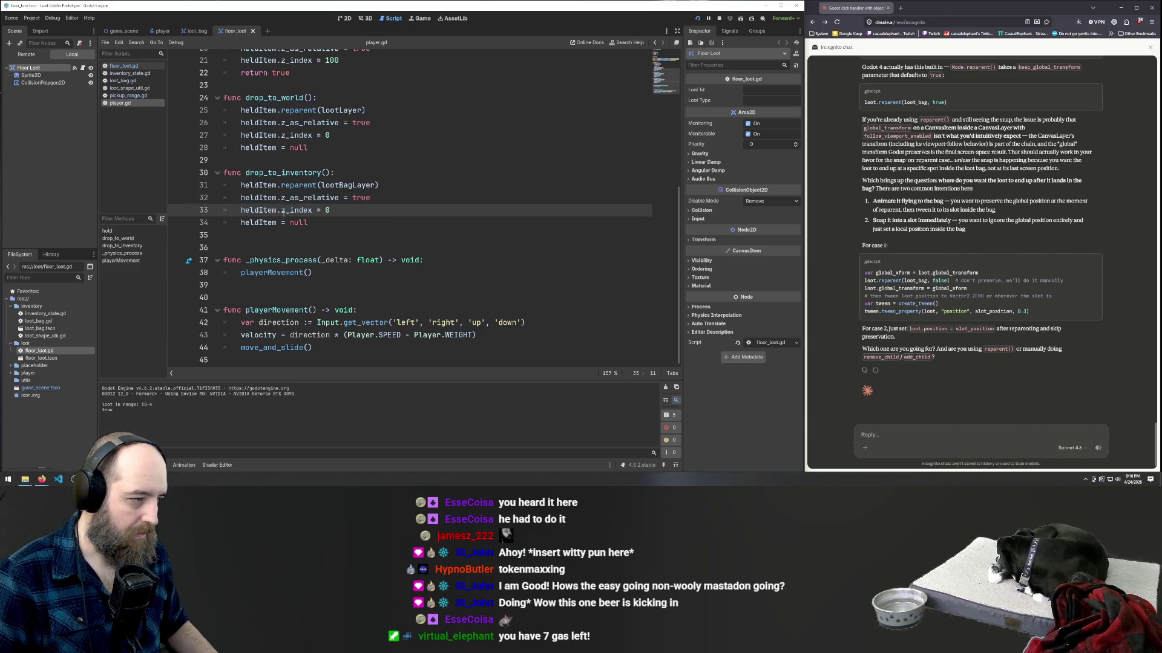
pyautogui.click(289, 173)
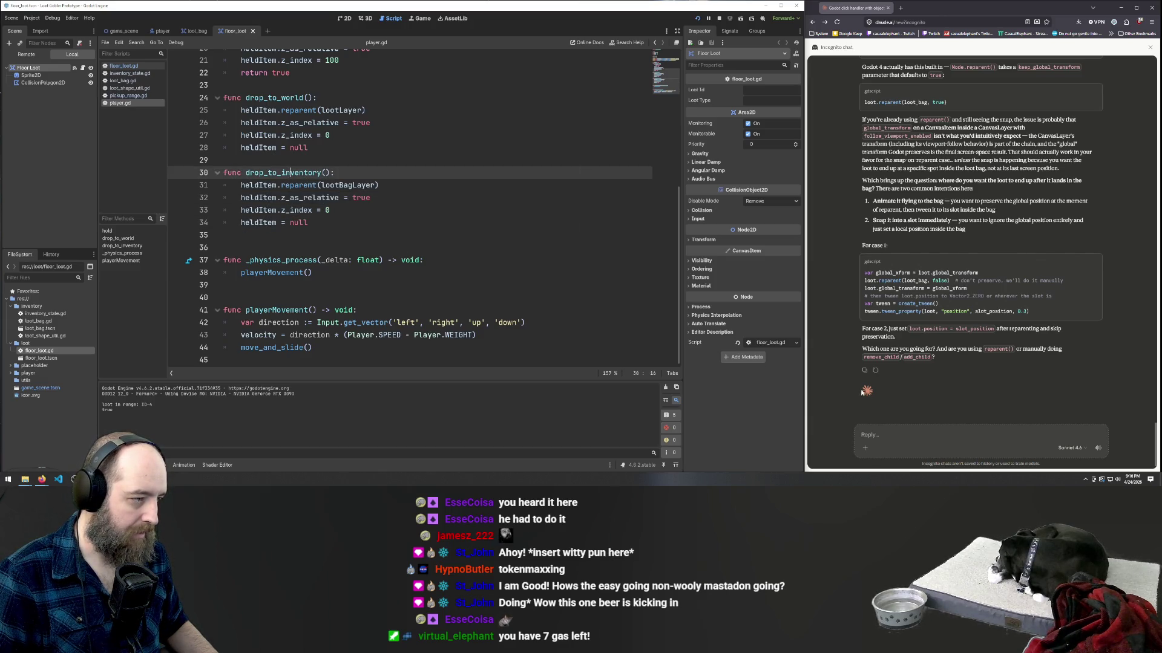
pyautogui.click(956, 445)
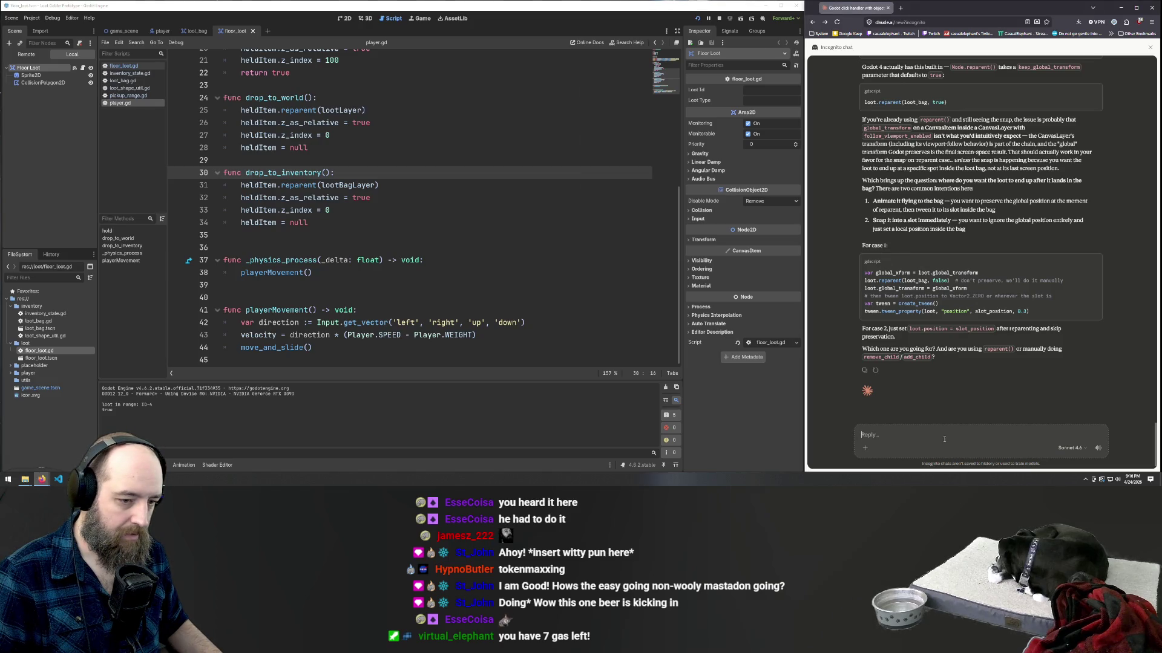
pyautogui.hotkey('ctrl', 'v')
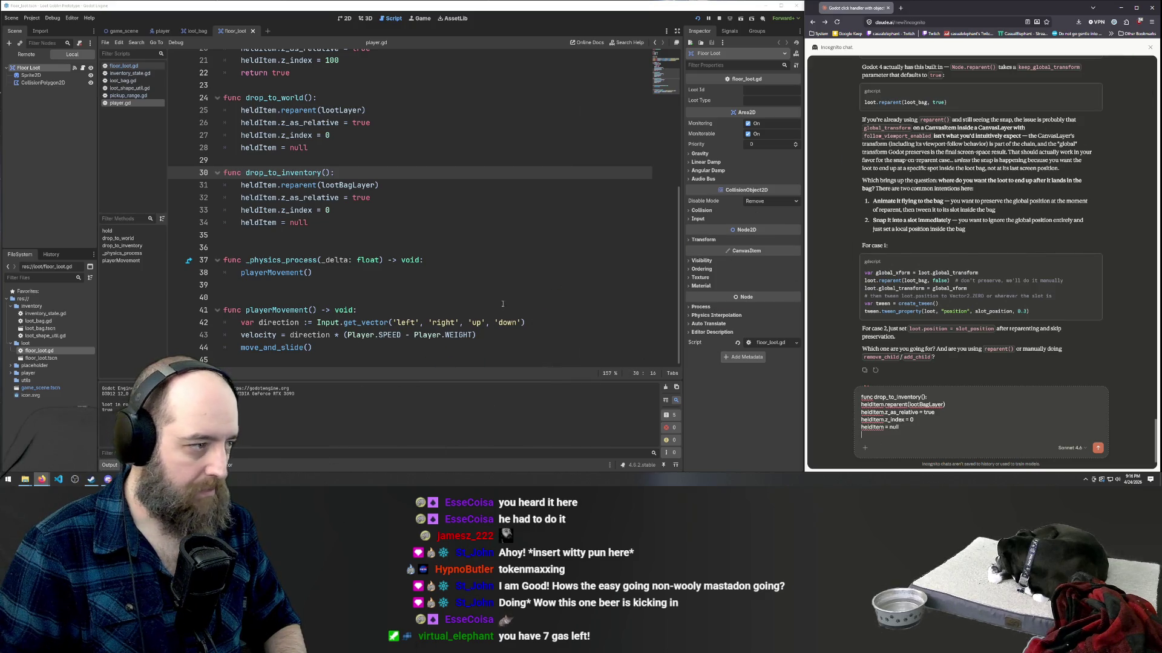
pyautogui.scroll(6, 503, 304)
pyautogui.click(314, 219)
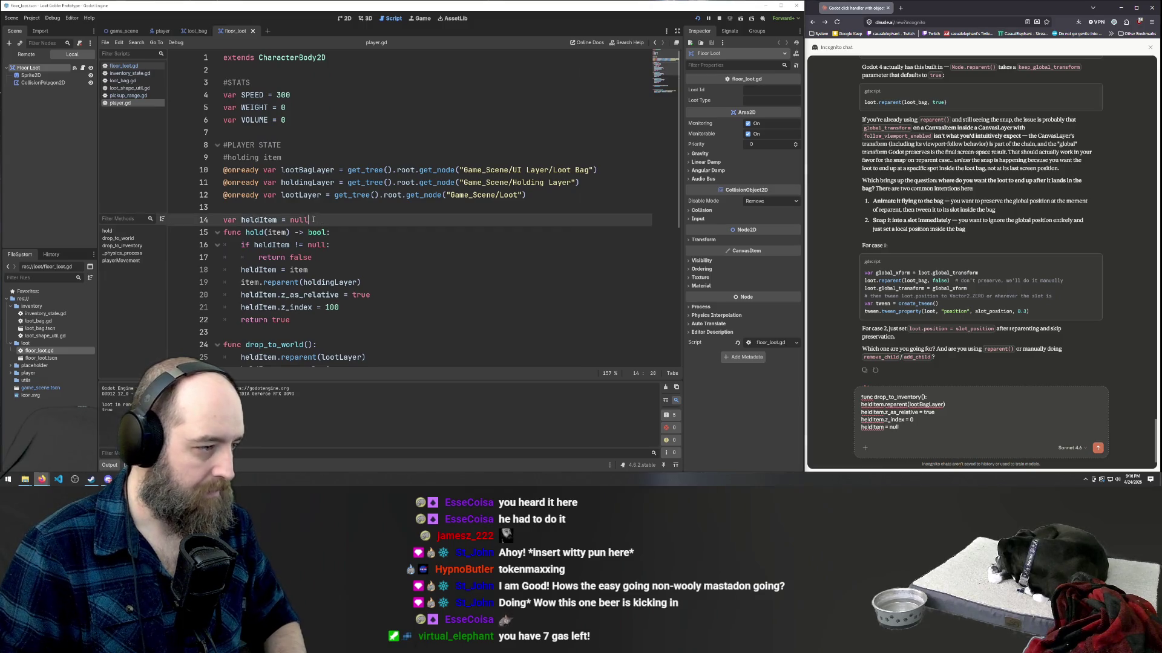
pyautogui.hotkey('shift', 'Home')
pyautogui.scroll(3, 858, 397)
pyautogui.click(858, 398)
pyautogui.press('Return')
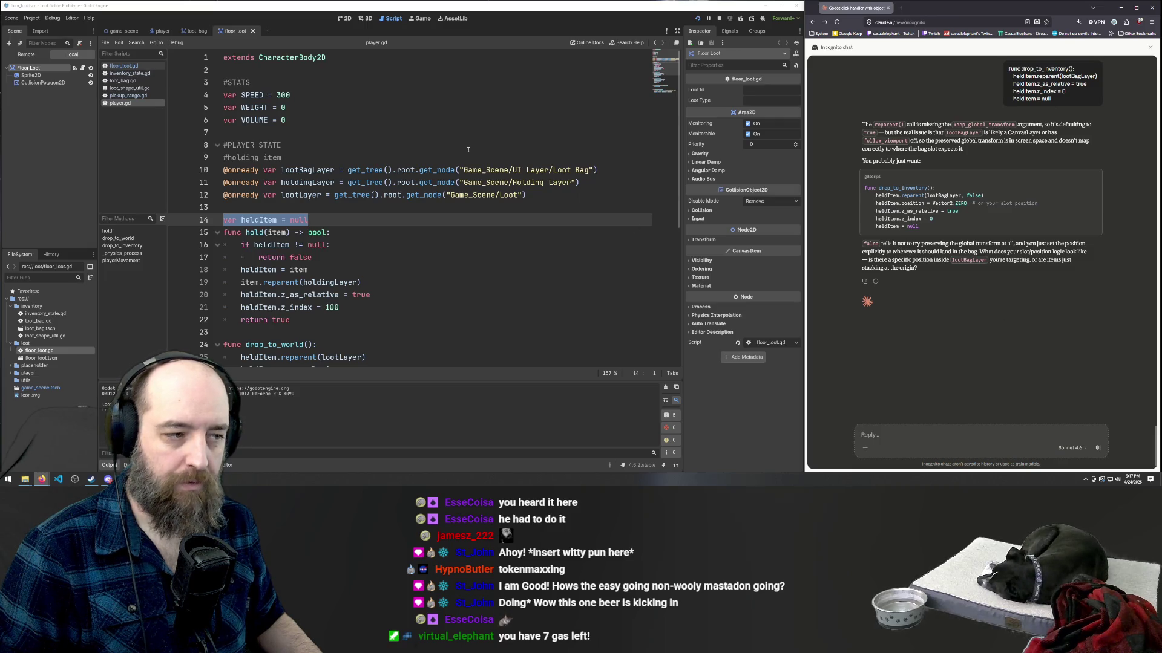
pyautogui.scroll(-1, 348, 313)
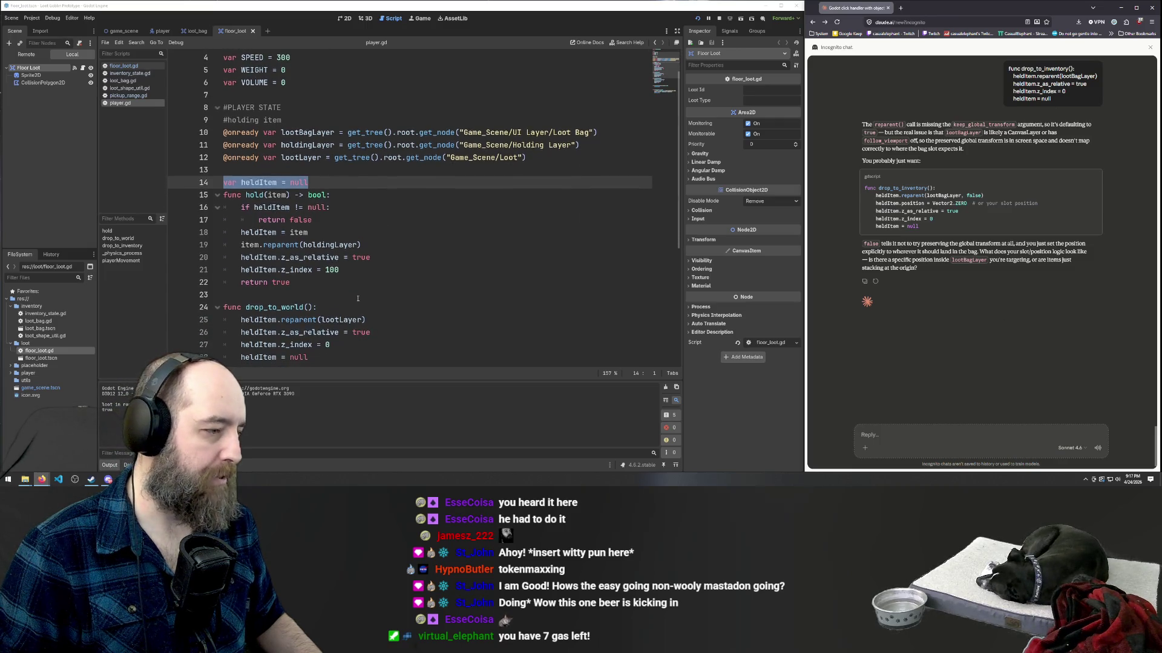
pyautogui.click(338, 217)
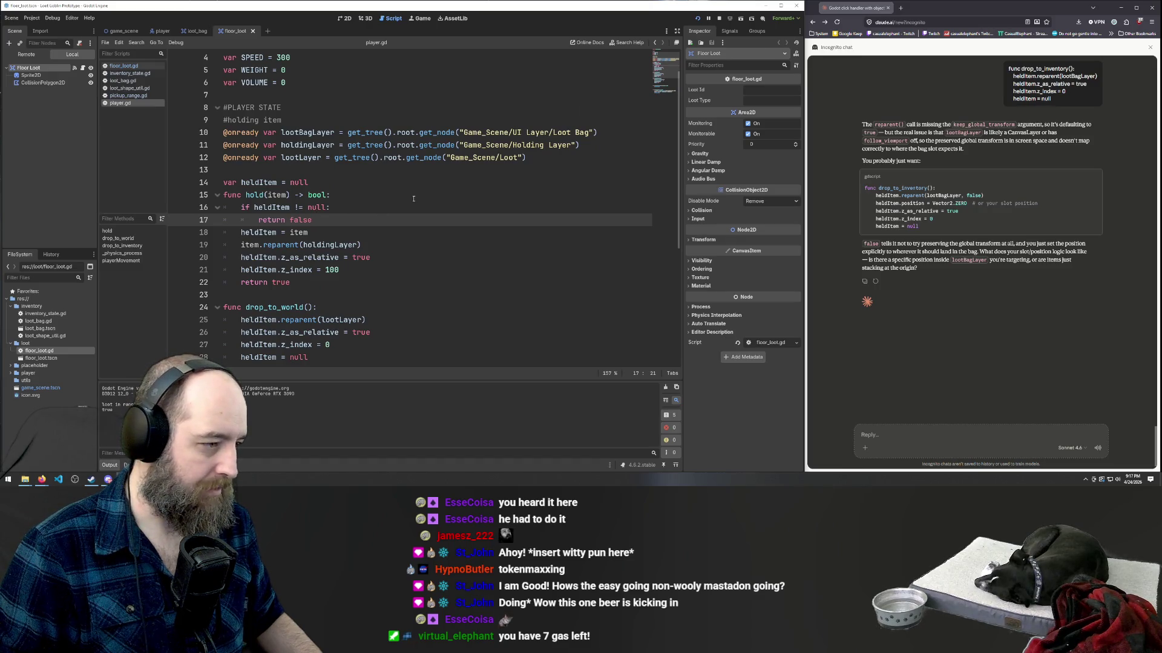
pyautogui.scroll(-5, 413, 199)
pyautogui.doubleClick(361, 198)
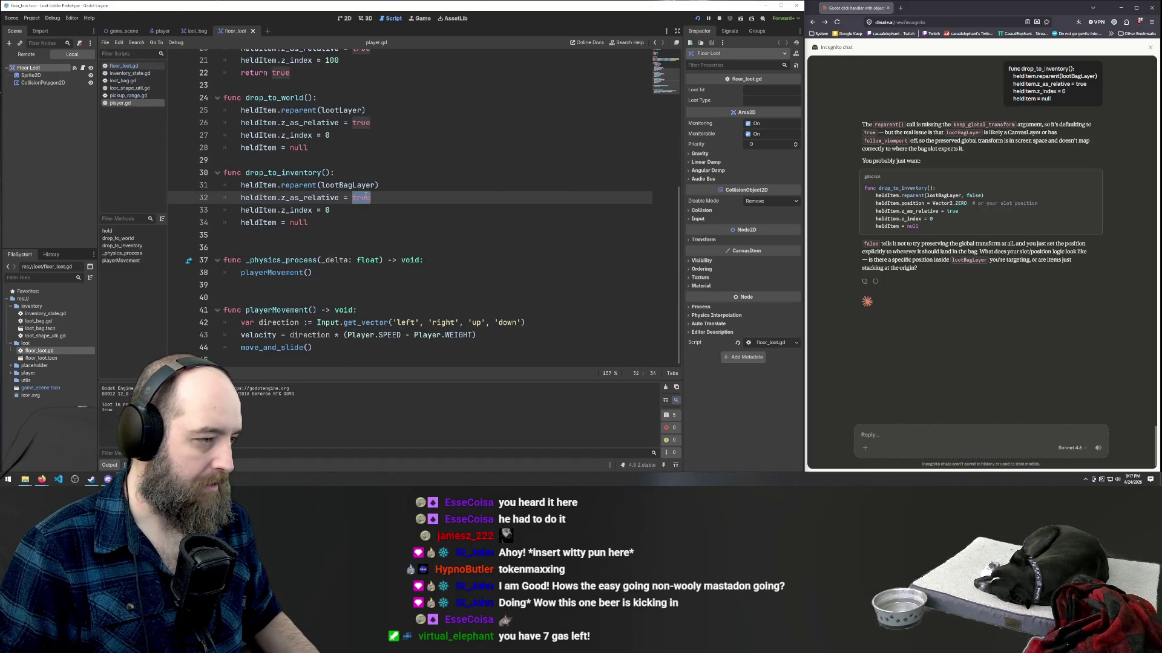
pyautogui.click(311, 186)
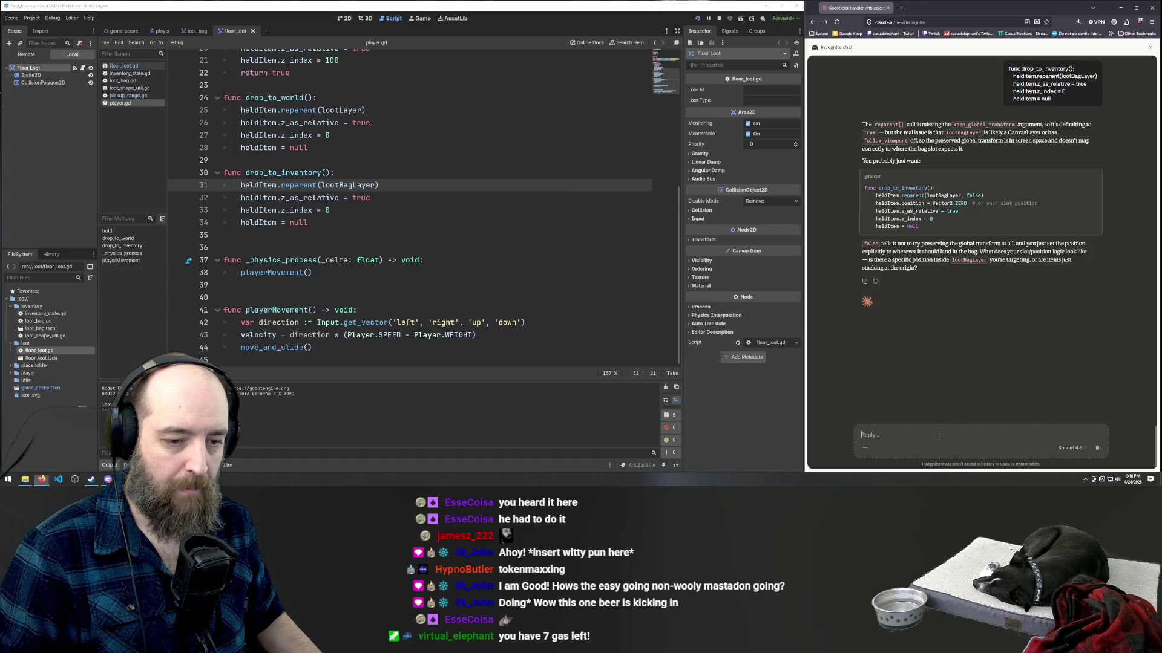
# - Tell Claude the loot goes to collision objects in the bag's area, and send it
pyautogui.click(968, 434)
pyautogui.write('Its going to me')
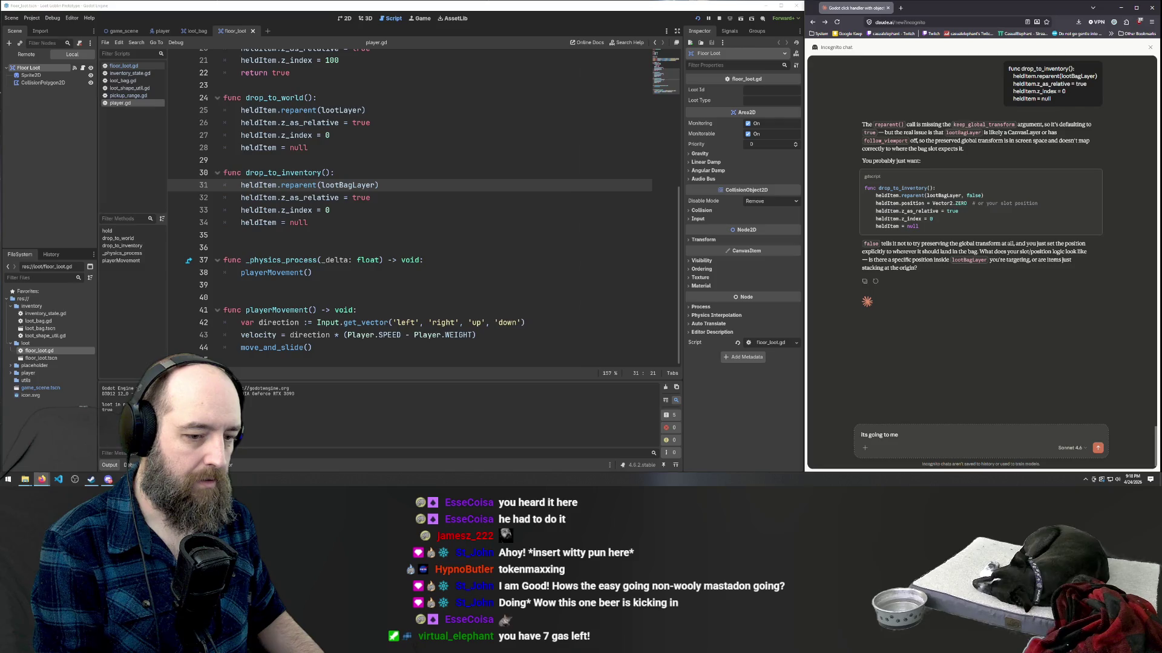
pyautogui.write(' collision ob')
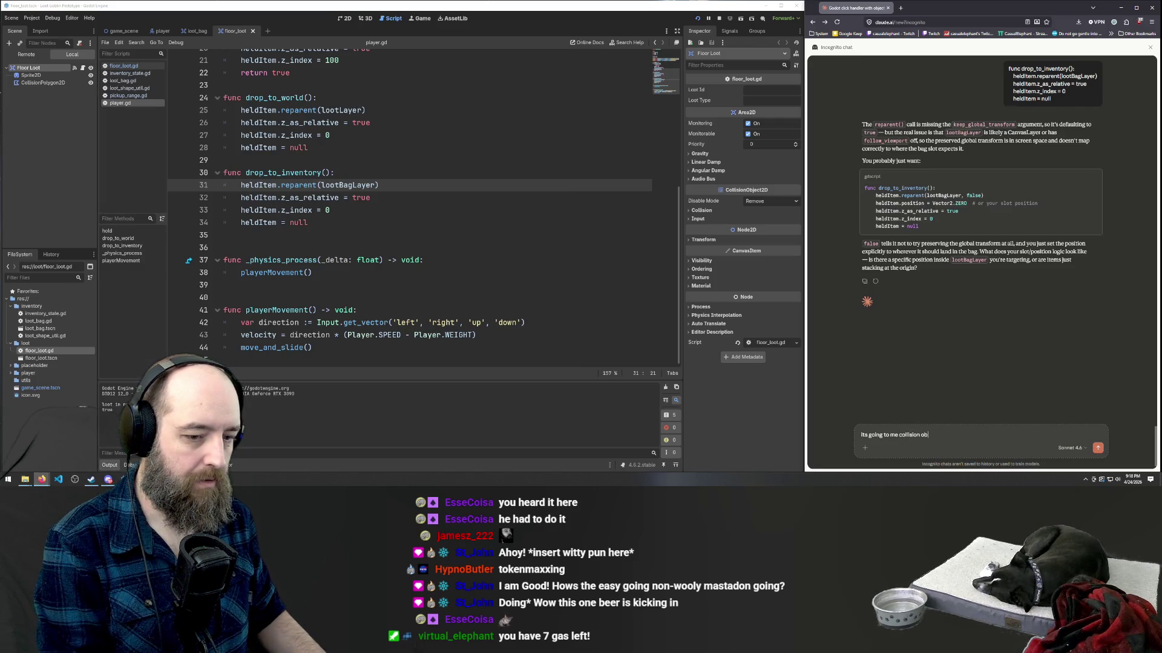
pyautogui.write('jects in')
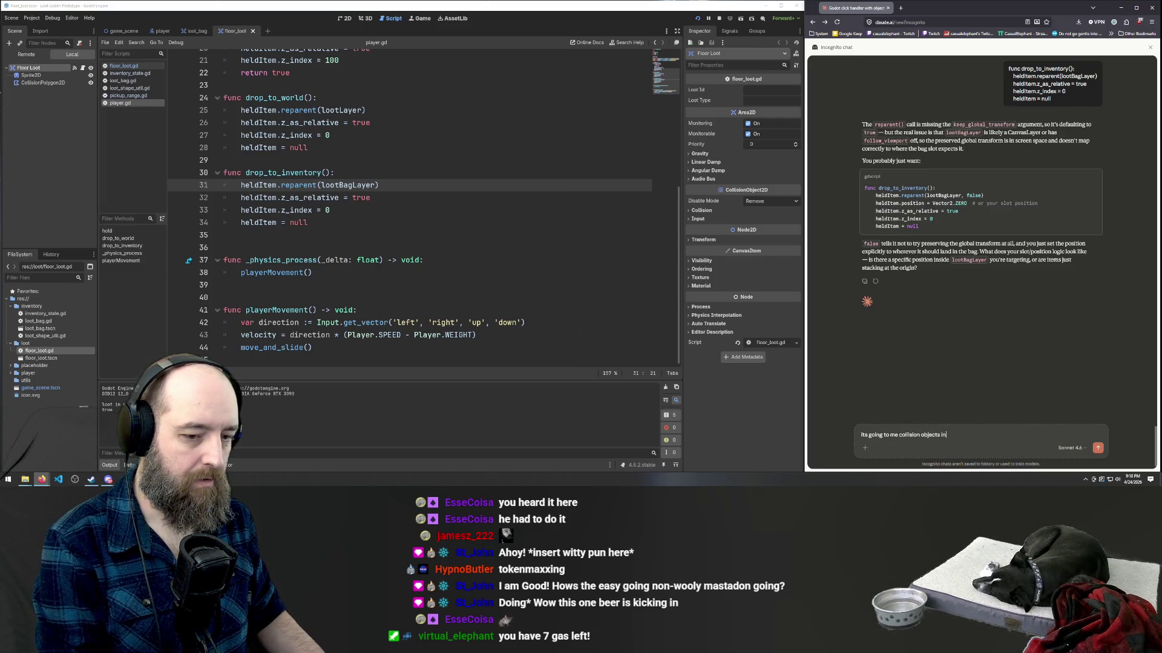
pyautogui.write(' an a')
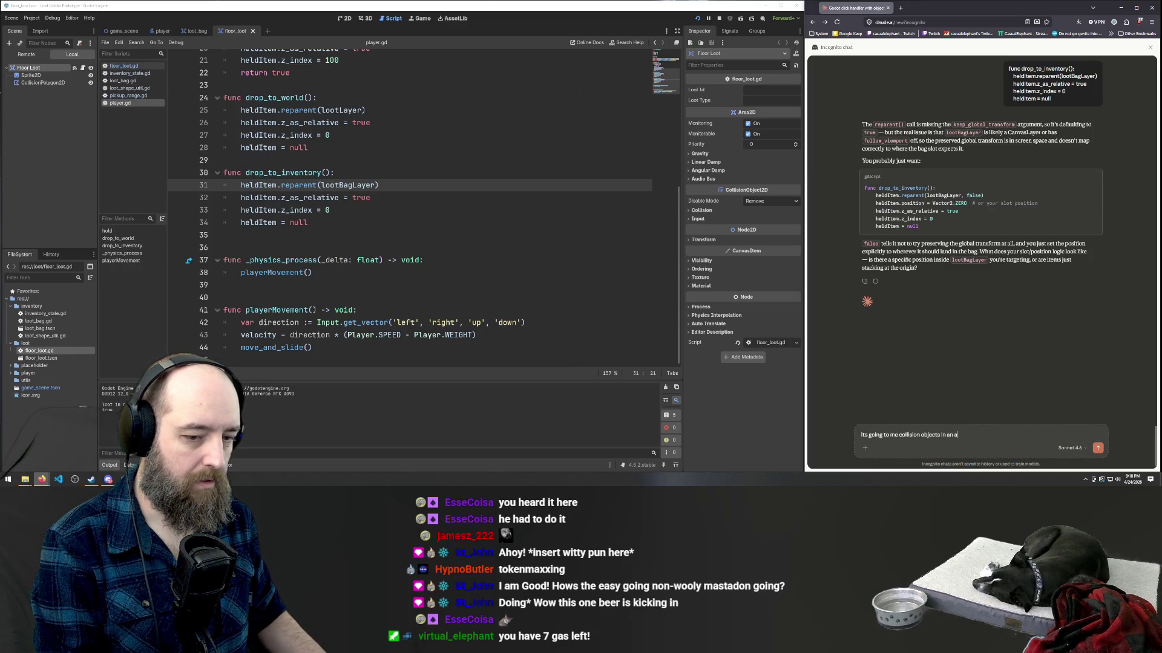
pyautogui.write('rea that is the bag')
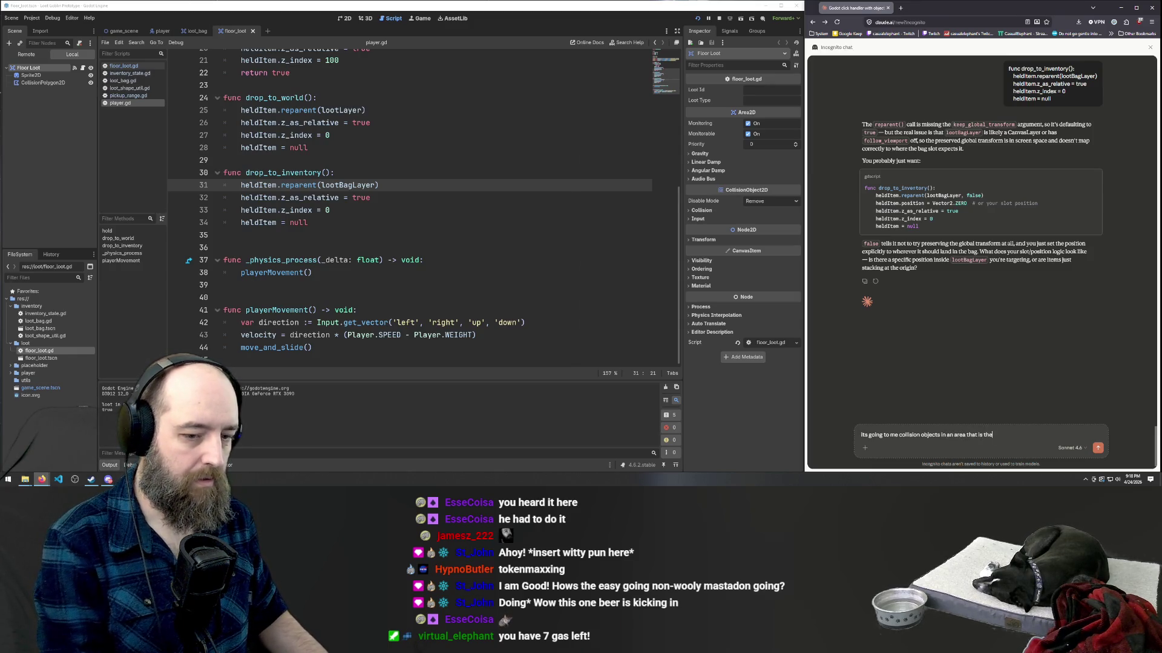
pyautogui.press('Return')
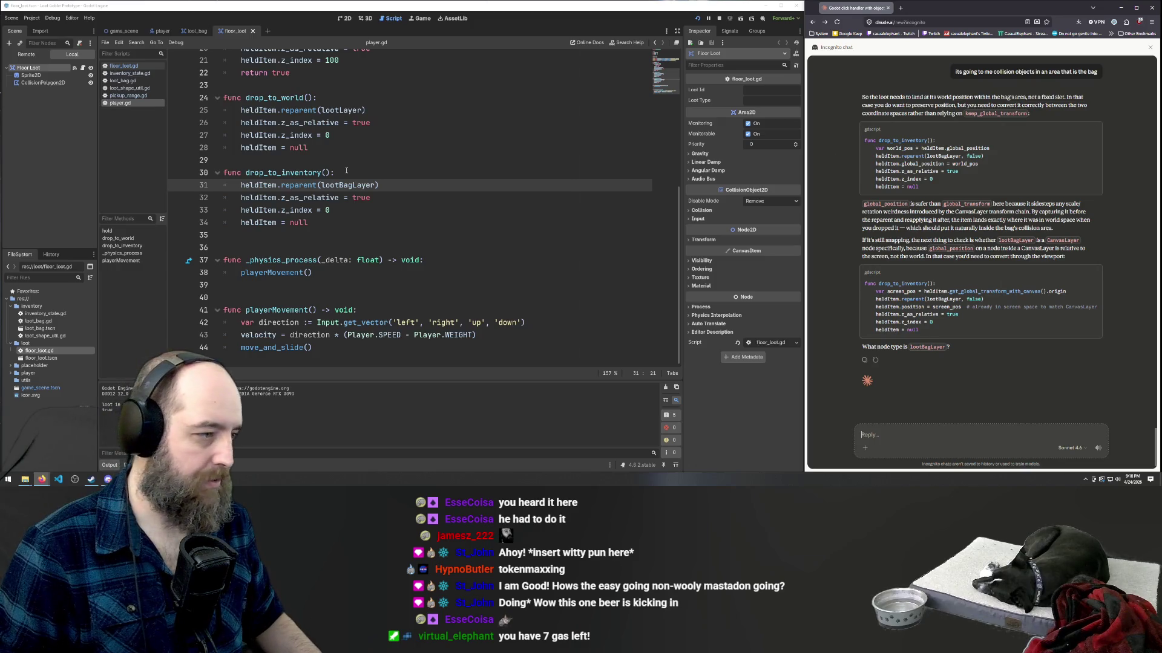
pyautogui.click(375, 185)
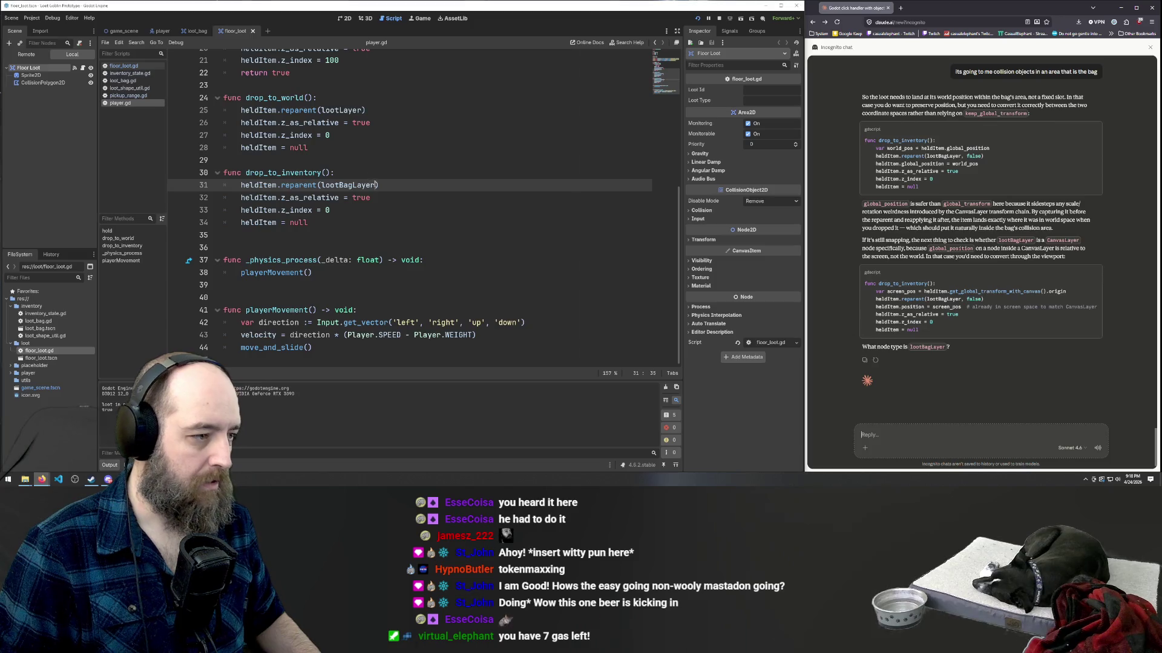
# - Add a false second argument to the reparent call on line 31 and save player.gd
pyautogui.write(', ')
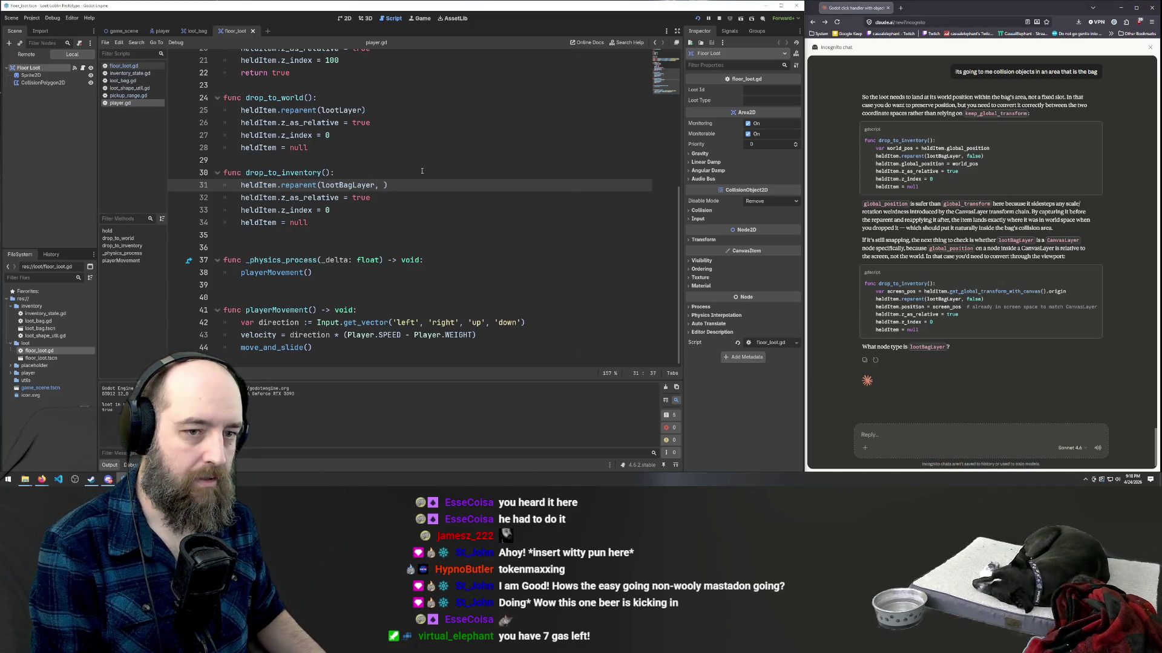
pyautogui.write('false')
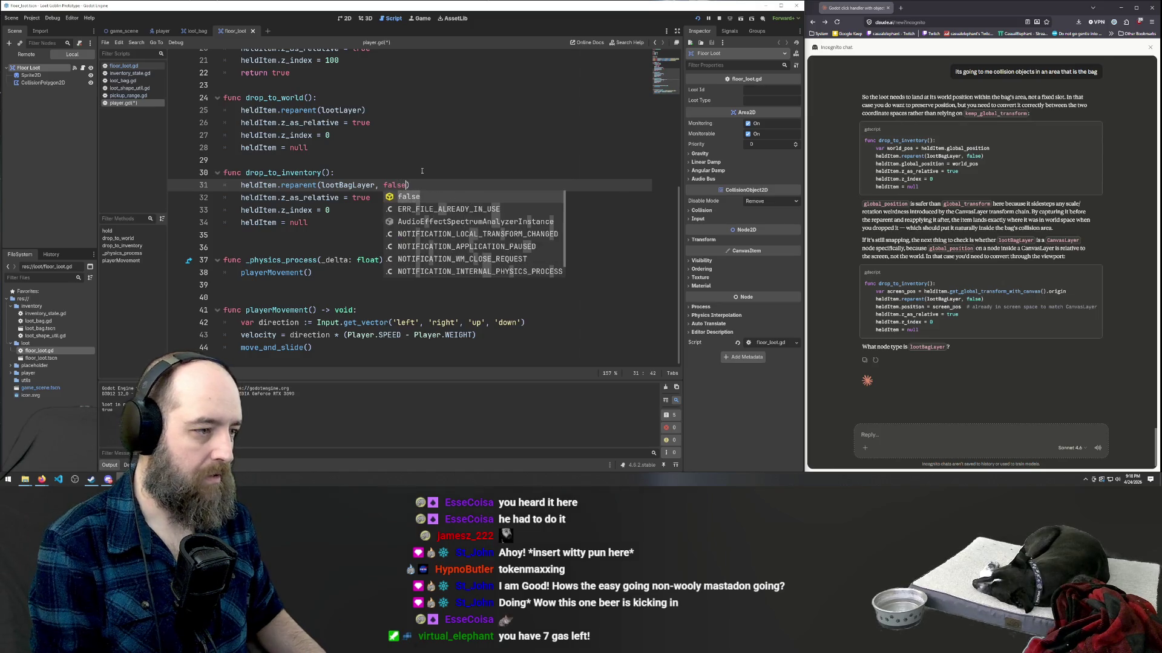
pyautogui.press('Return')
pyautogui.click(465, 162)
pyautogui.hotkey('ctrl', 's')
# - Run the game and drop loot items into the Loot Bag to test the change
pyautogui.press('F5')
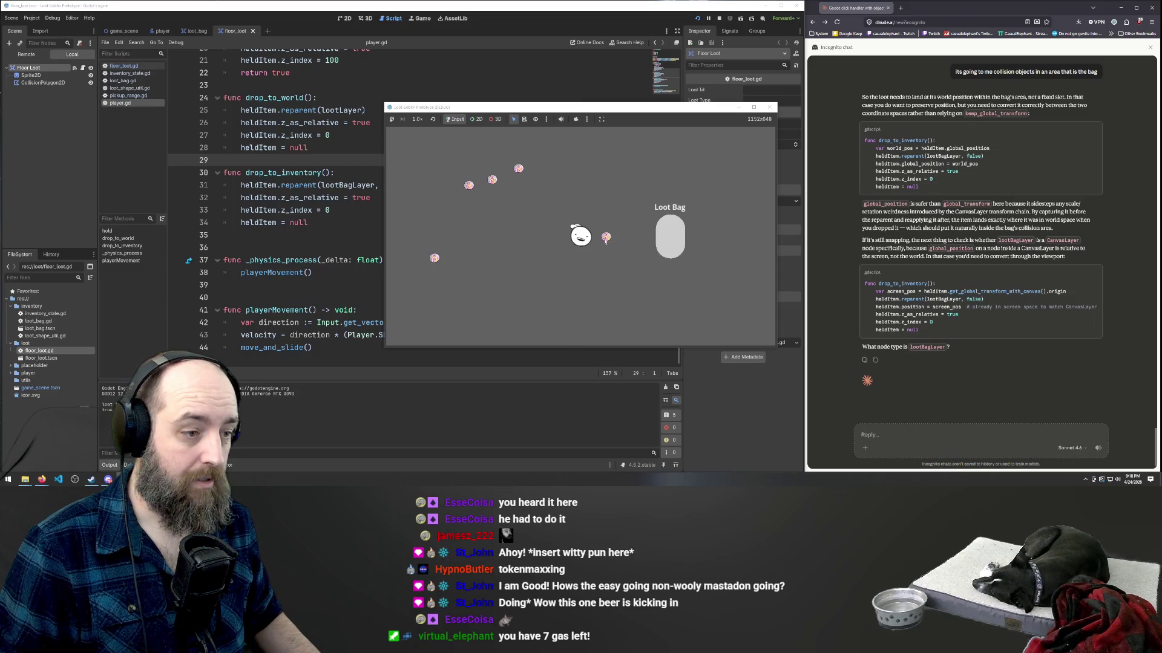
pyautogui.moveTo(688, 239); pyautogui.dragTo(669, 237)
pyautogui.press('a')
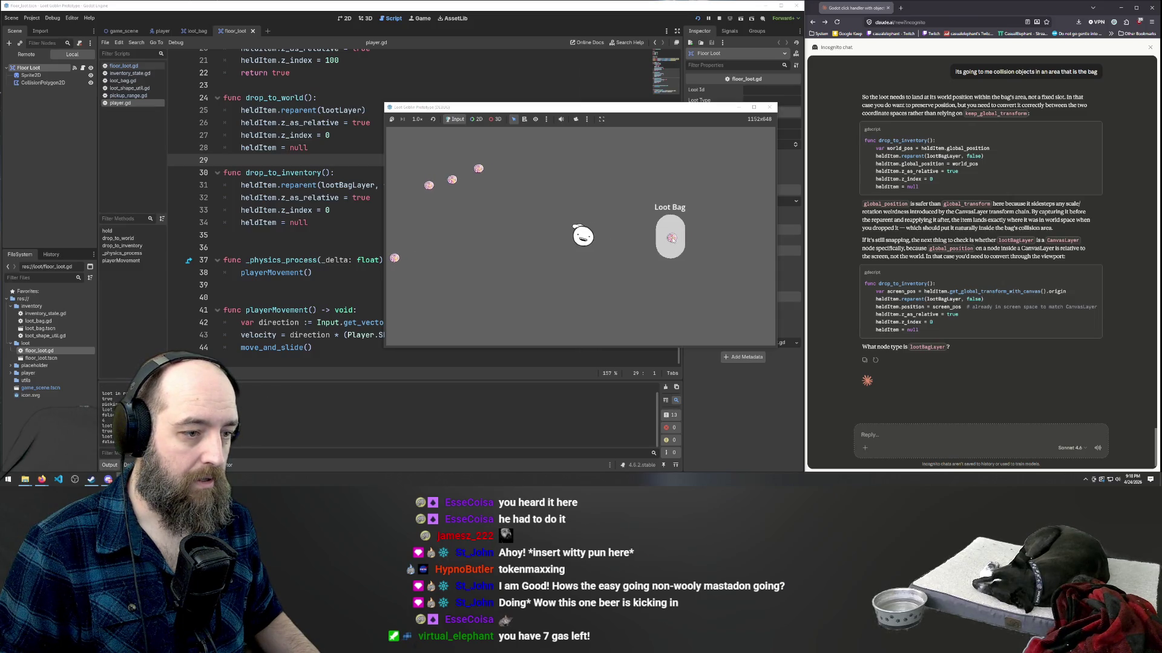
pyautogui.press('a')
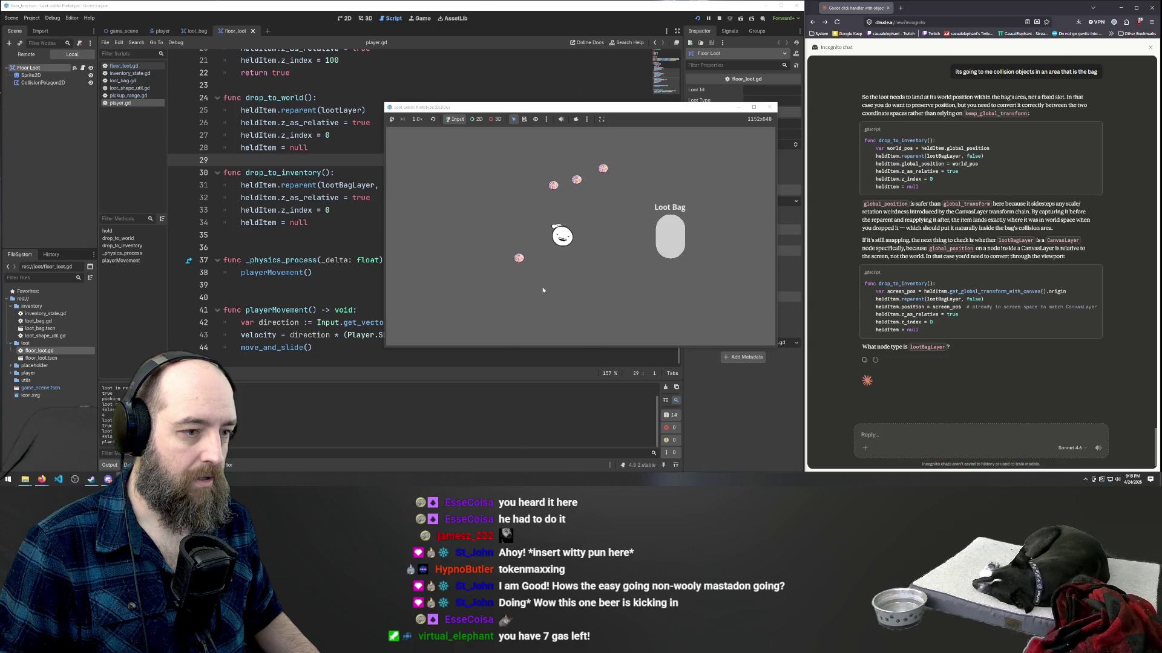
pyautogui.press('d')
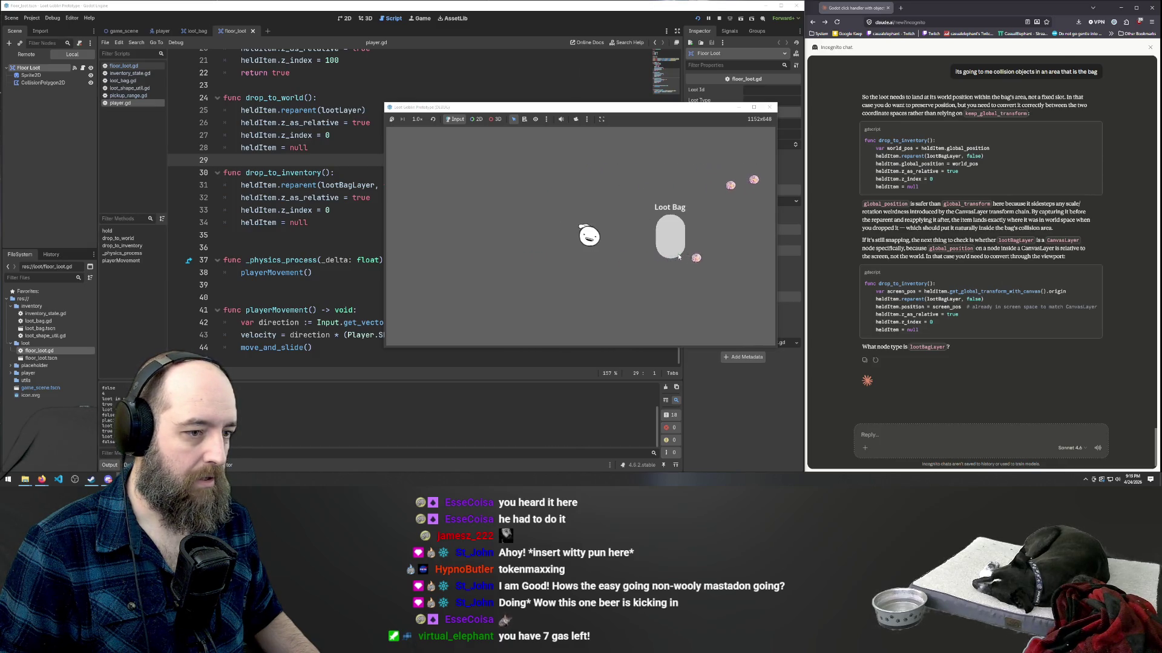
pyautogui.press('d')
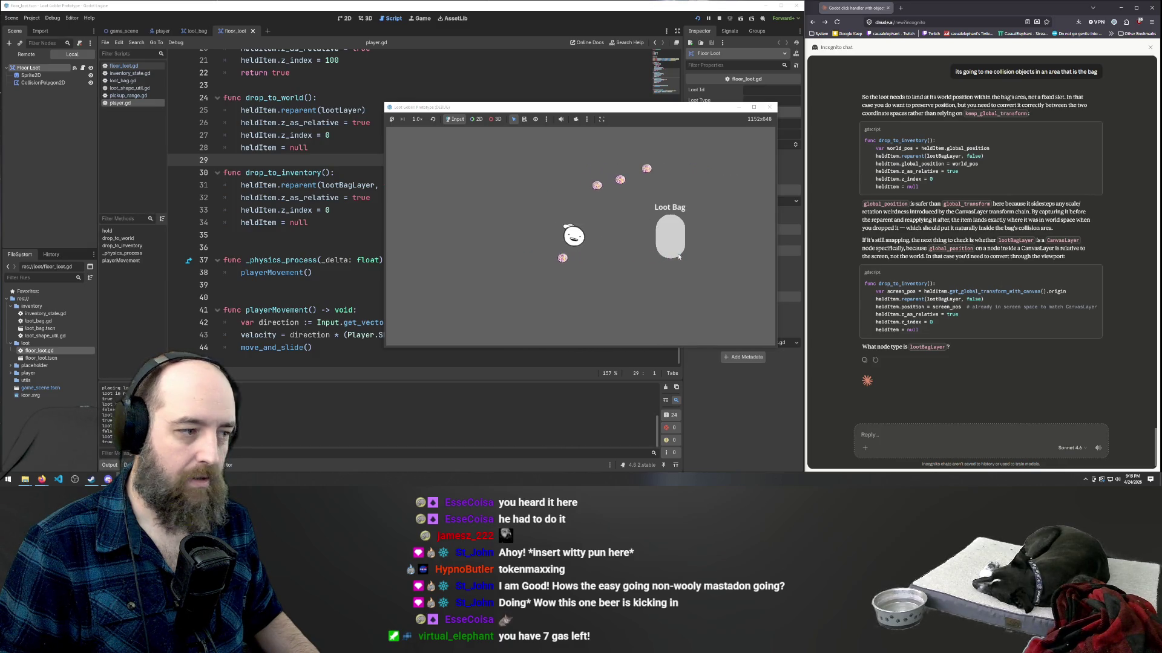
pyautogui.press('a')
pyautogui.click(527, 267)
pyautogui.press('d')
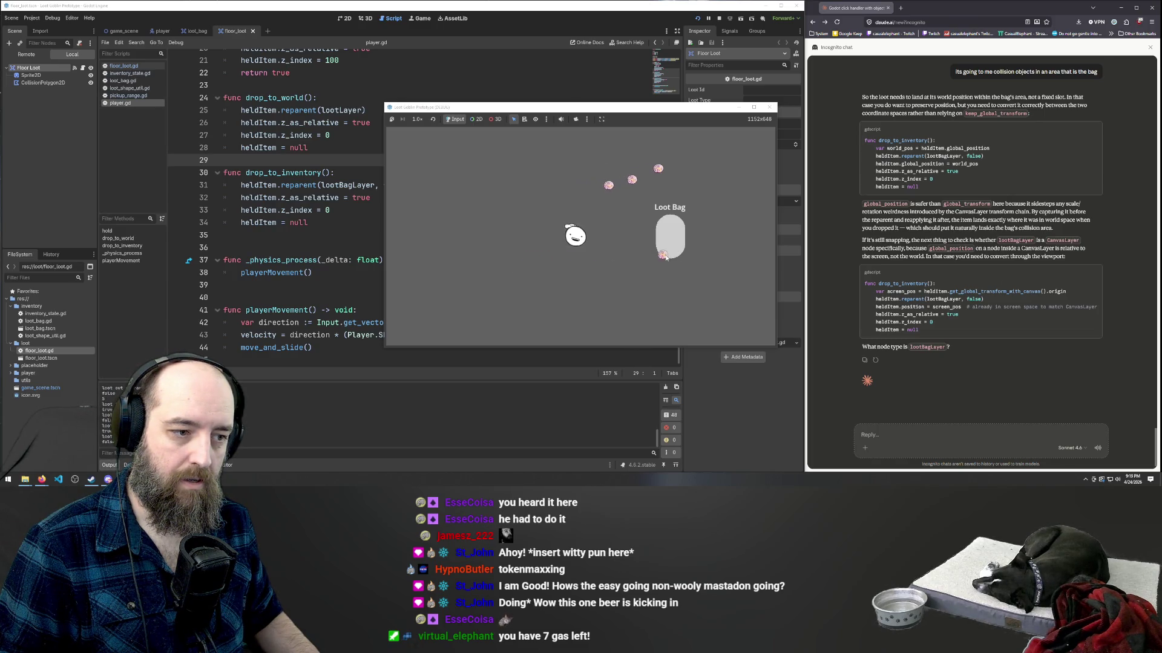
pyautogui.click(641, 210)
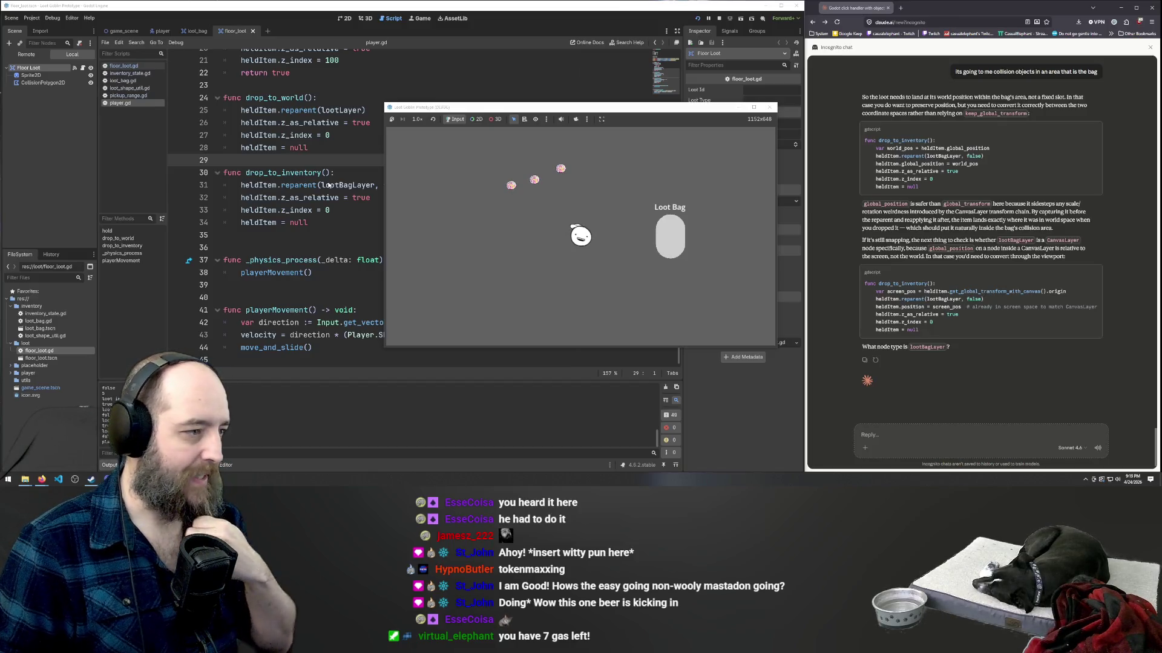
pyautogui.click(336, 212)
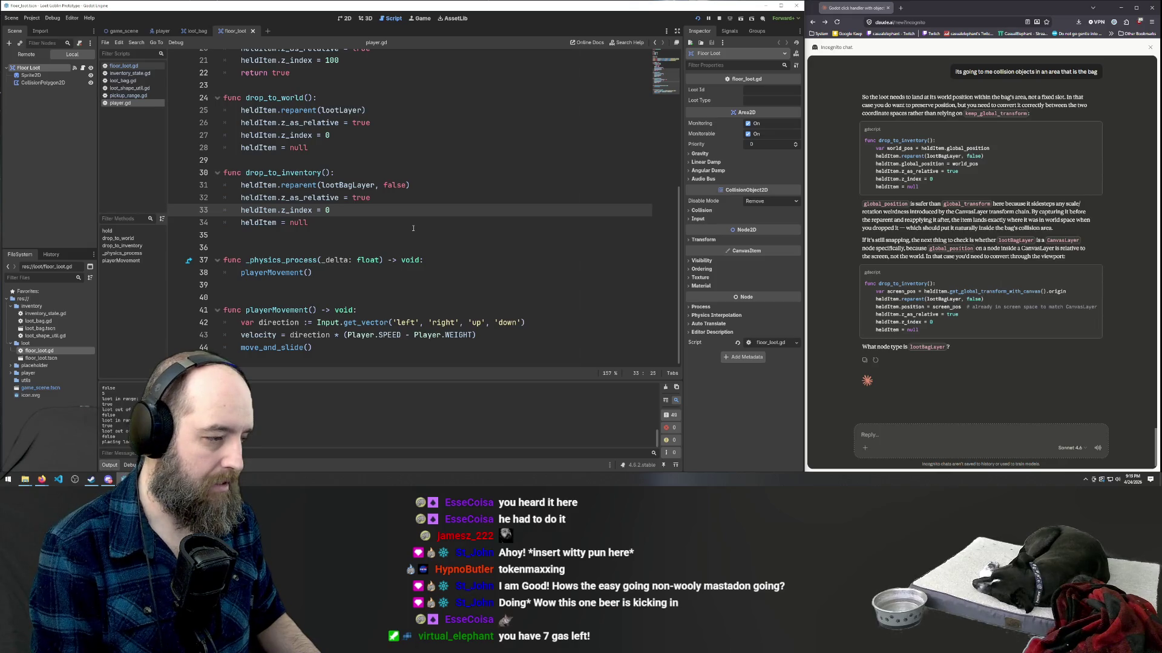
# - Change heldItem.z_index from 0 to 10 on line 33
pyautogui.press('BackSpace')
pyautogui.write('10')
pyautogui.click(515, 174)
# - Run the game, drop a loot item into the Loot Bag, and take it back out
pyautogui.press('F5')
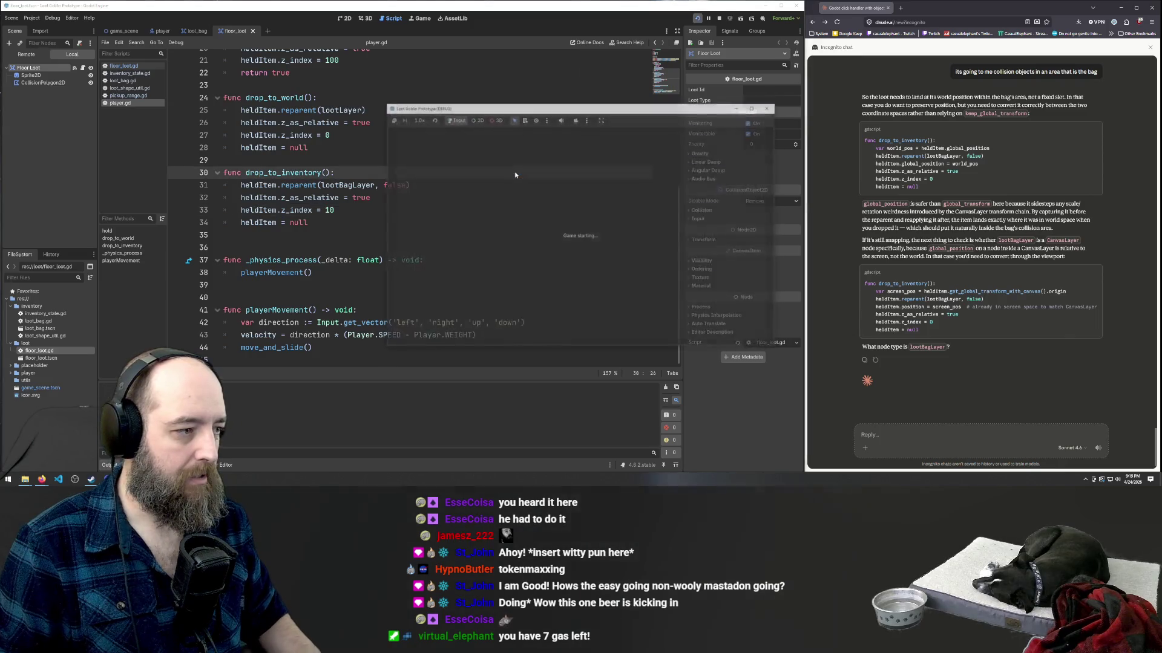
pyautogui.moveTo(605, 237); pyautogui.dragTo(663, 242)
pyautogui.click(663, 242)
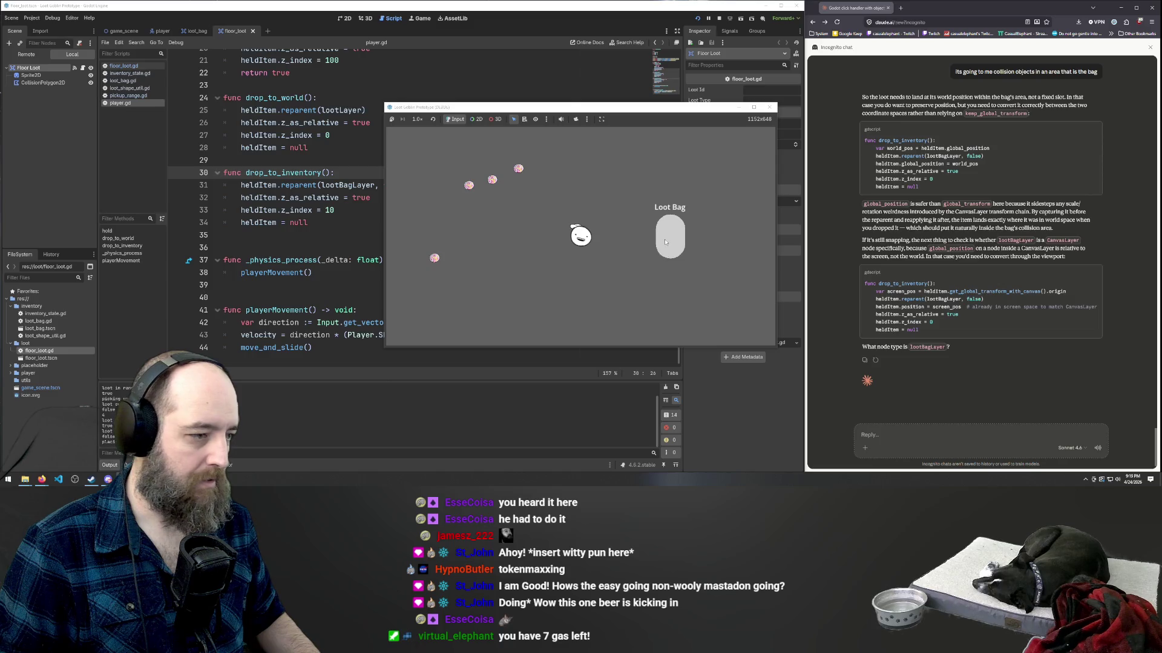
pyautogui.press('a')
pyautogui.press('d')
pyautogui.press('w')
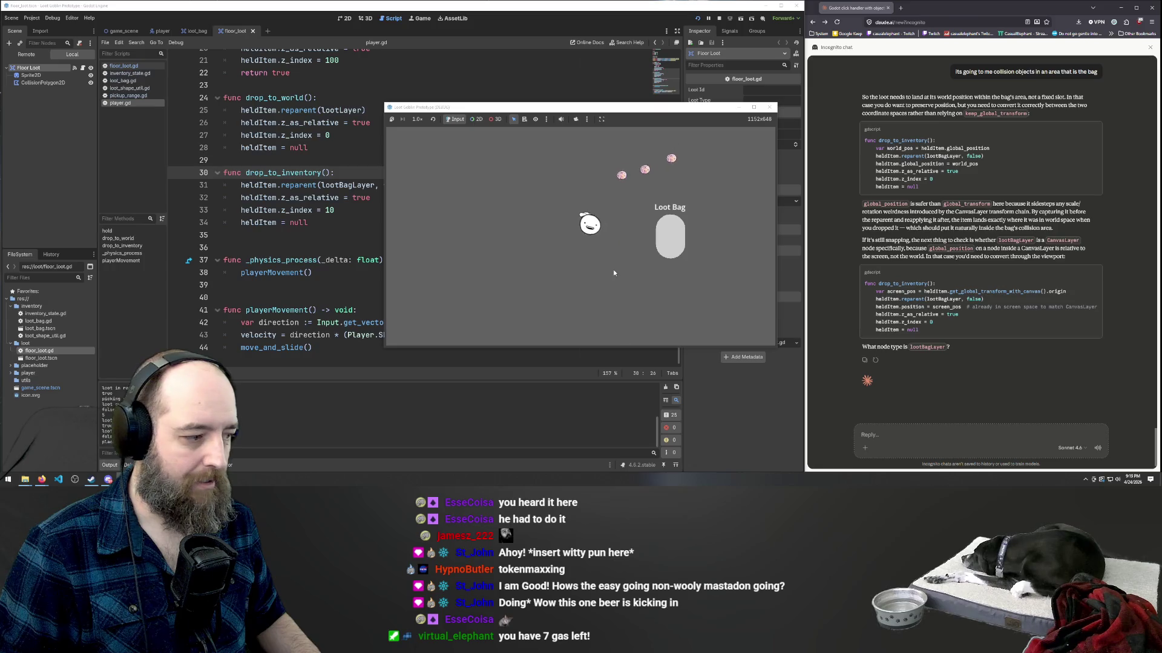
pyautogui.click(648, 222)
pyautogui.click(674, 252)
# - Drop the loot into the Loot Bag again and walk the goblin back and forth beside it
pyautogui.press('d')
pyautogui.press('s')
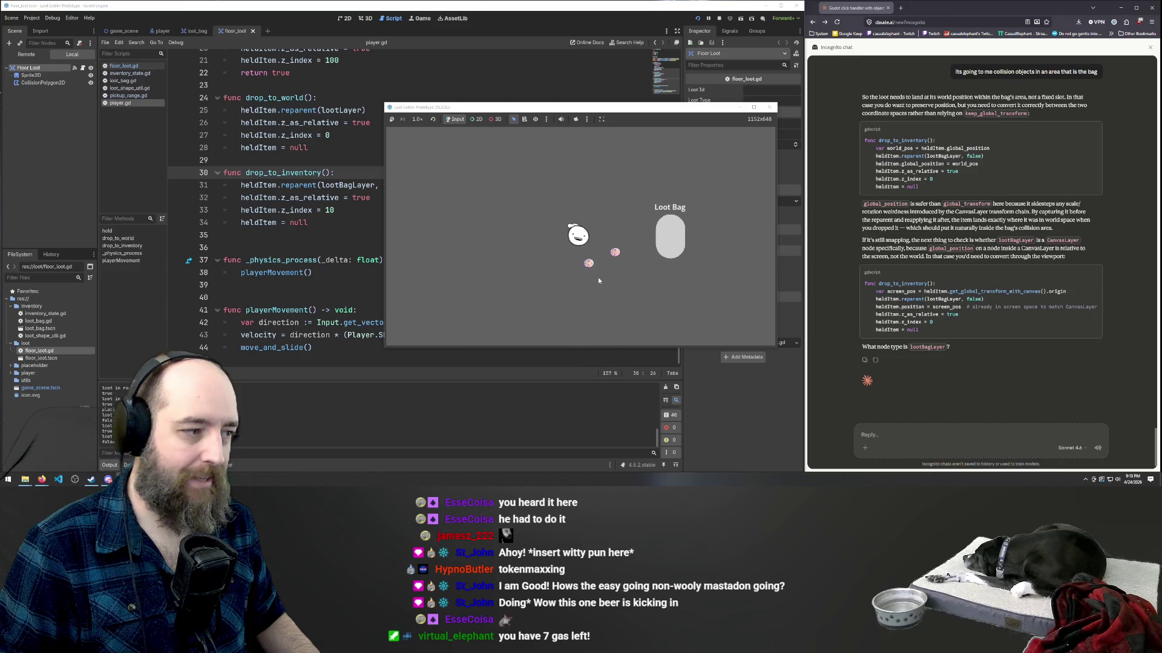
pyautogui.click(674, 241)
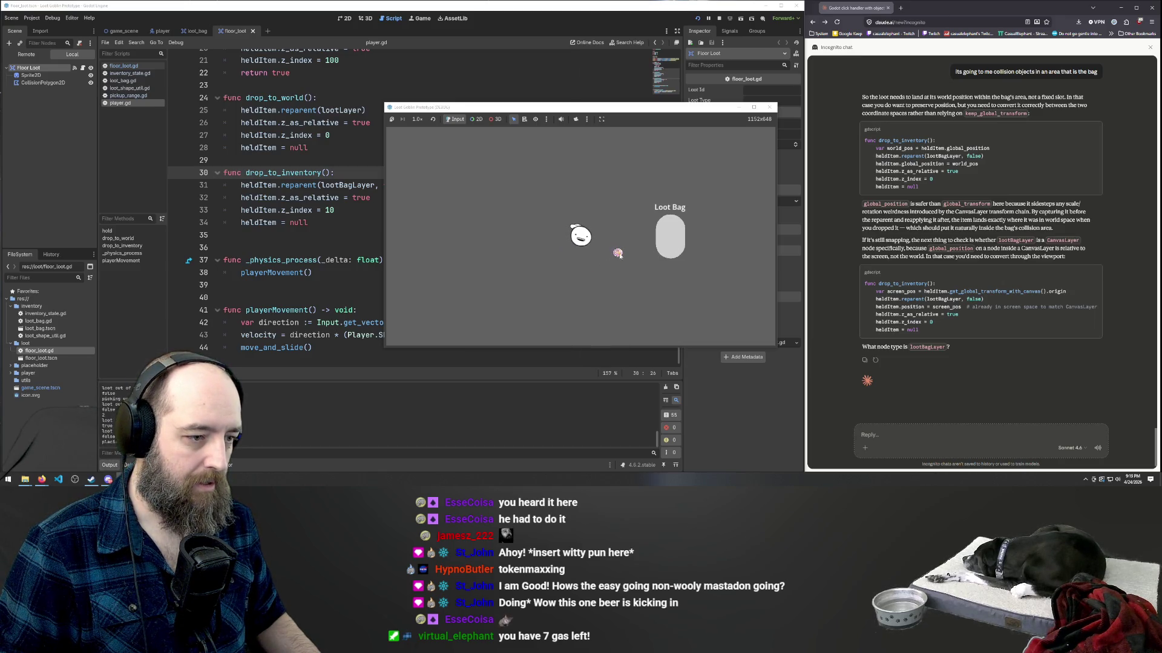
pyautogui.click(673, 248)
pyautogui.click(673, 249)
pyautogui.press('a')
pyautogui.press('d')
pyautogui.press('a')
pyautogui.press('d')
pyautogui.press('a')
pyautogui.press('d')
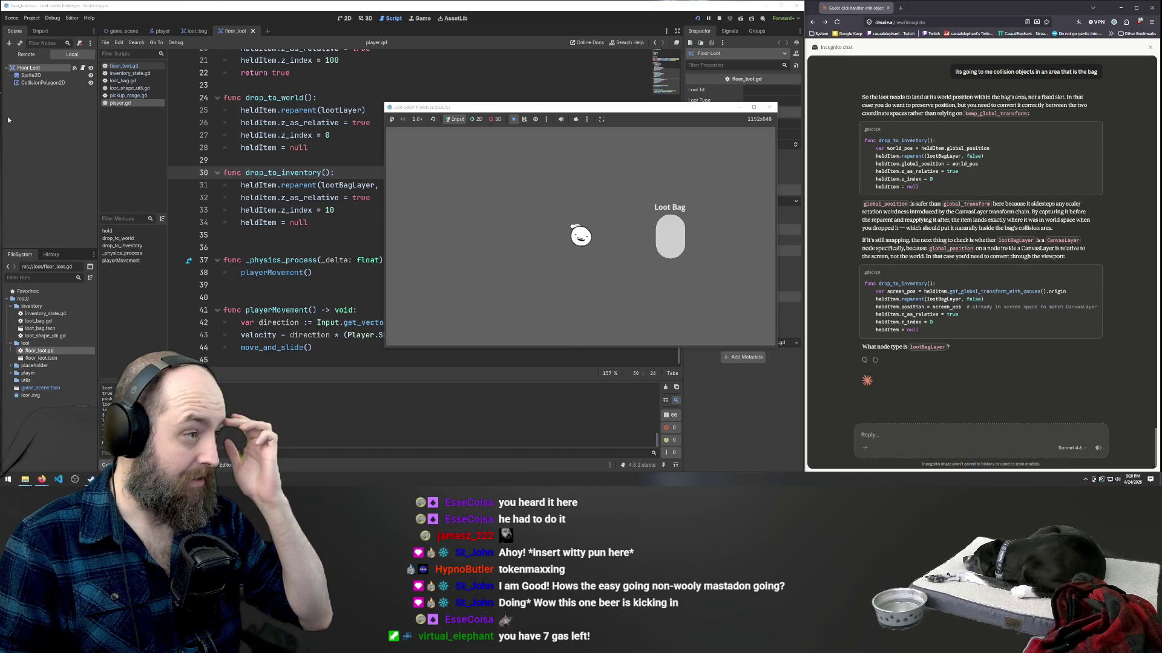
# - Stop the running game with F8 to return to the script editor
pyautogui.press('F8')
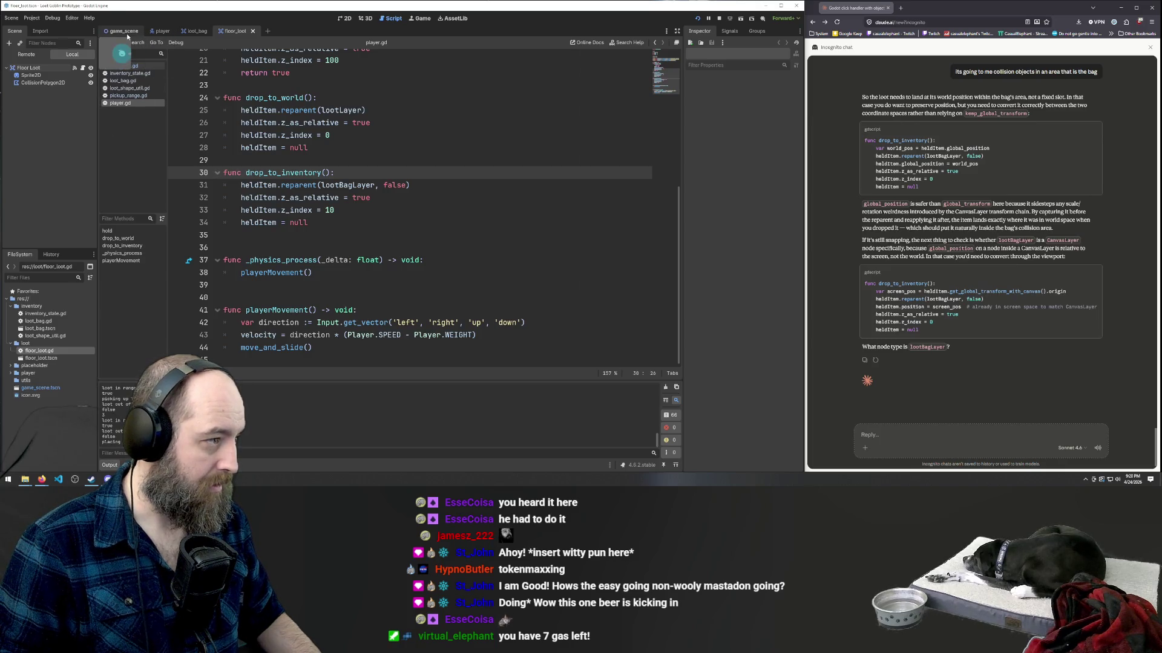
# - Open game_scene in the 2D view, confirm the Loot Bag node is an Area2D, and return to player.gd
pyautogui.click(342, 19)
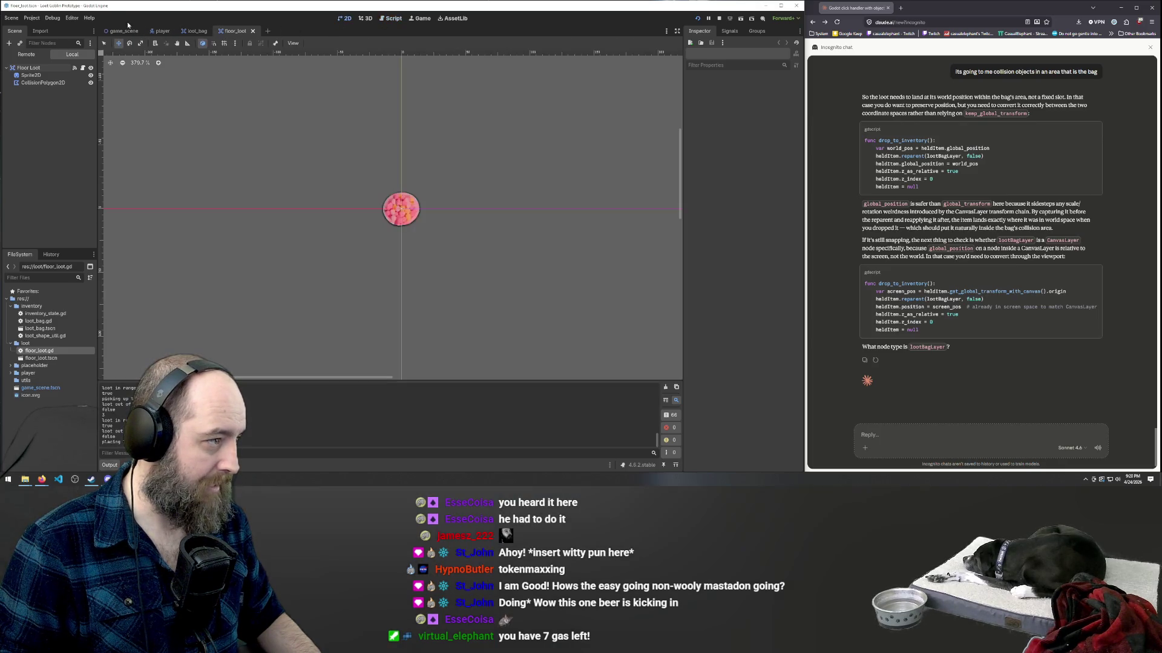
pyautogui.click(127, 31)
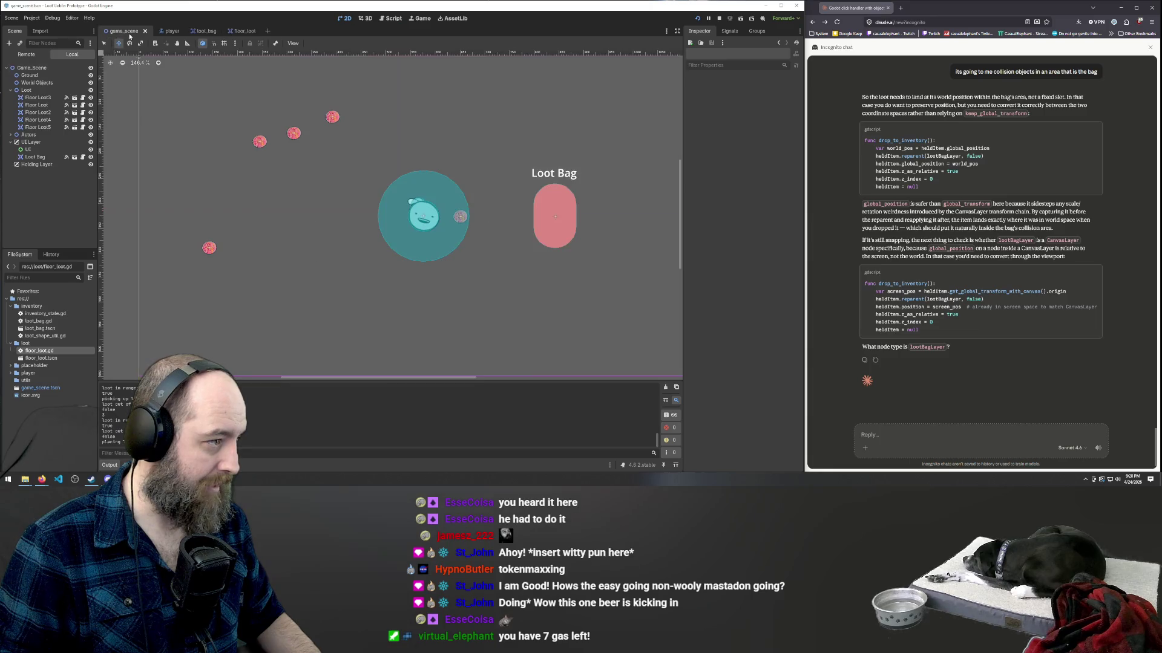
pyautogui.click(35, 156)
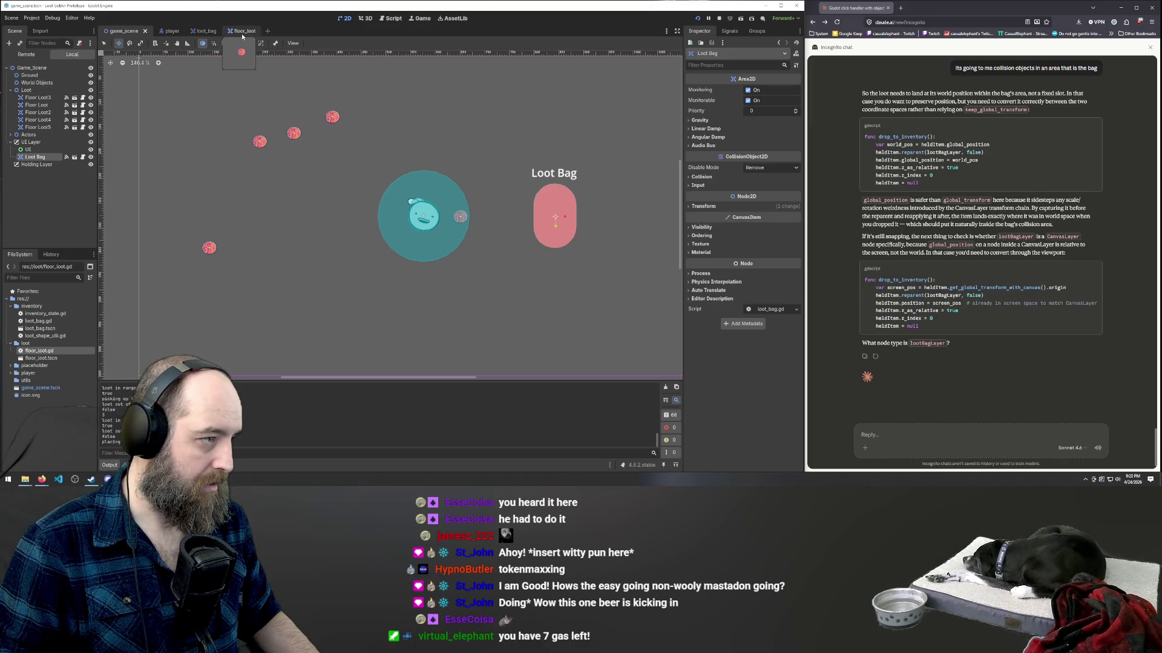
pyautogui.click(391, 19)
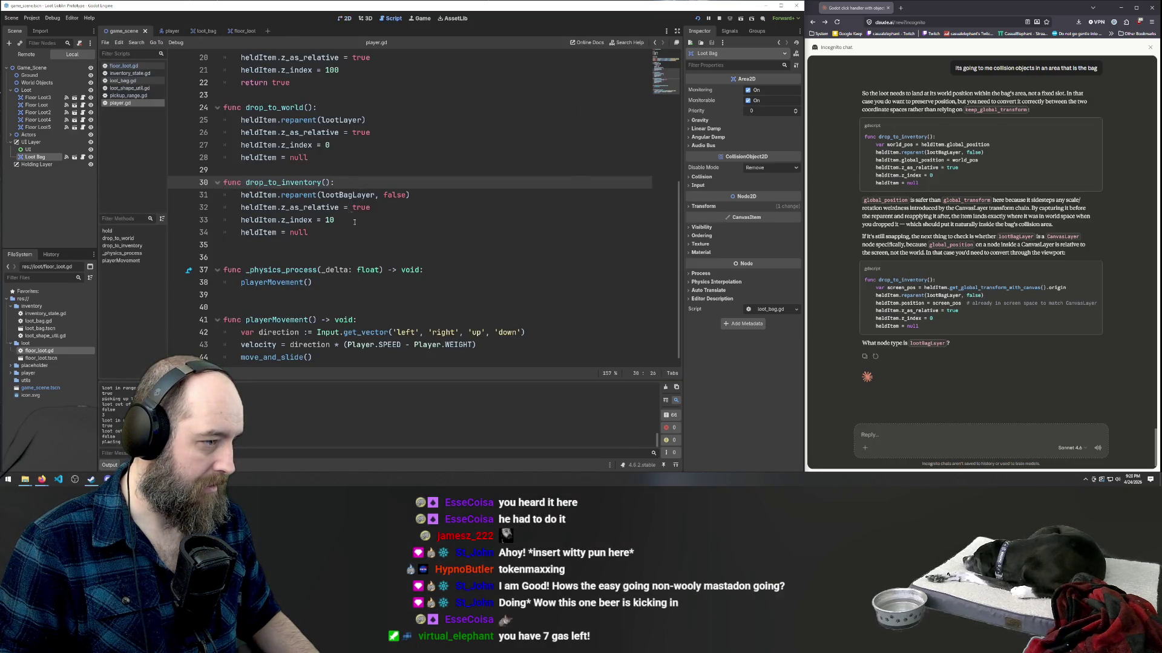
# - Set z_as_relative on line 32 to false and run the game to drop loot into the bag
pyautogui.scroll(-1, 268, 157)
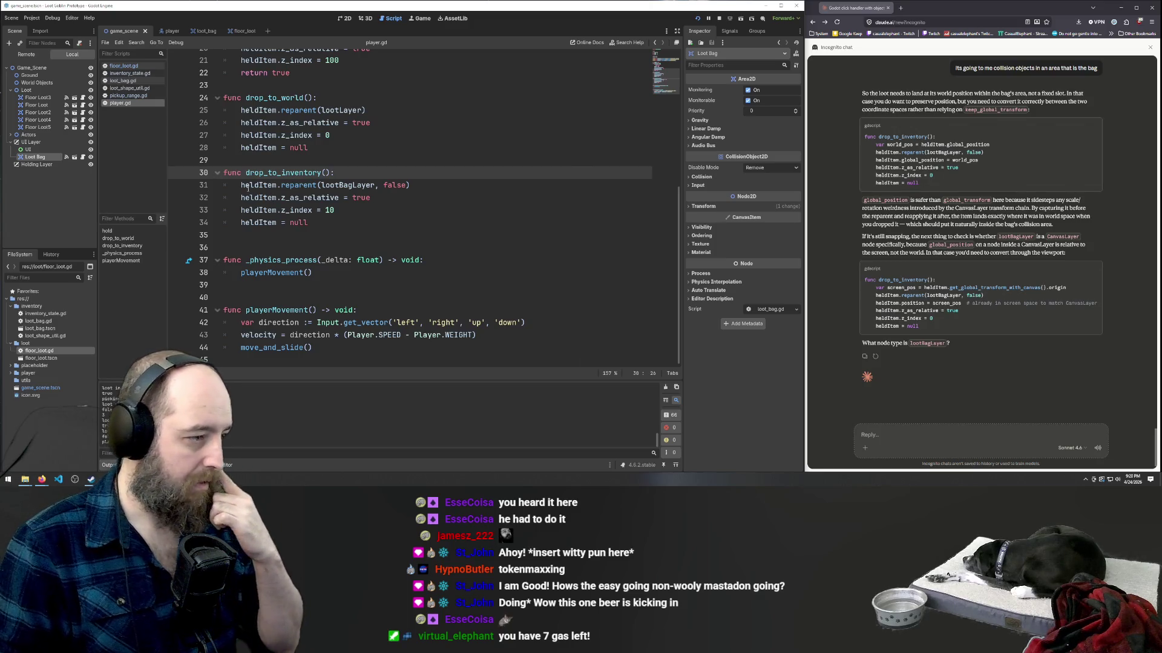
pyautogui.doubleClick(360, 197)
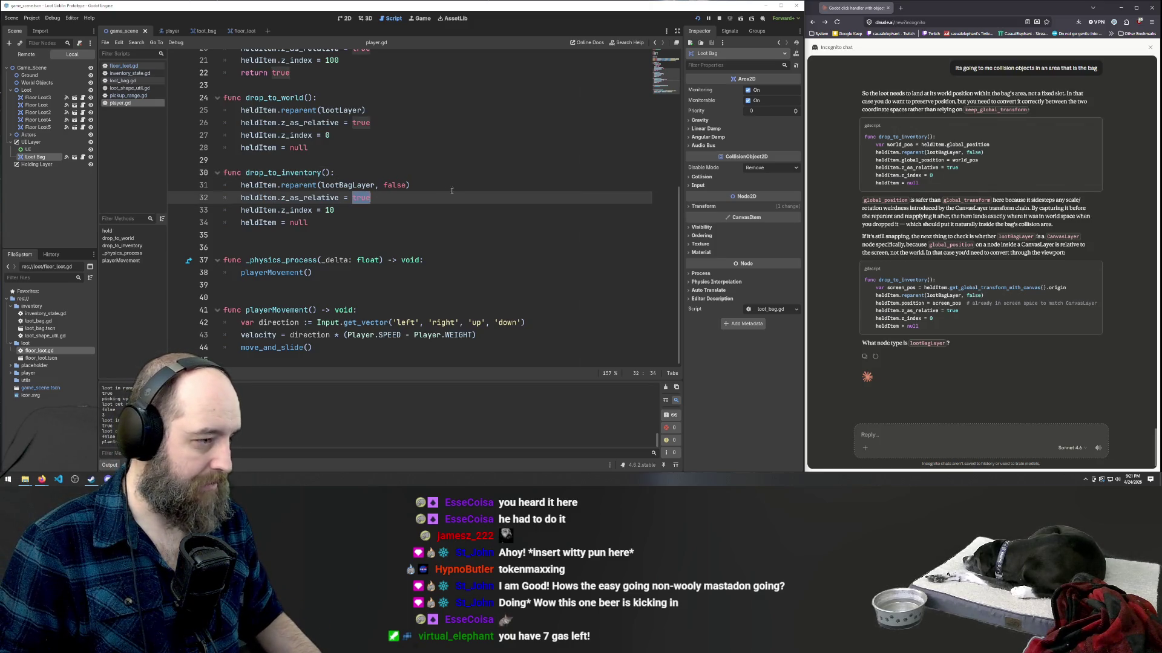
pyautogui.write('false')
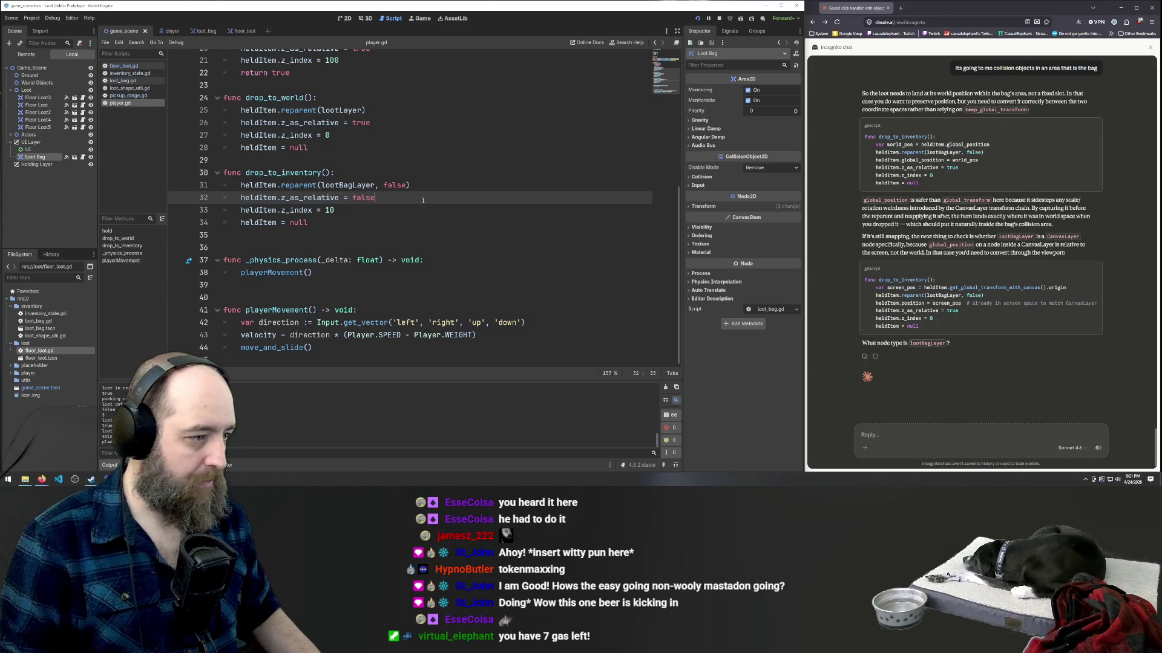
pyautogui.click(363, 148)
pyautogui.press('F5')
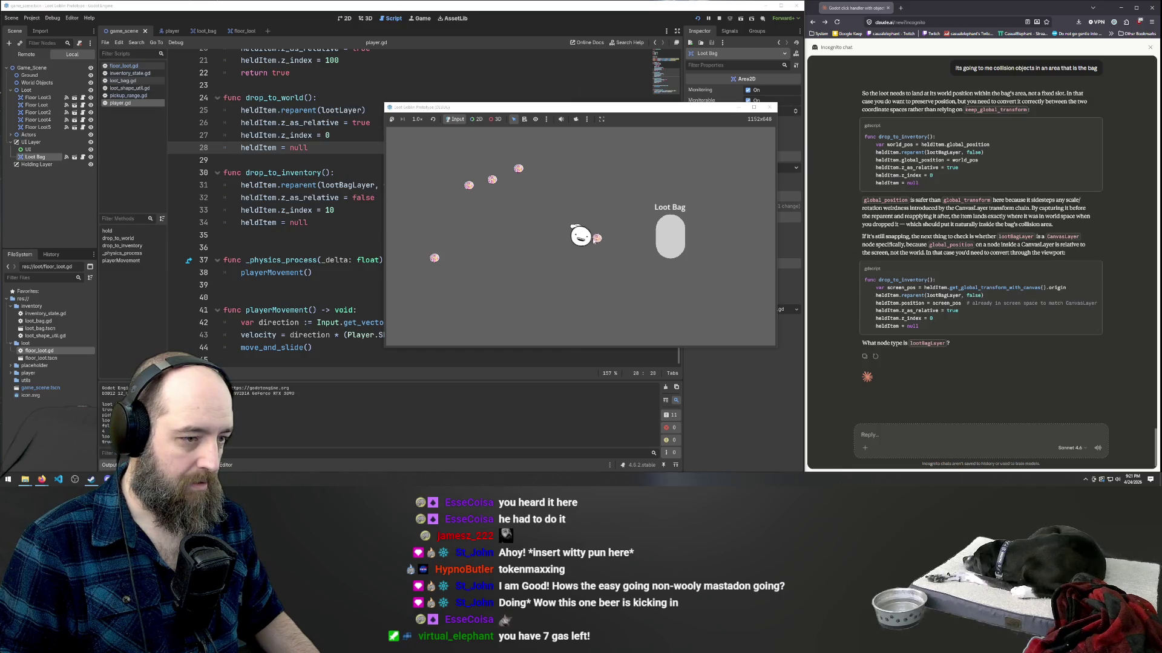
pyautogui.click(658, 247)
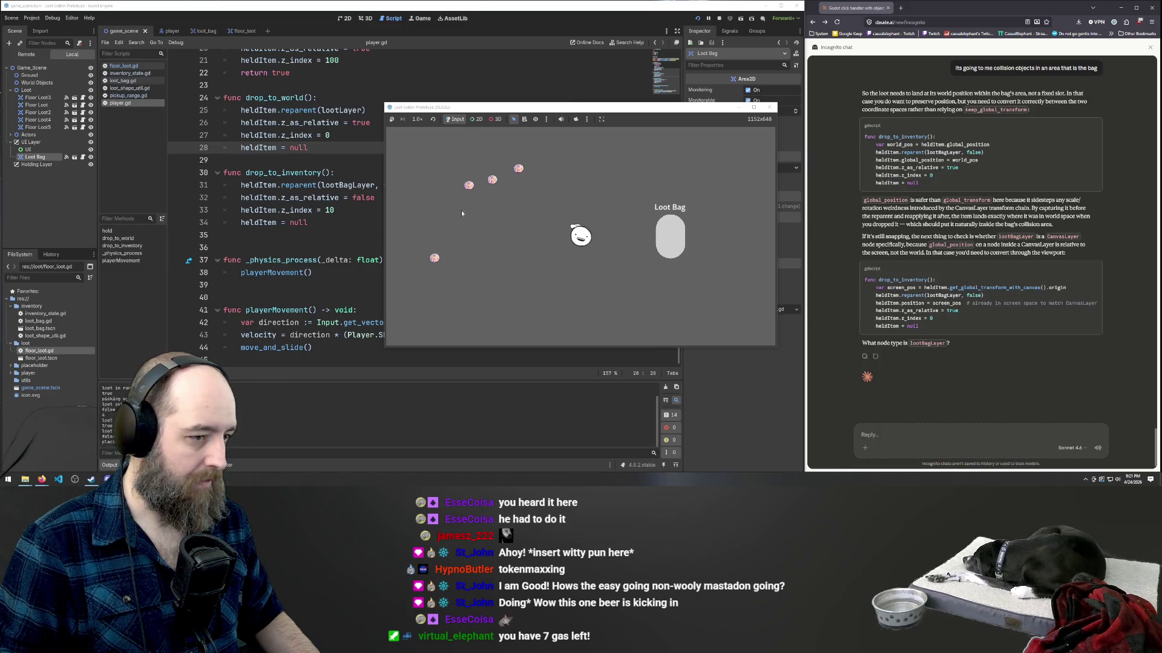
# - Undo the z_as_relative change, set z_index on line 33 back to 0, and save player.gd
pyautogui.click(331, 210)
pyautogui.click(326, 234)
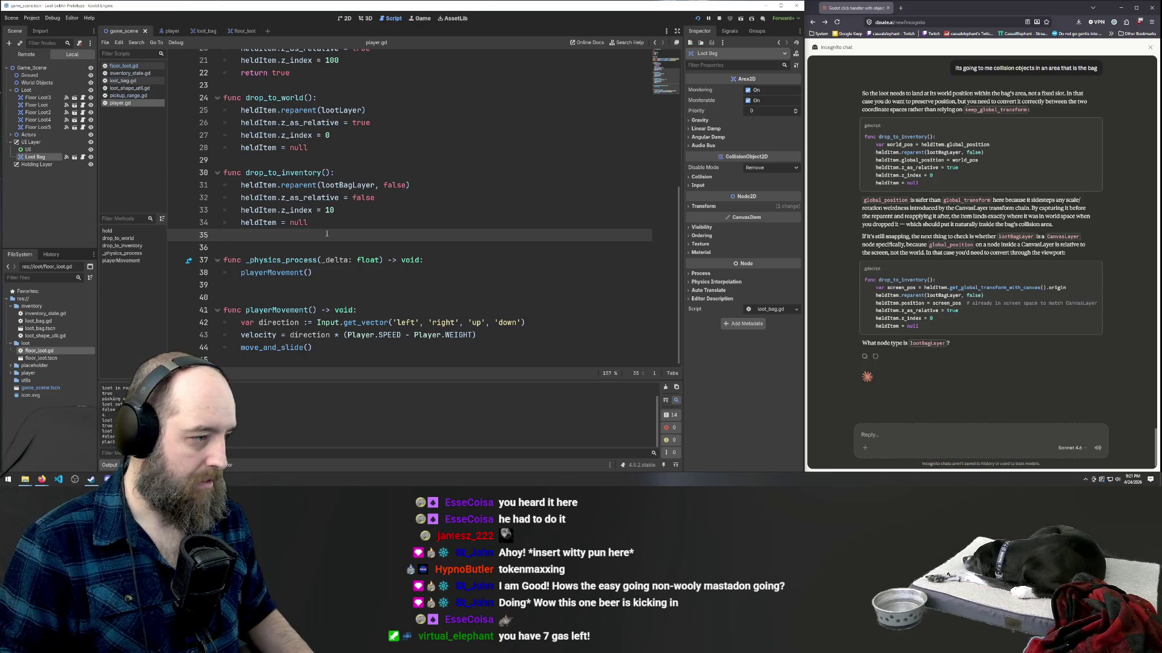
pyautogui.hotkey('ctrl', 'z')
pyautogui.hotkey('ctrl', 'z')
pyautogui.write('0')
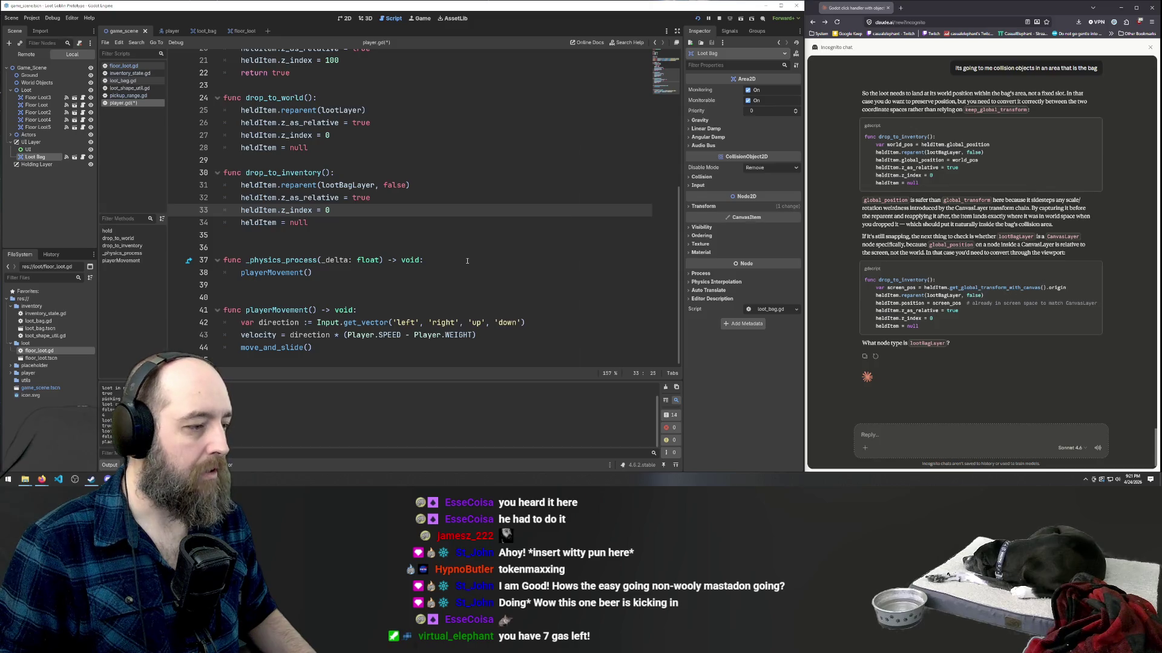
pyautogui.hotkey('ctrl', 's')
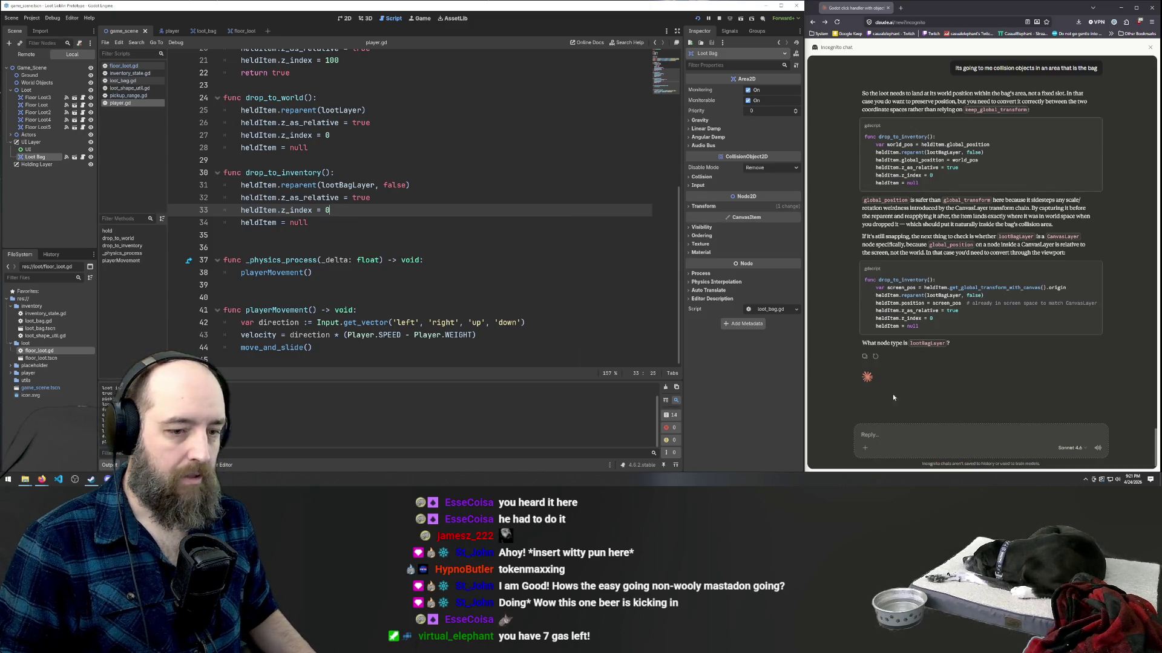
pyautogui.click(914, 441)
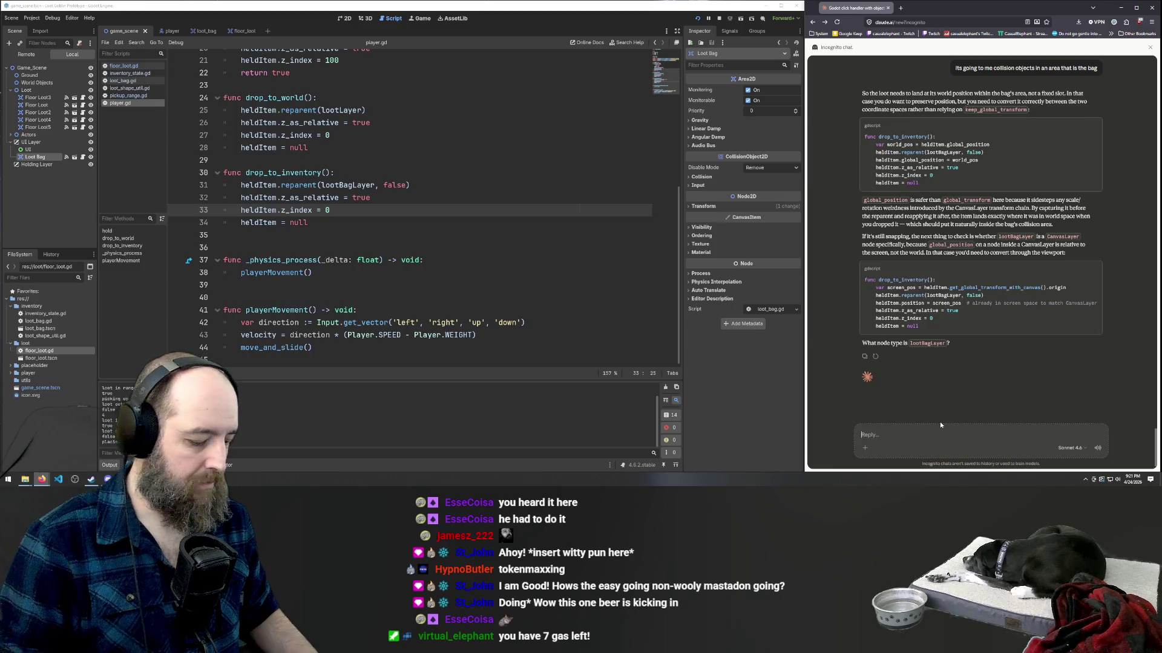
# - Type a reply saying reparent's second parameter set to false worked but puts loot under the bag in z index
pyautogui.write('simply')
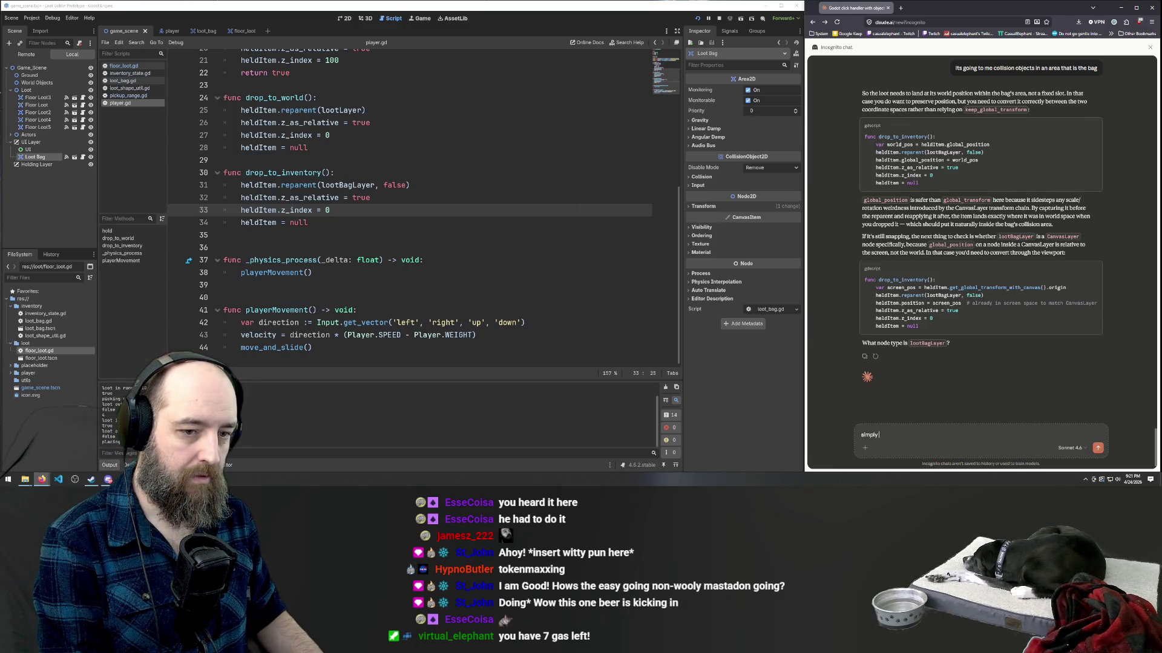
pyautogui.write(' setting reparent to false')
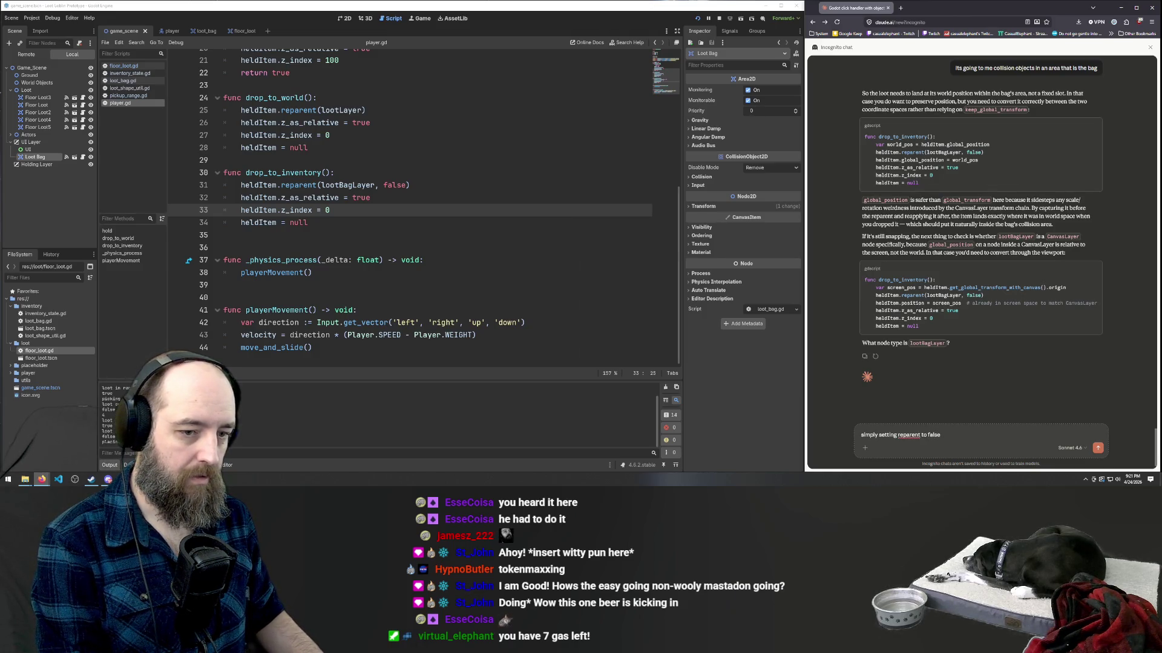
pyautogui.press('BackSpace')
pyautogui.press('BackSpace')
pyautogui.press('BackSpace')
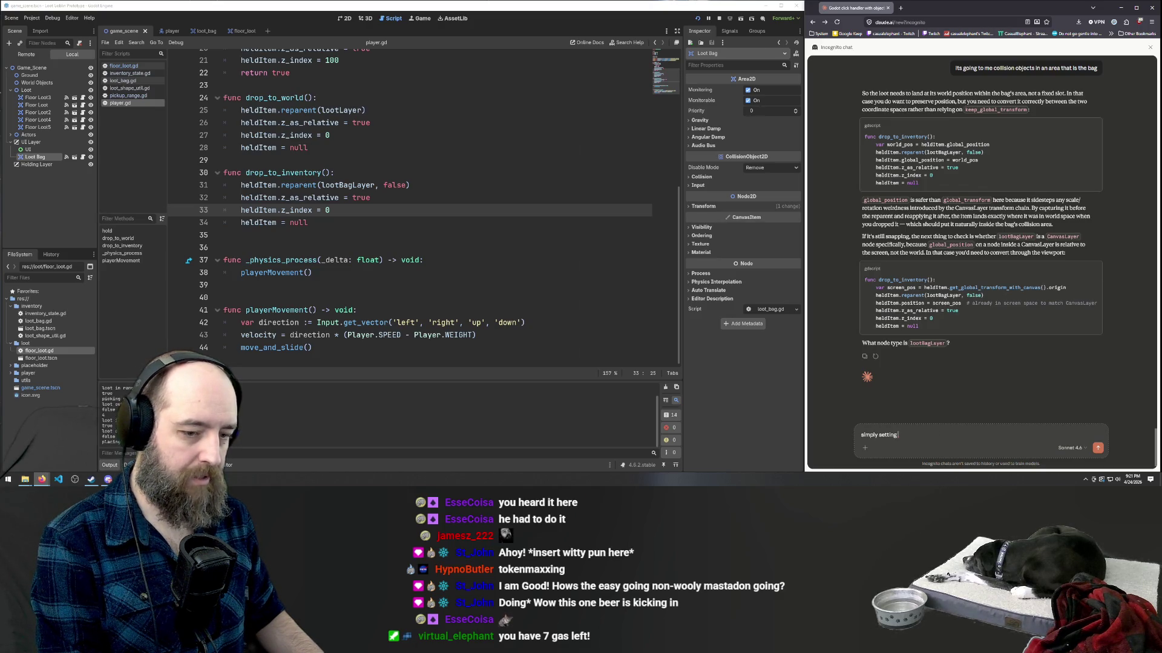
pyautogui.write(' reparen')
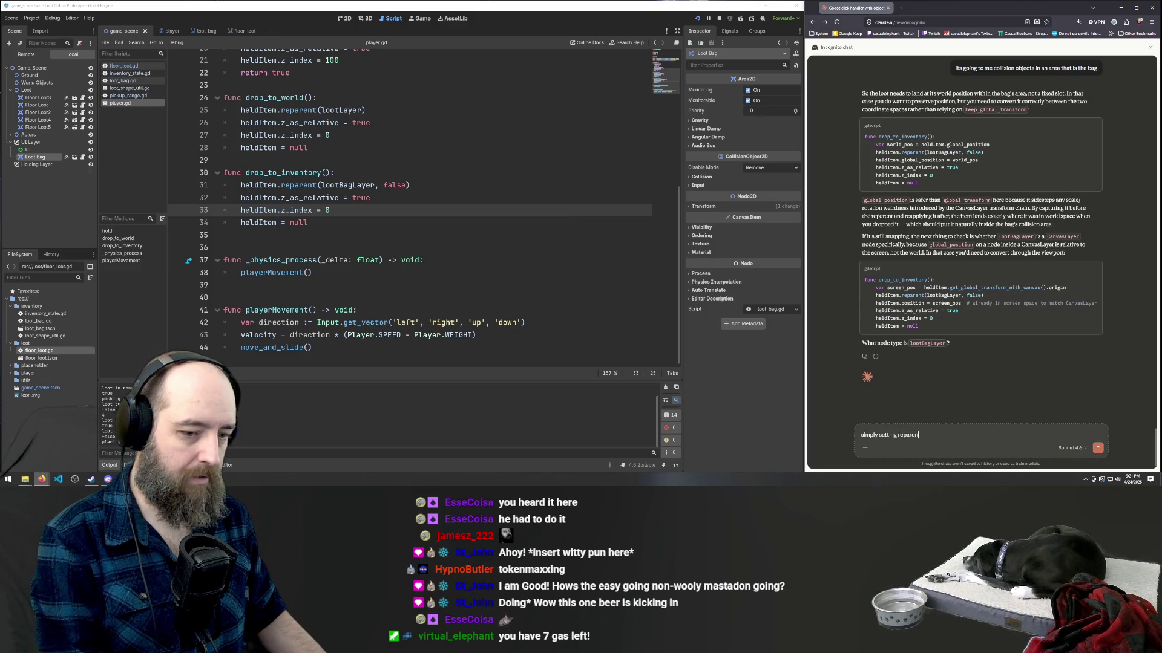
pyautogui.write("'ts")
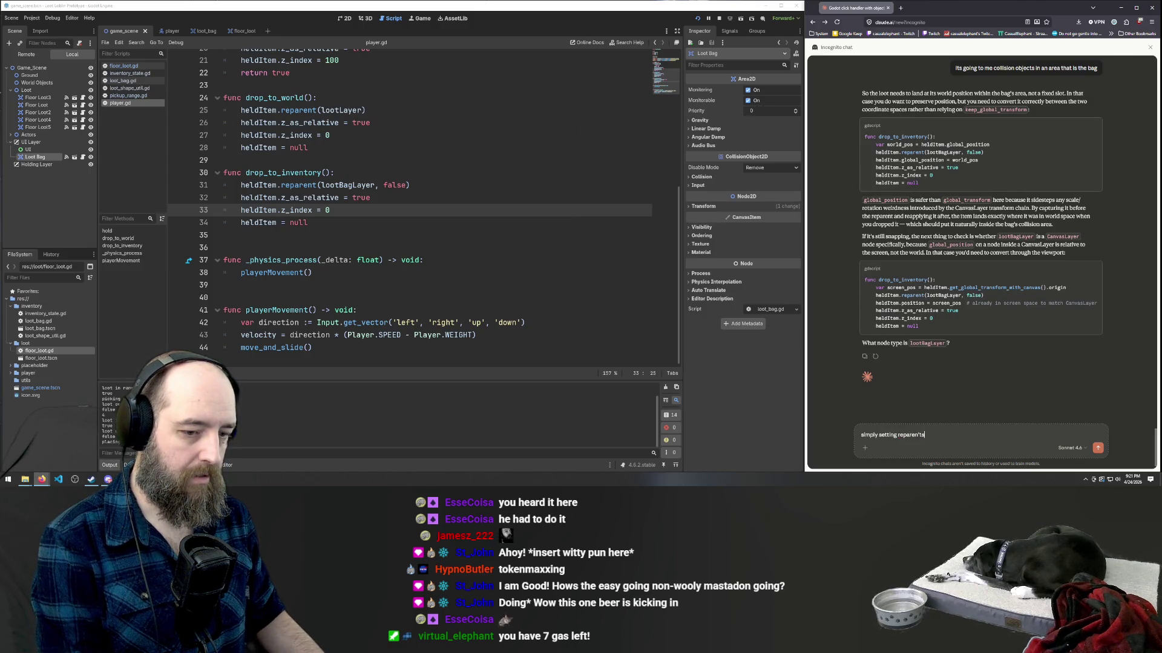
pyautogui.write("t's")
pyautogui.write('nd ')
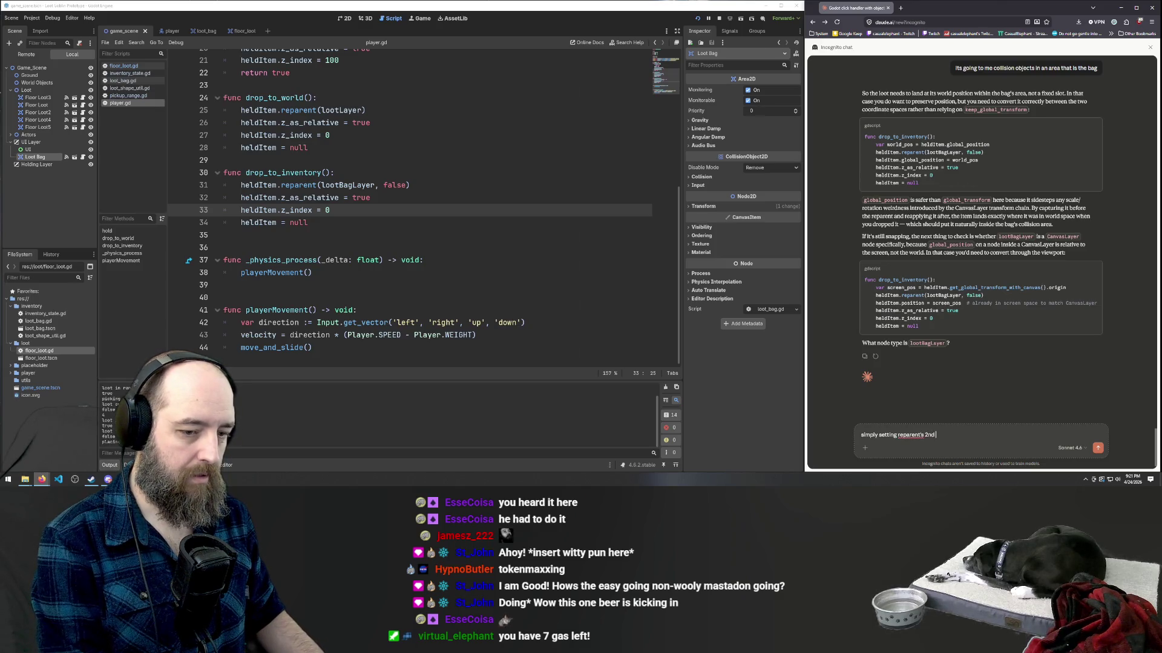
pyautogui.write('parameter t')
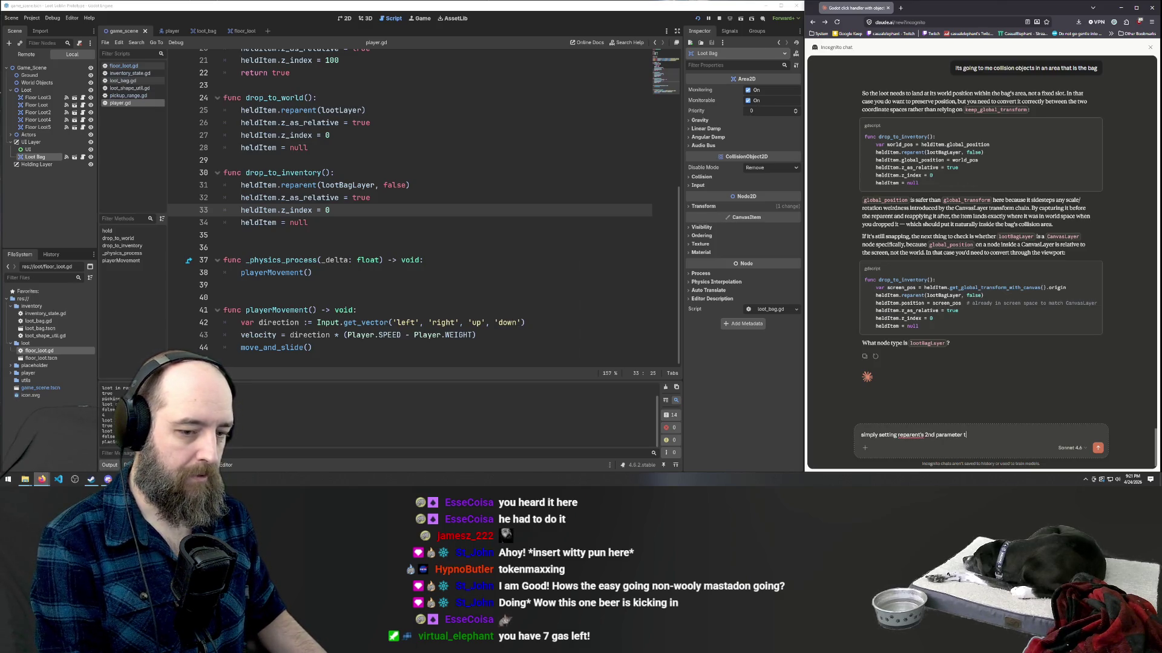
pyautogui.write('o fadid the trick but is now placing it under th')
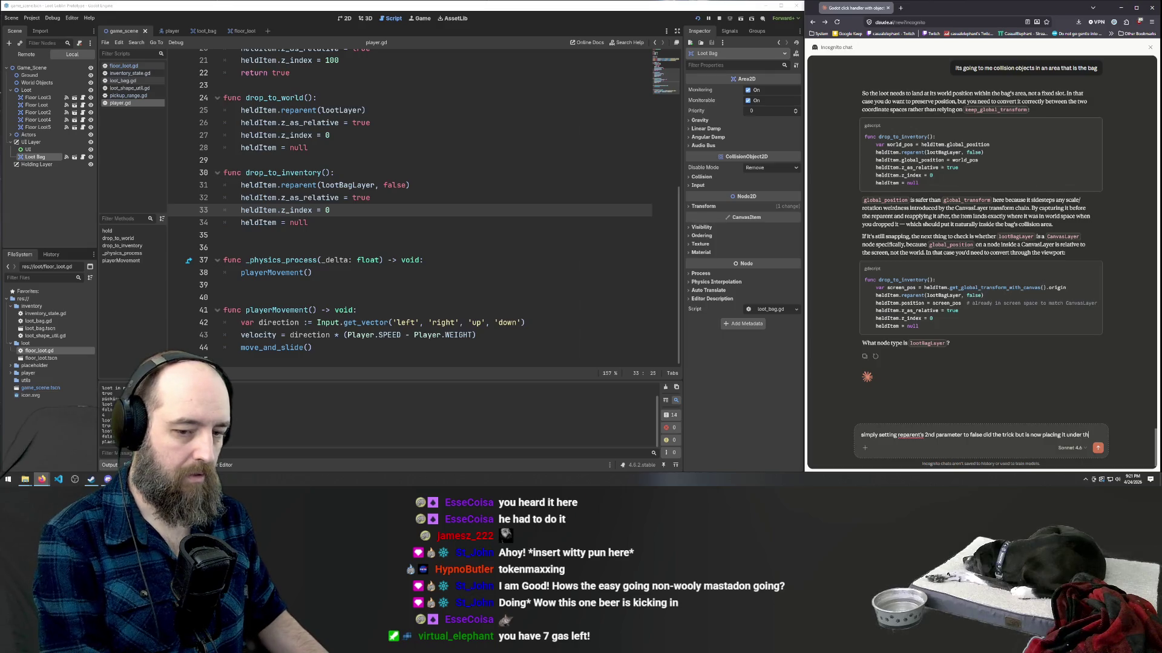
pyautogui.write('in the z index layer, we are attacking it to loot bag')
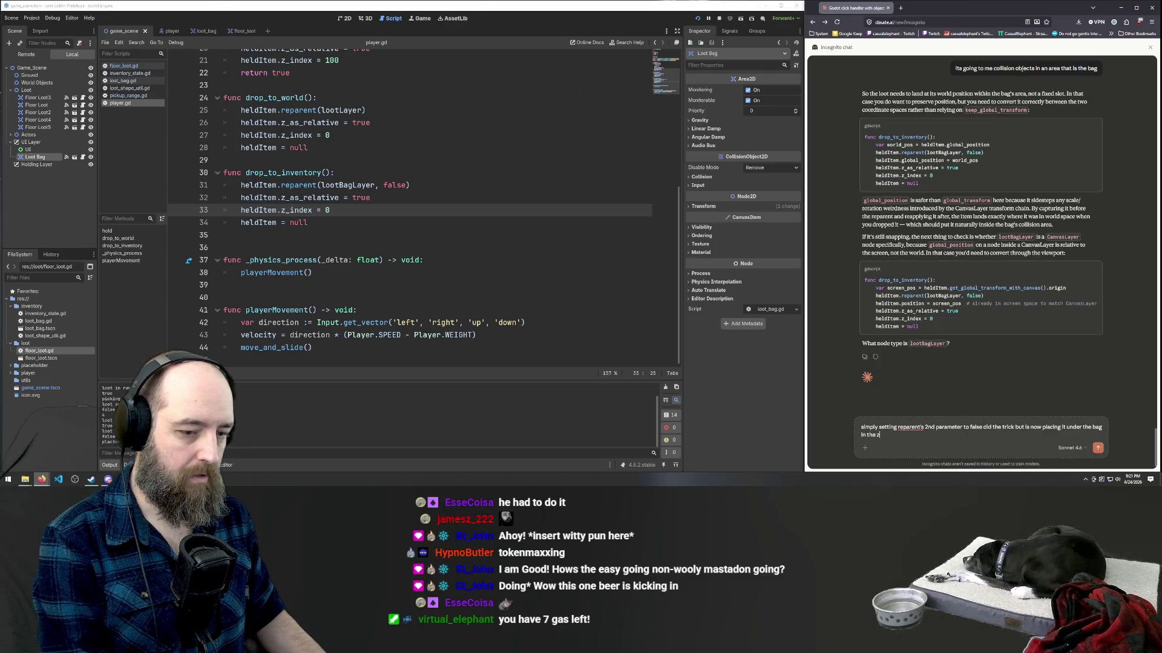
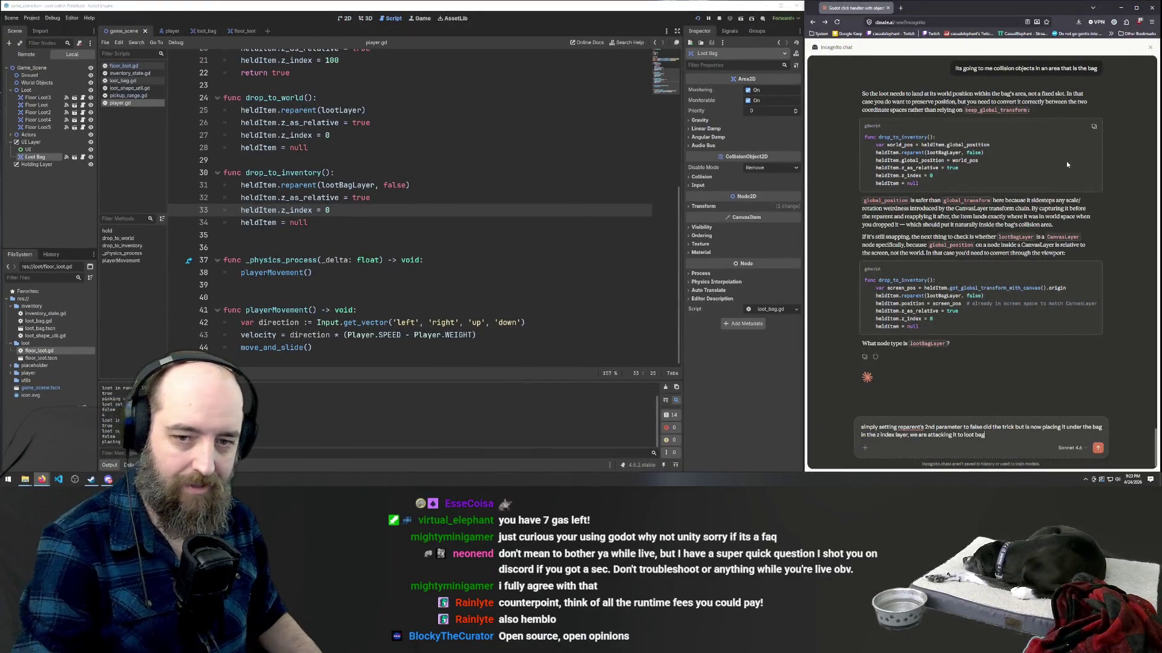
# - Delete ', false' from reparent(lootBagLayer, false) on line 31 of player.gd
pyautogui.moveTo(1078, 72)
pyautogui.moveTo(1083, 126)
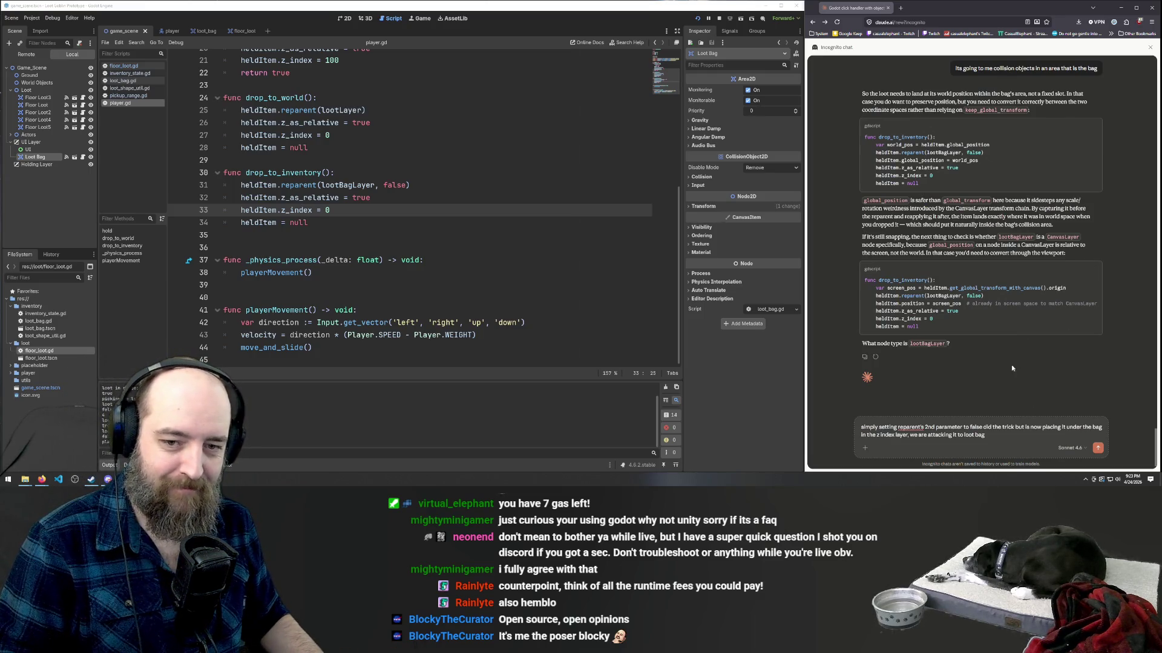
pyautogui.click(997, 432)
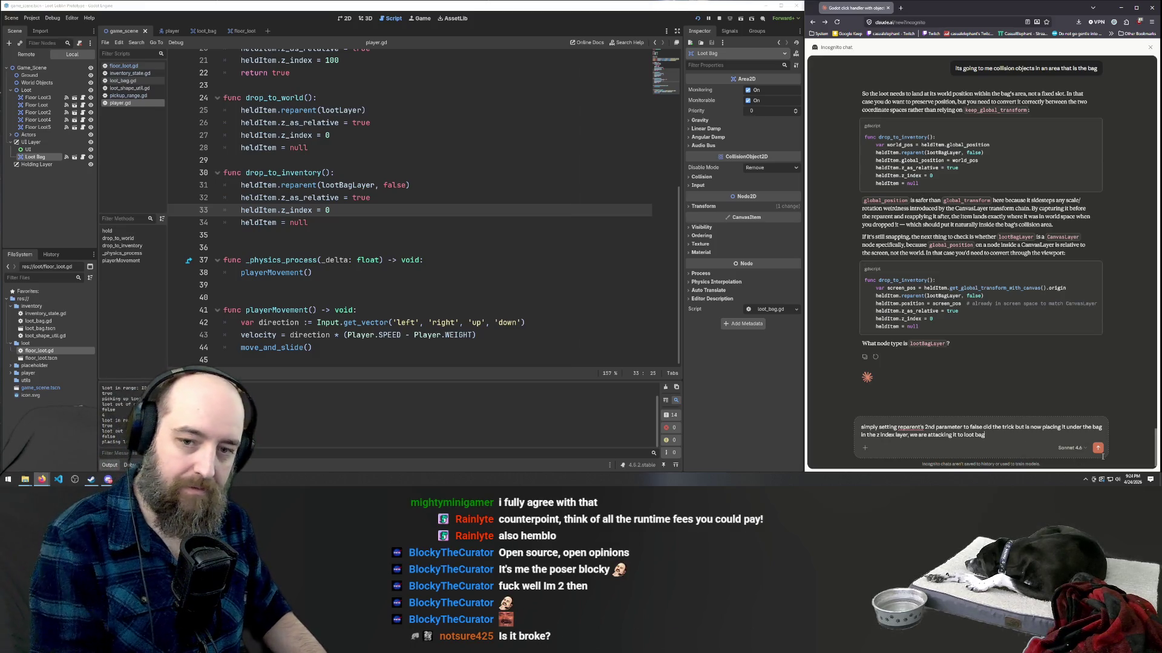
pyautogui.click(371, 198)
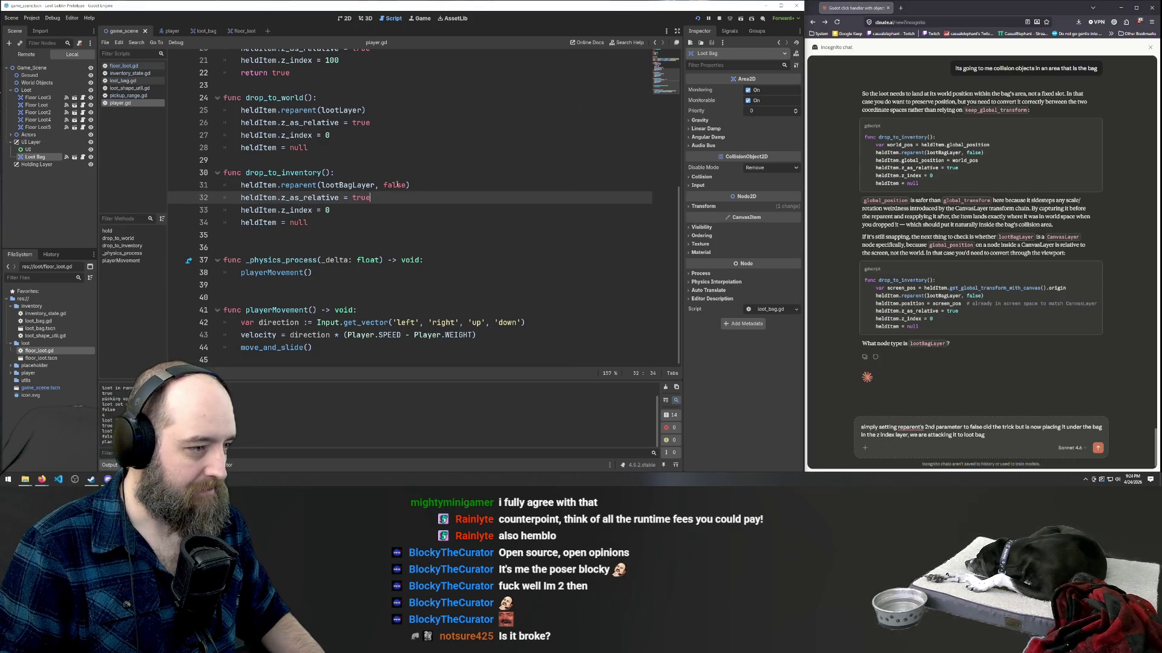
pyautogui.moveTo(375, 185); pyautogui.dragTo(407, 185)
pyautogui.press('BackSpace')
# - Run the project with F5 to test the edited drop_to_inventory
pyautogui.click(475, 163)
pyautogui.click(475, 173)
pyautogui.press('F5')
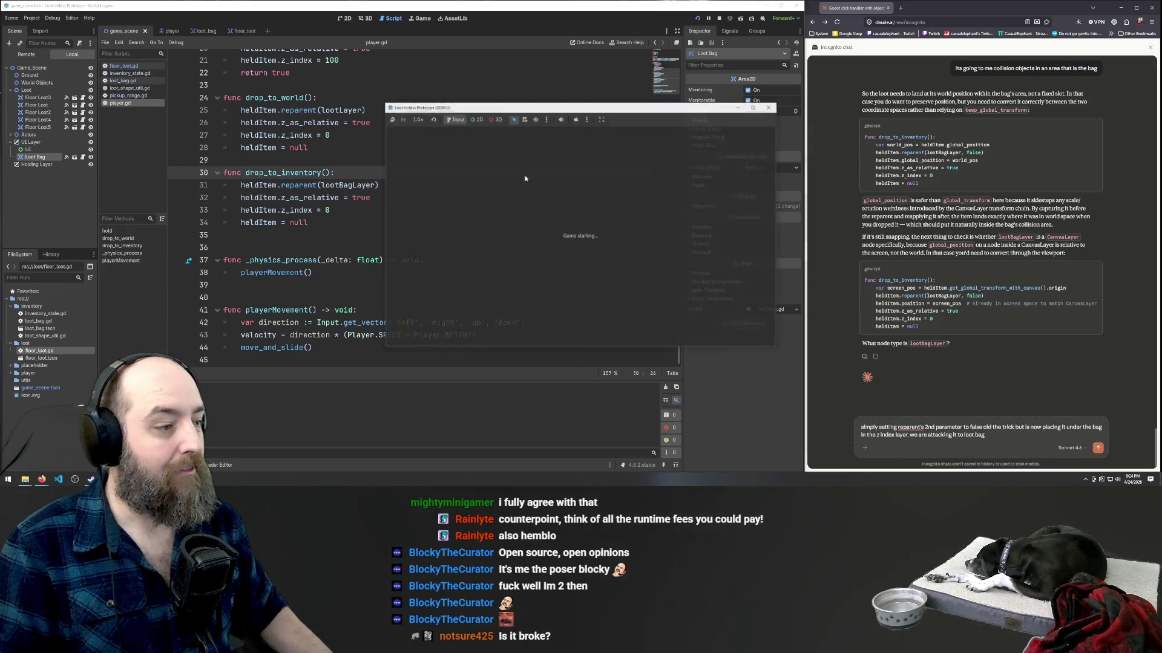
# - Drag the loot item beside the player onto the Loot Bag, then walk the player up-right
pyautogui.moveTo(606, 236); pyautogui.dragTo(666, 237)
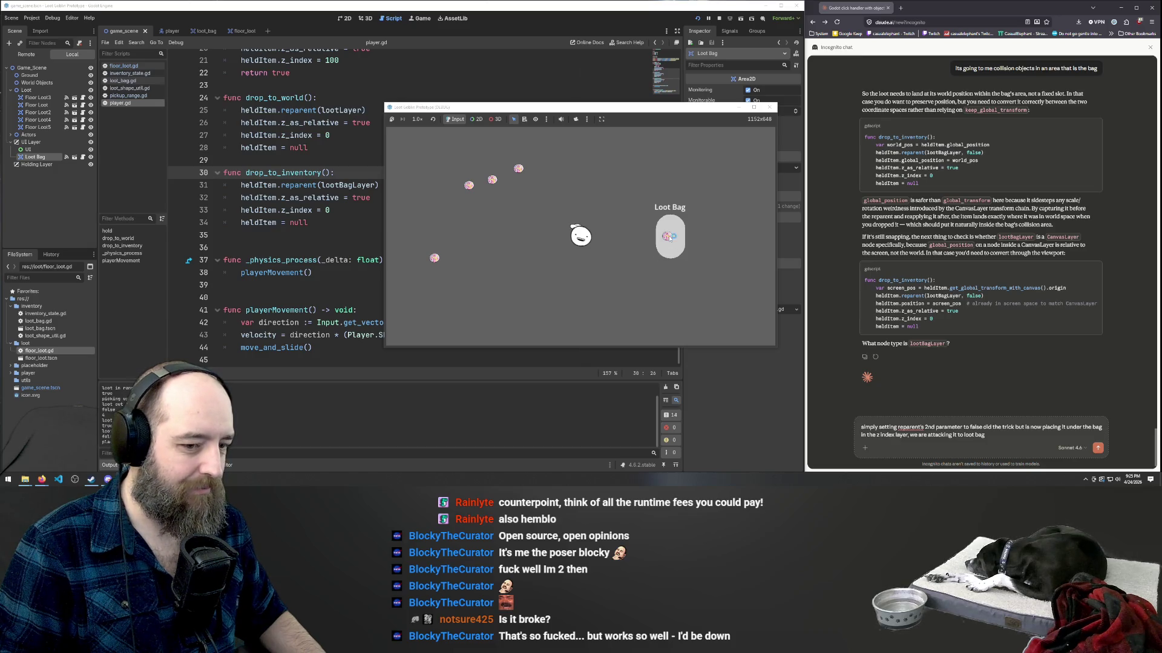
pyautogui.click(976, 447)
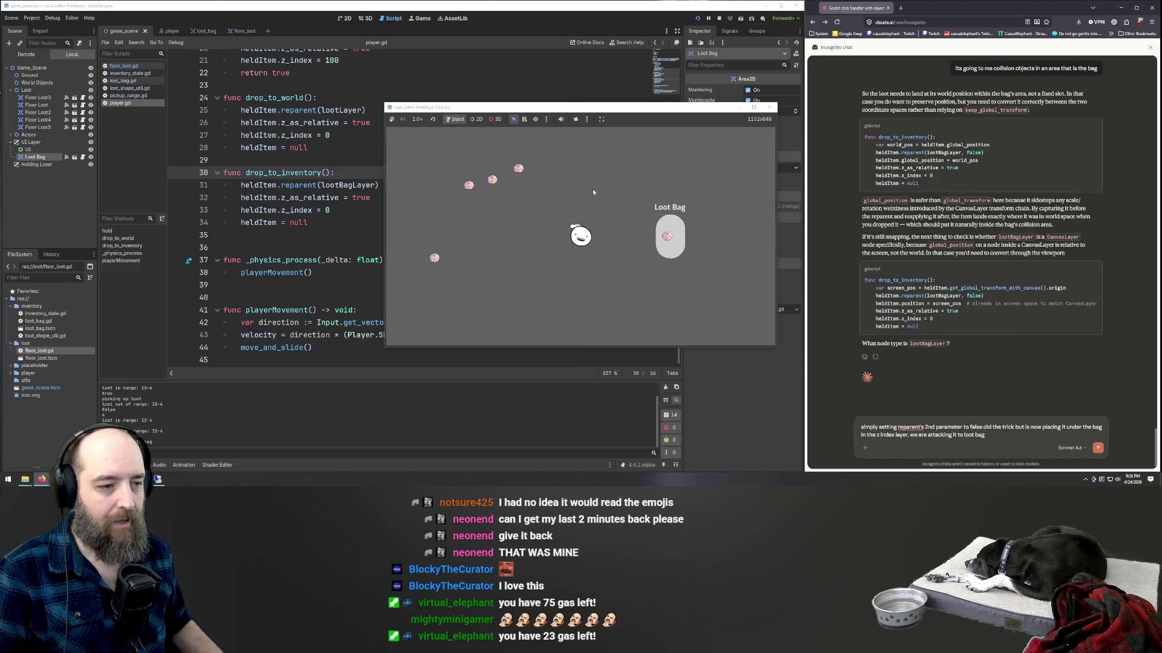
pyautogui.press('Right')
pyautogui.press('Up')
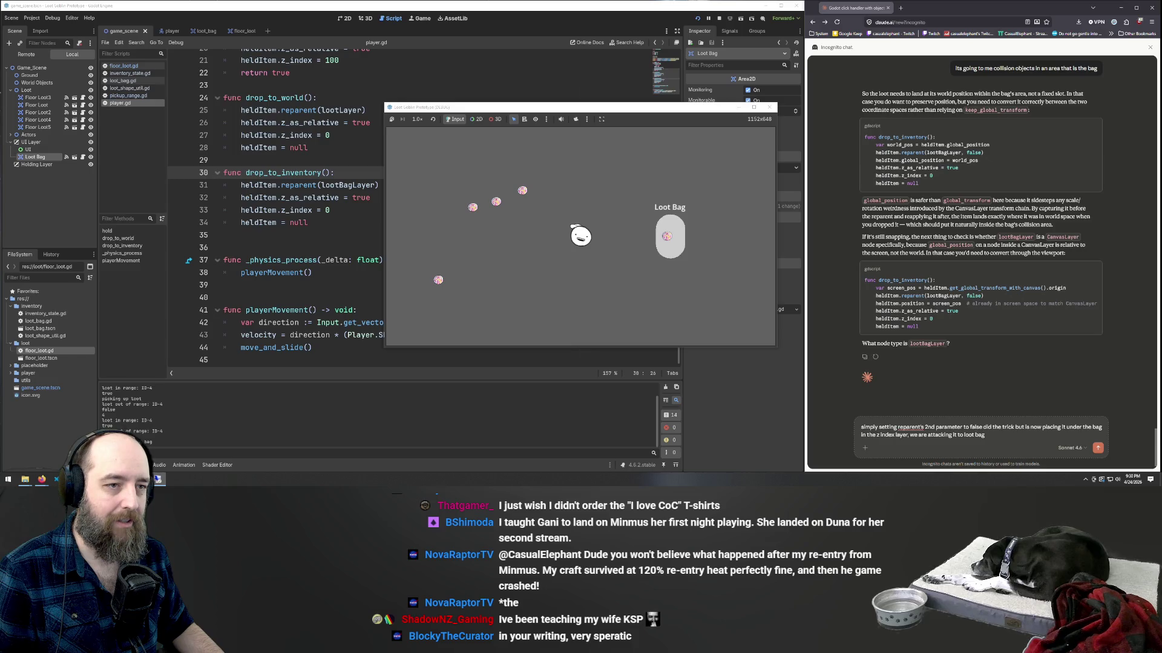
# - Close the running loot prototype game window
pyautogui.click(158, 479)
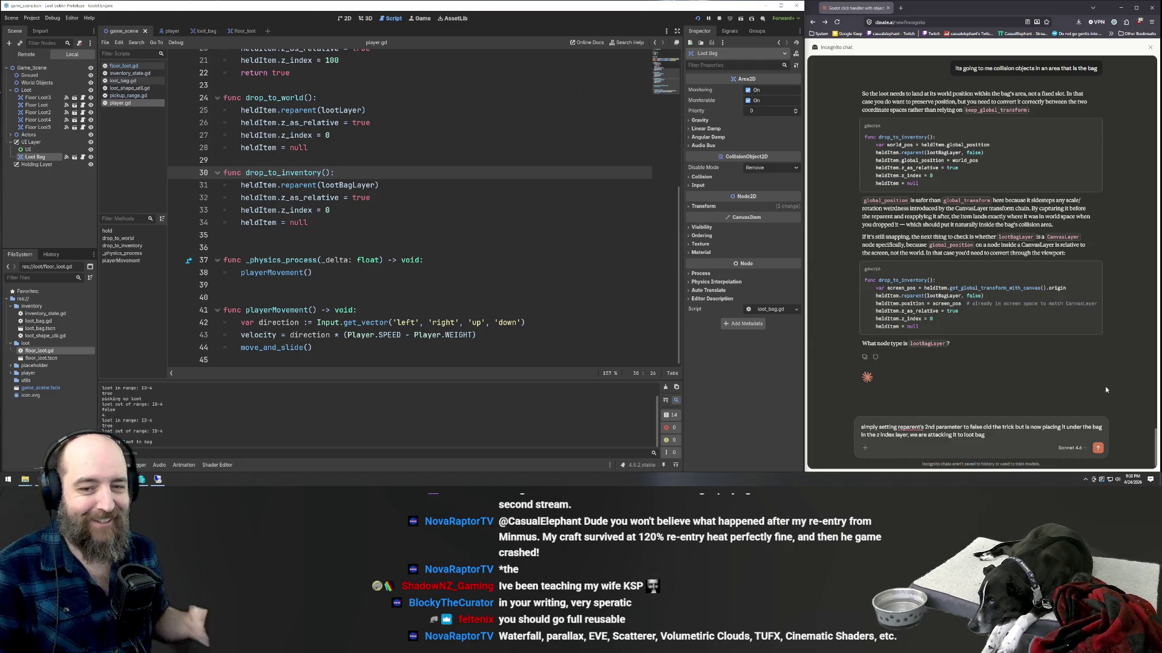
# - Return to the Claude chat draft to continue the message
pyautogui.click(1010, 436)
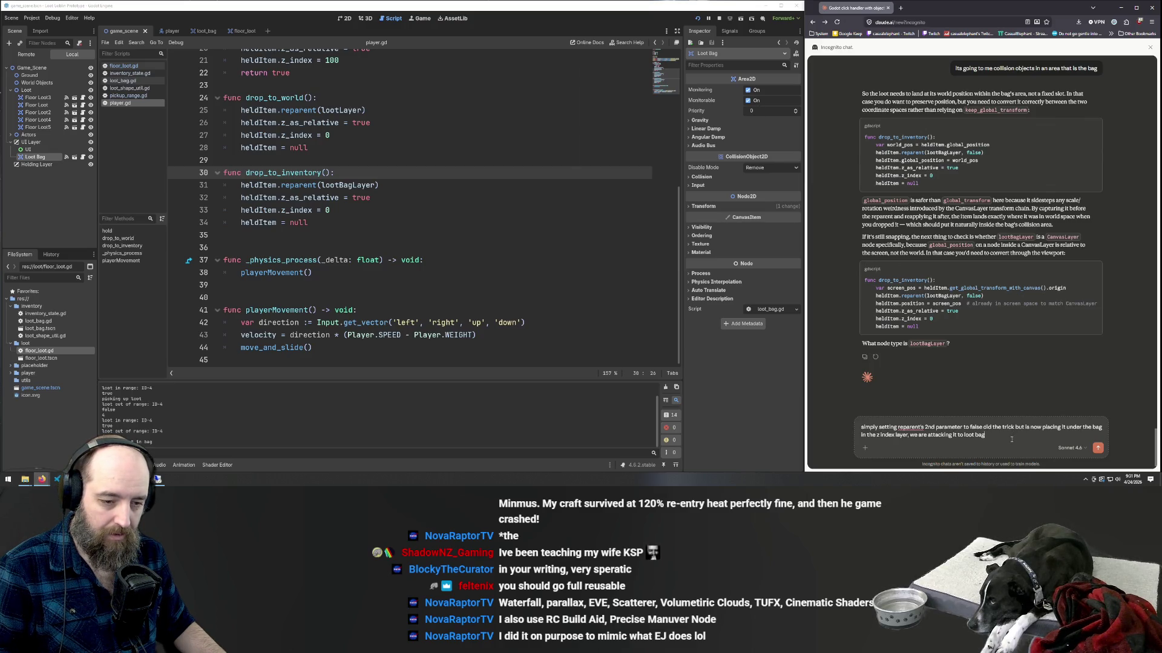
# - Correct 'attaching it' and end the message with 'as where it did not do so before'
pyautogui.click(952, 435)
pyautogui.press('BackSpace')
pyautogui.press('BackSpace')
pyautogui.press('BackSpace')
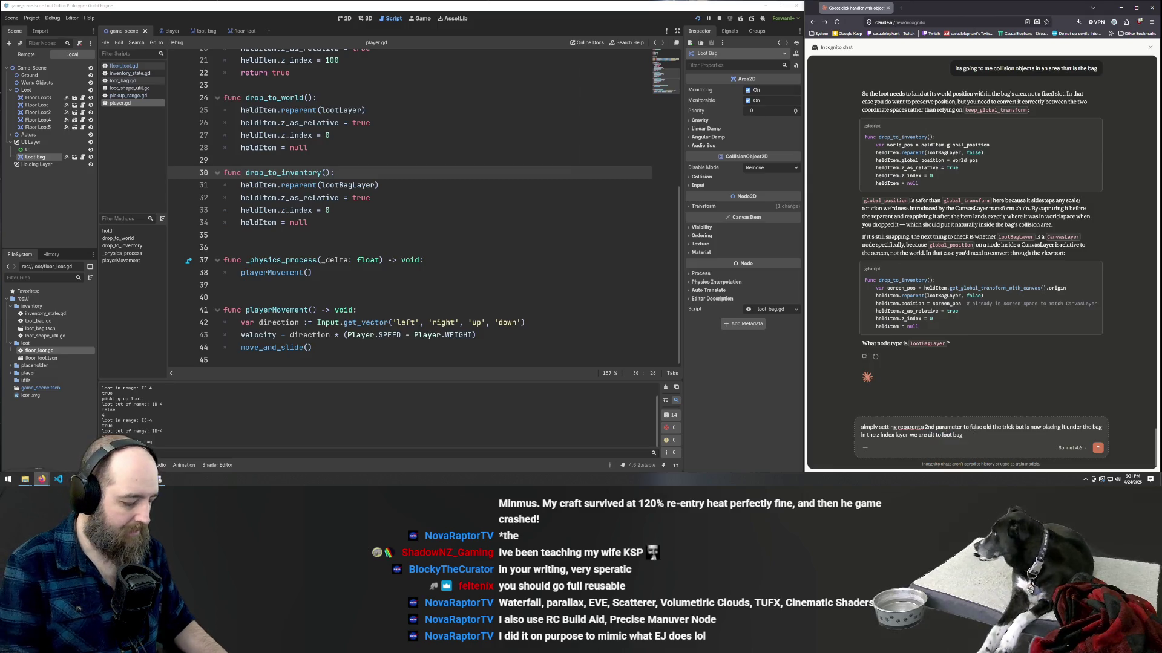
pyautogui.write('taching it')
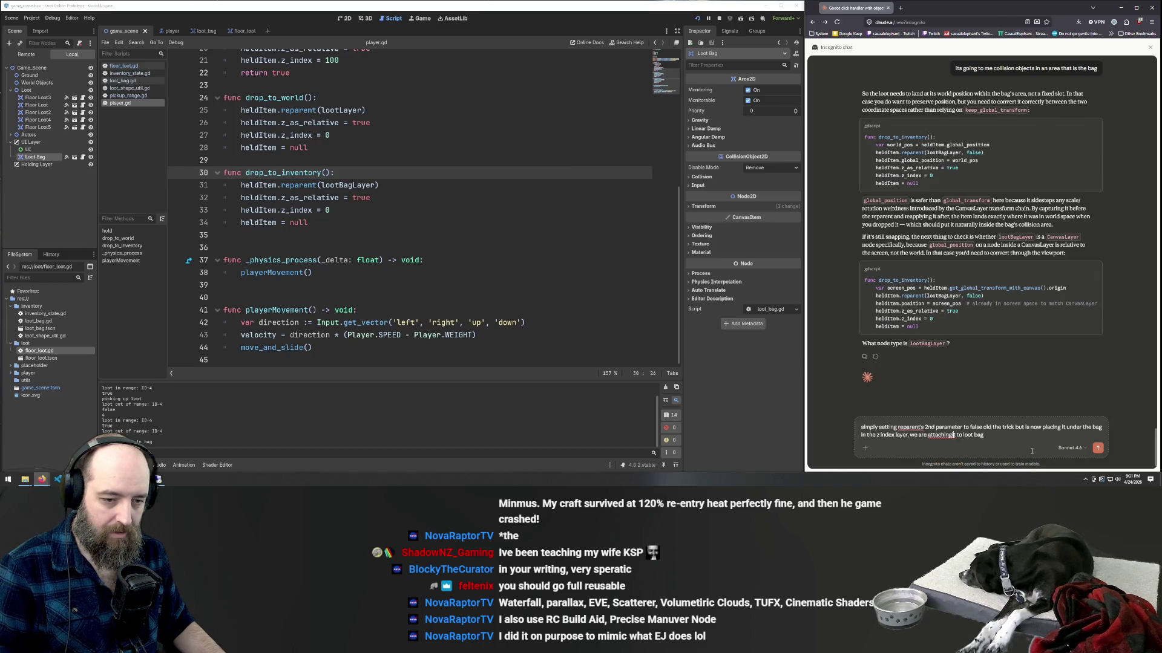
pyautogui.click(993, 432)
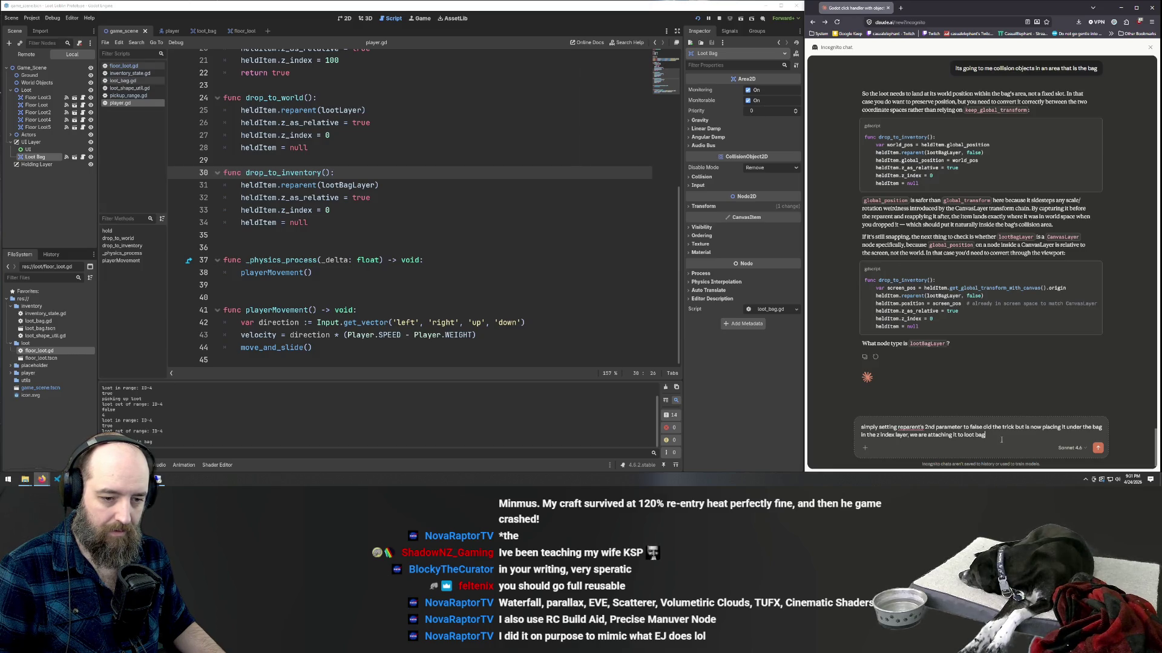
pyautogui.moveTo(1002, 439); pyautogui.dragTo(926, 443)
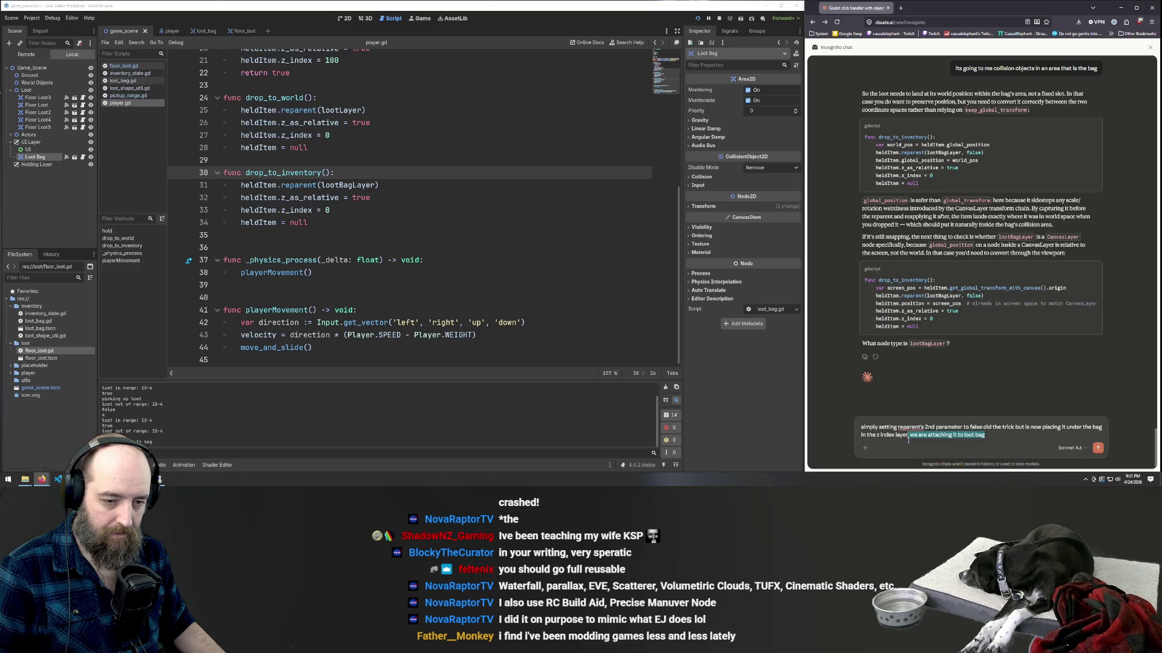
pyautogui.write('when')
pyautogui.press('BackSpace')
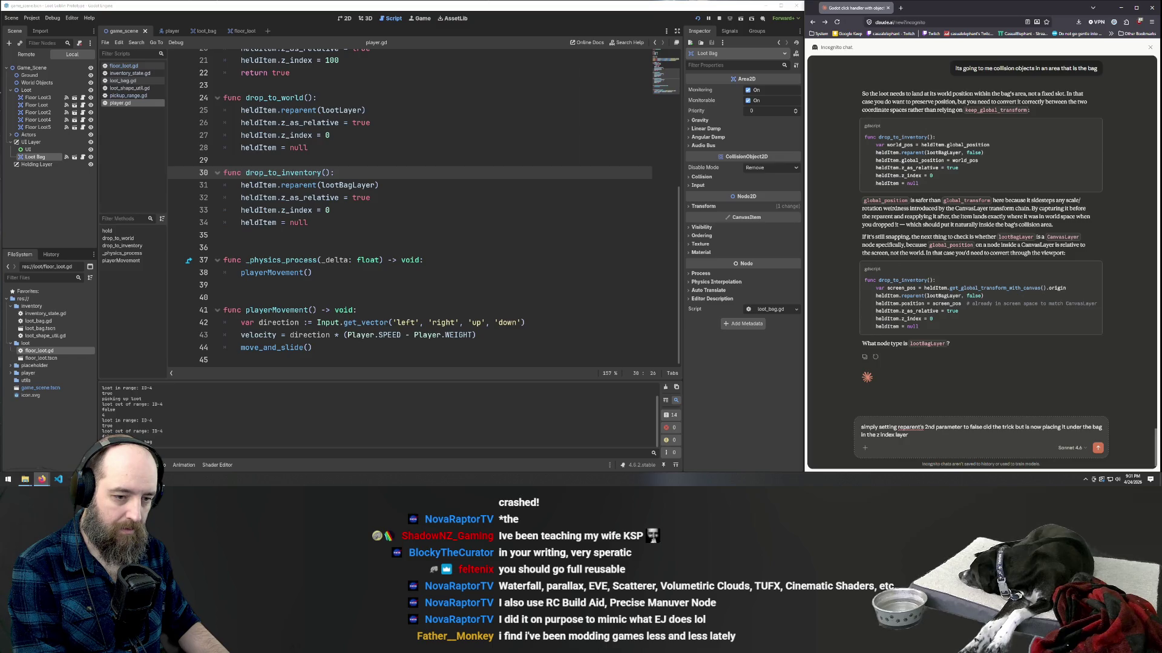
pyautogui.write('as whe')
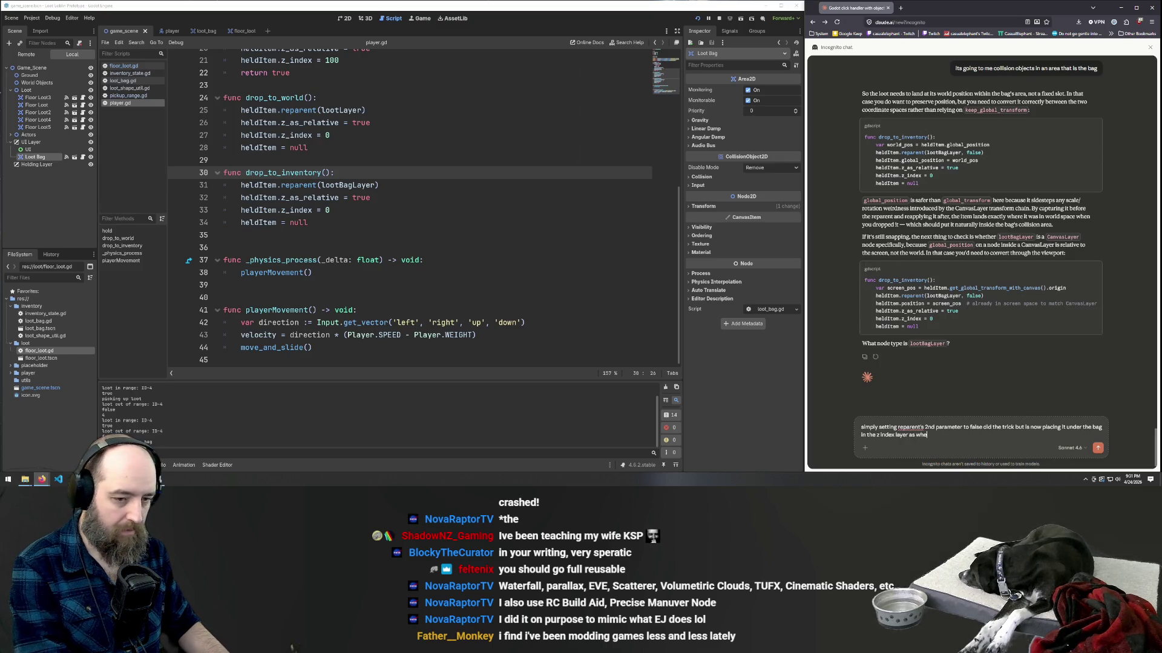
pyautogui.write('re it did not do')
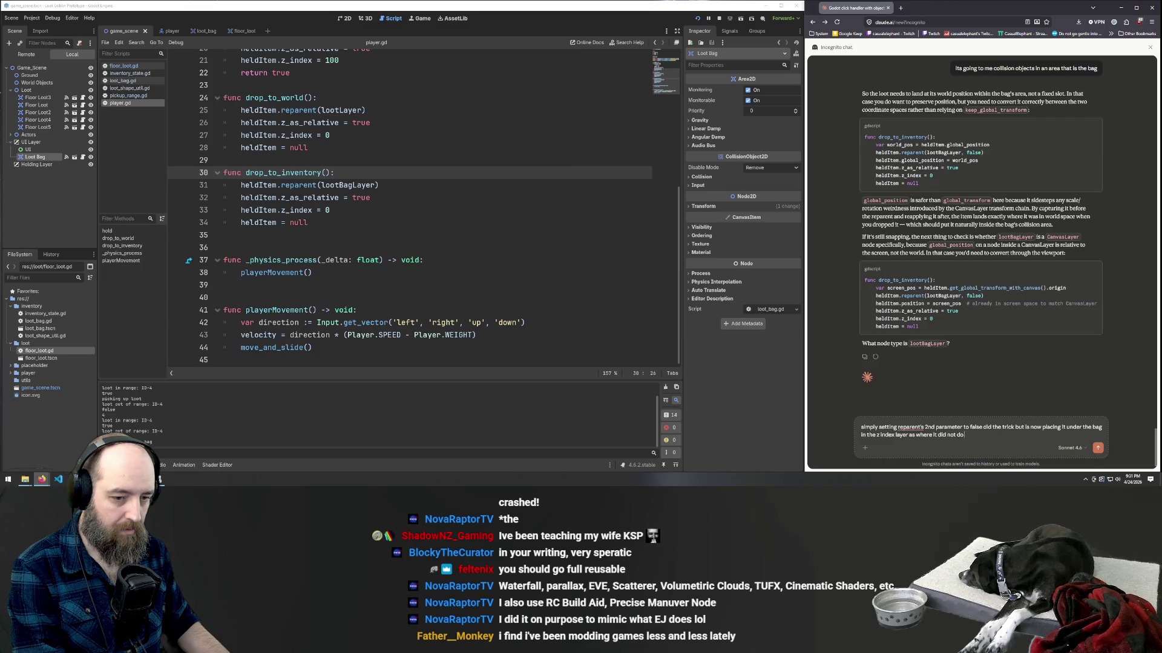
pyautogui.write(' so before')
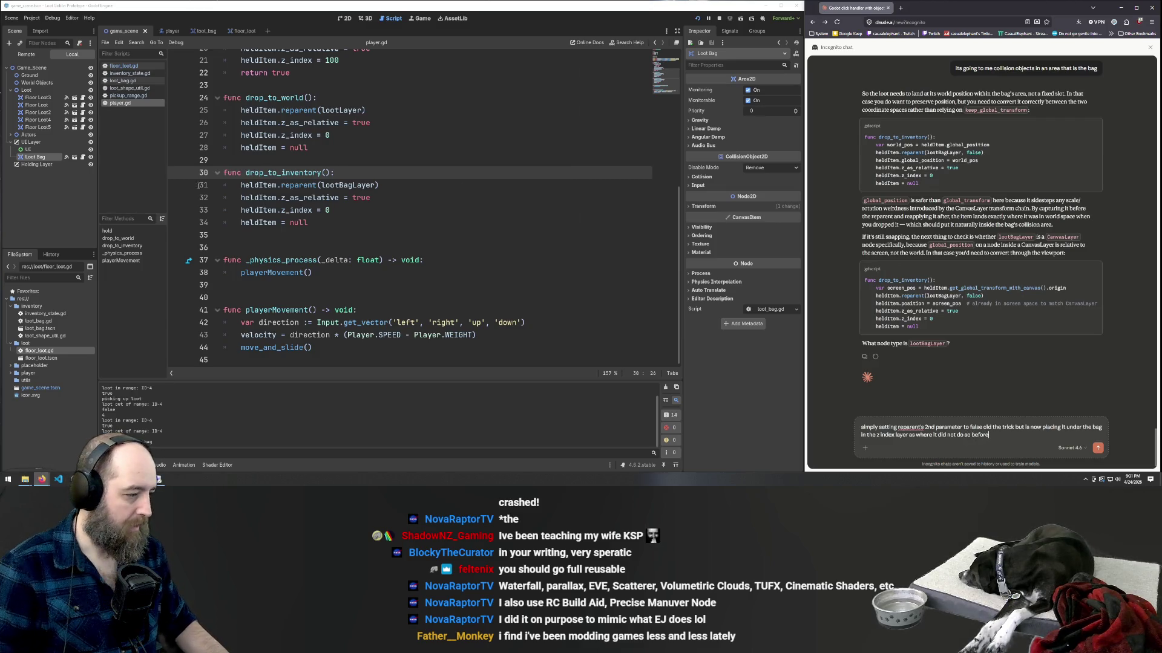
# - Launch Snipping Tool from the Start menu search
pyautogui.click(6, 481)
pyautogui.write('sn')
pyautogui.press('Return')
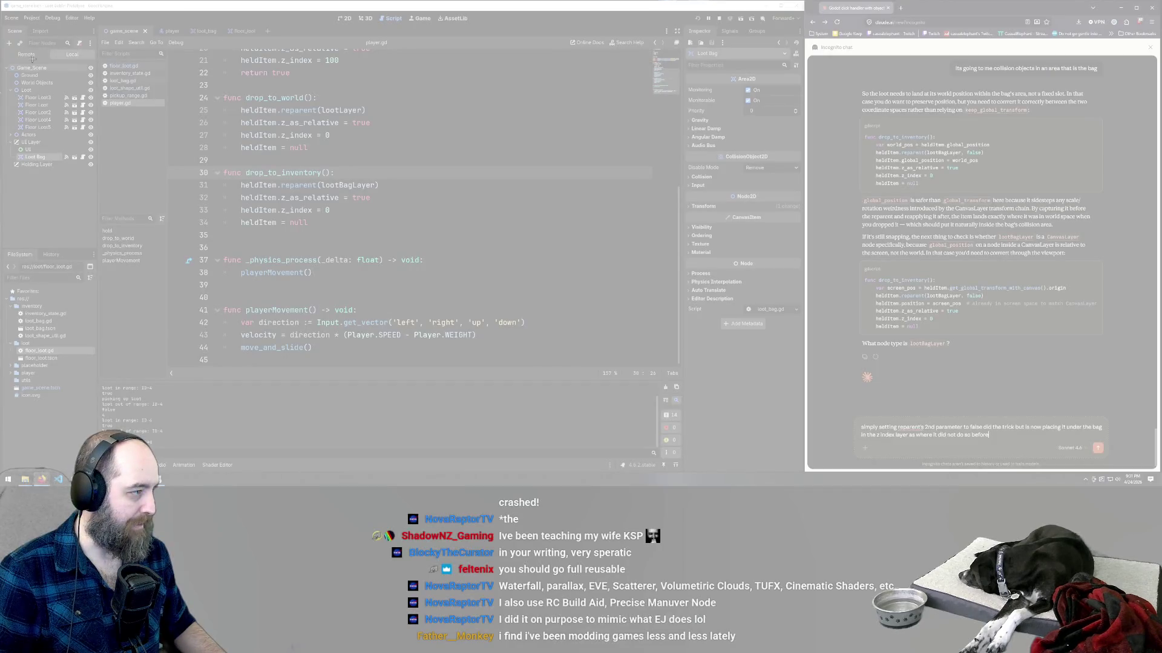
# - Snip the Godot Scene tree panel, paste it into the Claude message, and send it
pyautogui.moveTo(3, 62)
pyautogui.mouseDown()
pyautogui.moveTo(68, 173)
pyautogui.moveTo(95, 172)
pyautogui.mouseUp()
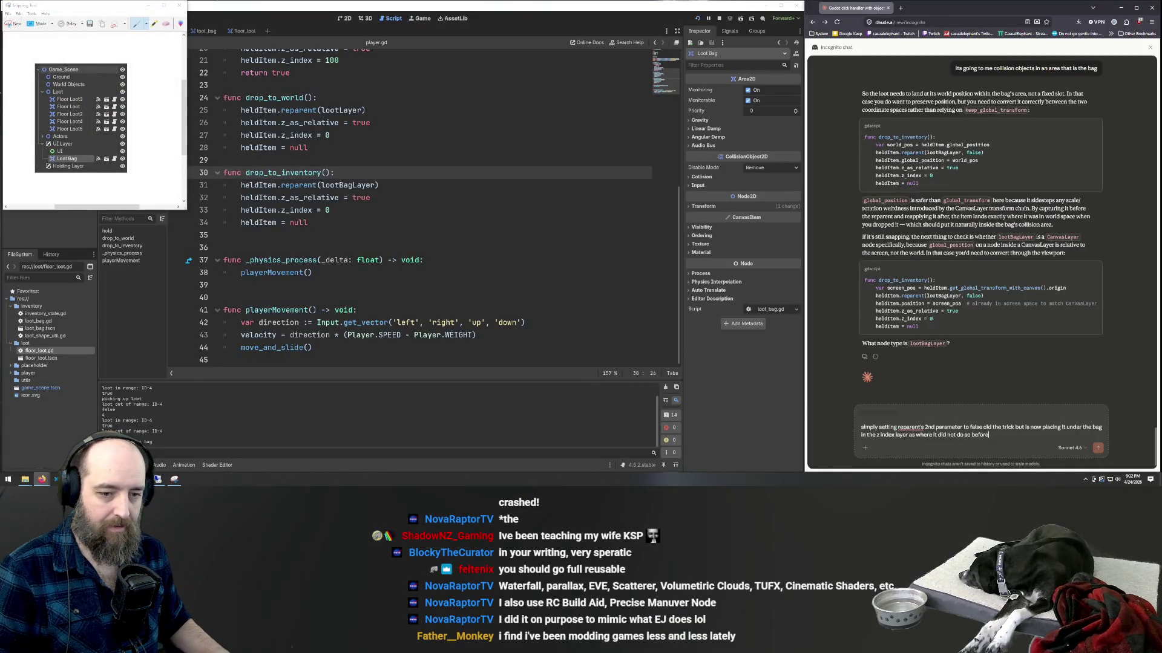
pyautogui.hotkey('ctrl', 'v')
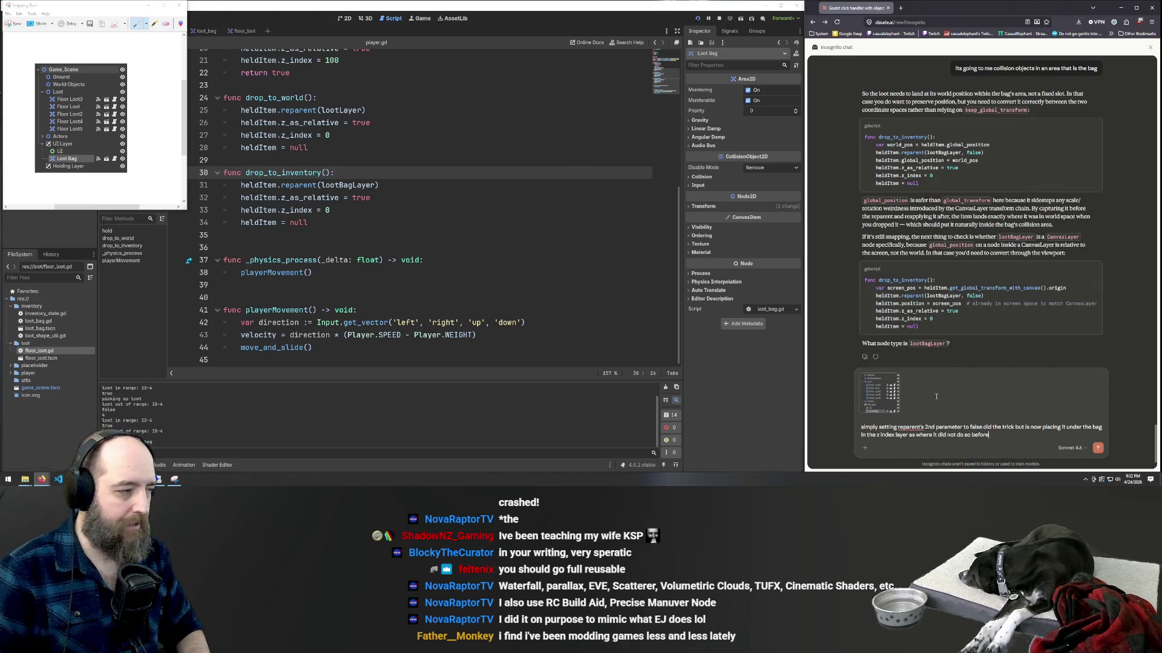
pyautogui.click(53, 429)
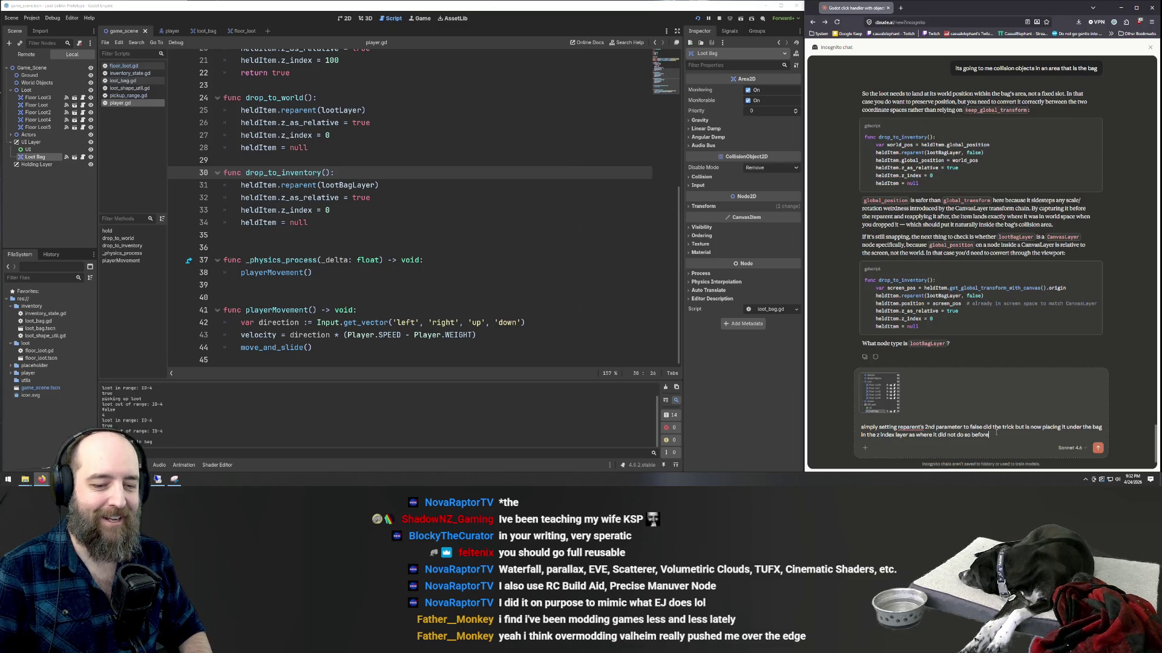
pyautogui.press('Return')
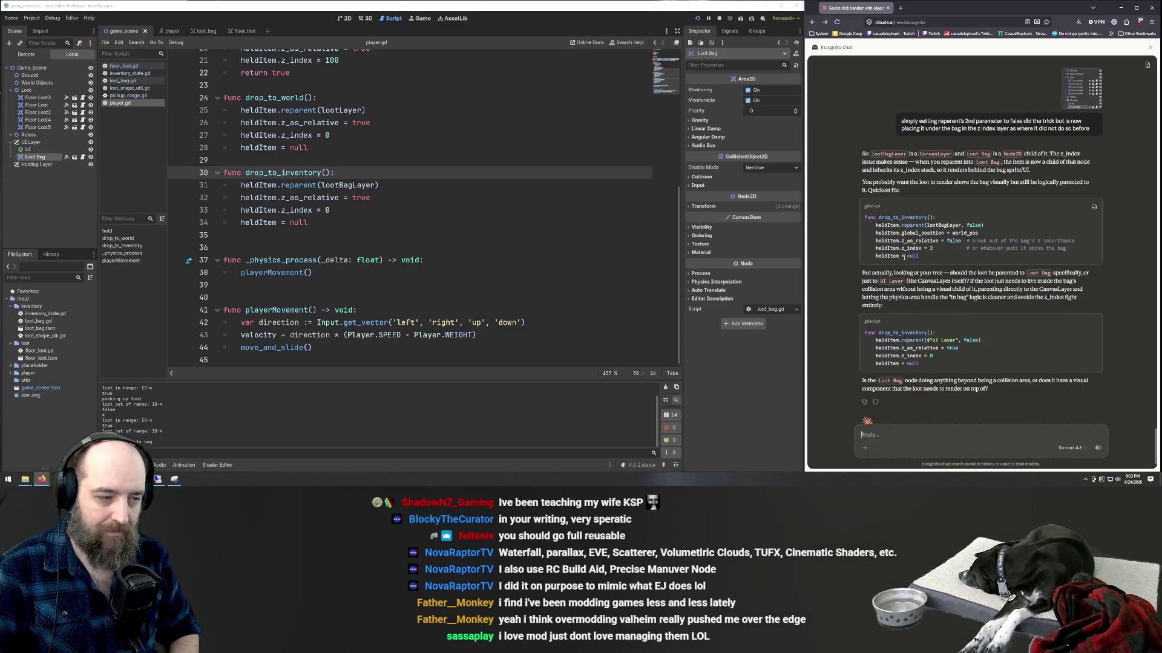
pyautogui.click(409, 192)
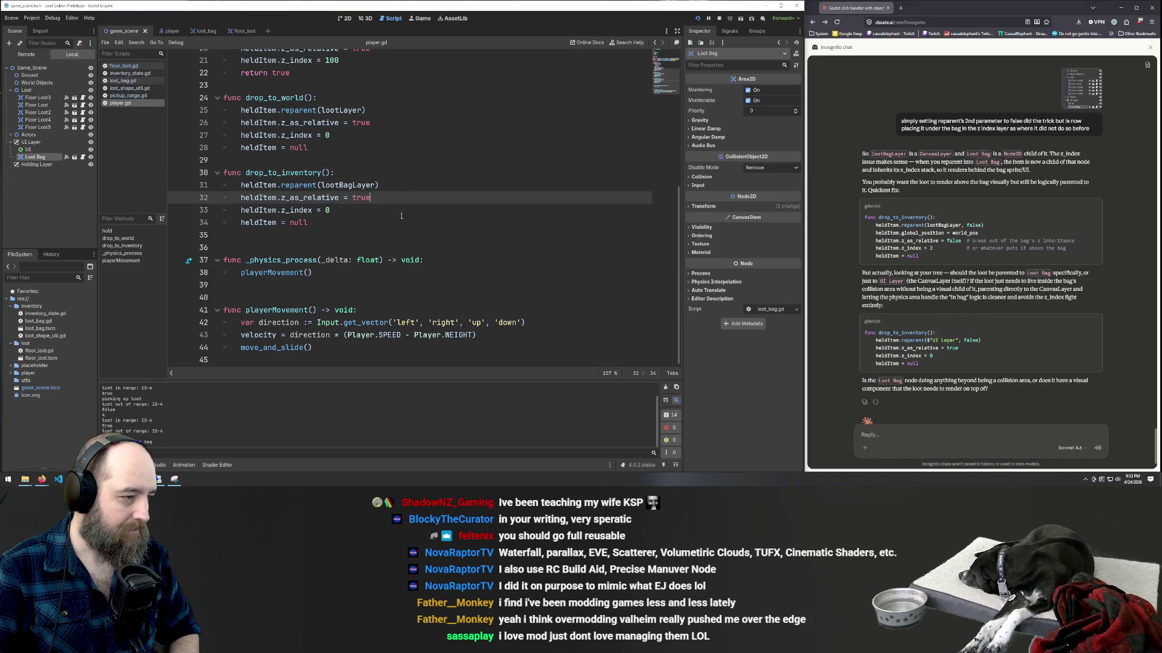
pyautogui.scroll(1, 409, 276)
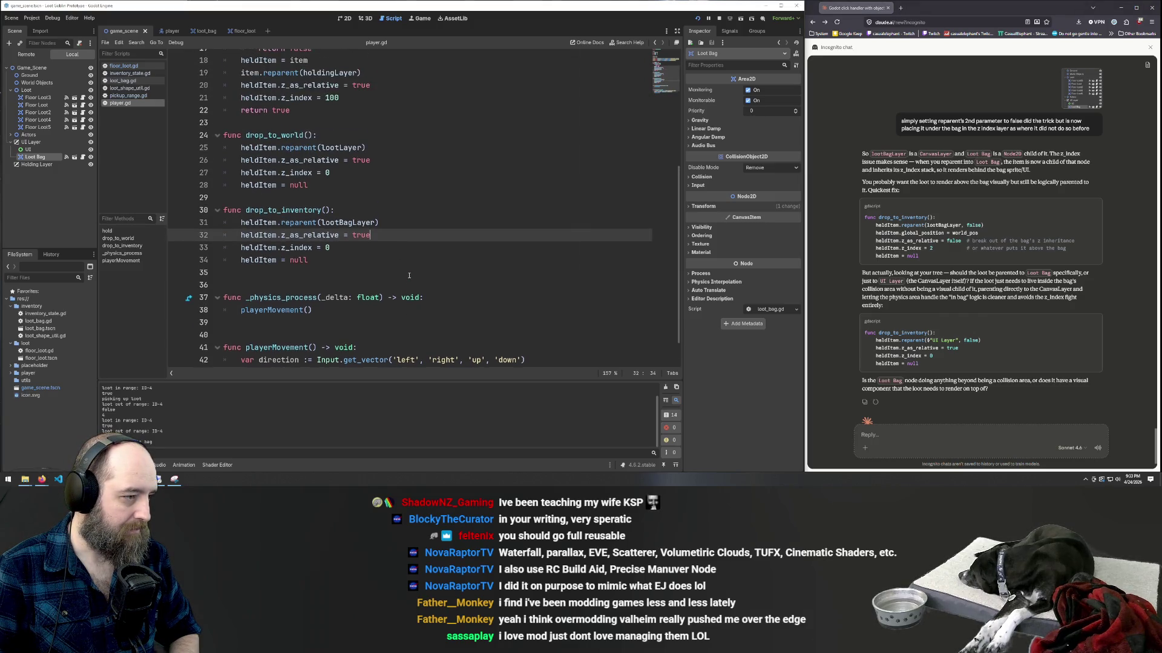
pyautogui.scroll(-1, 379, 251)
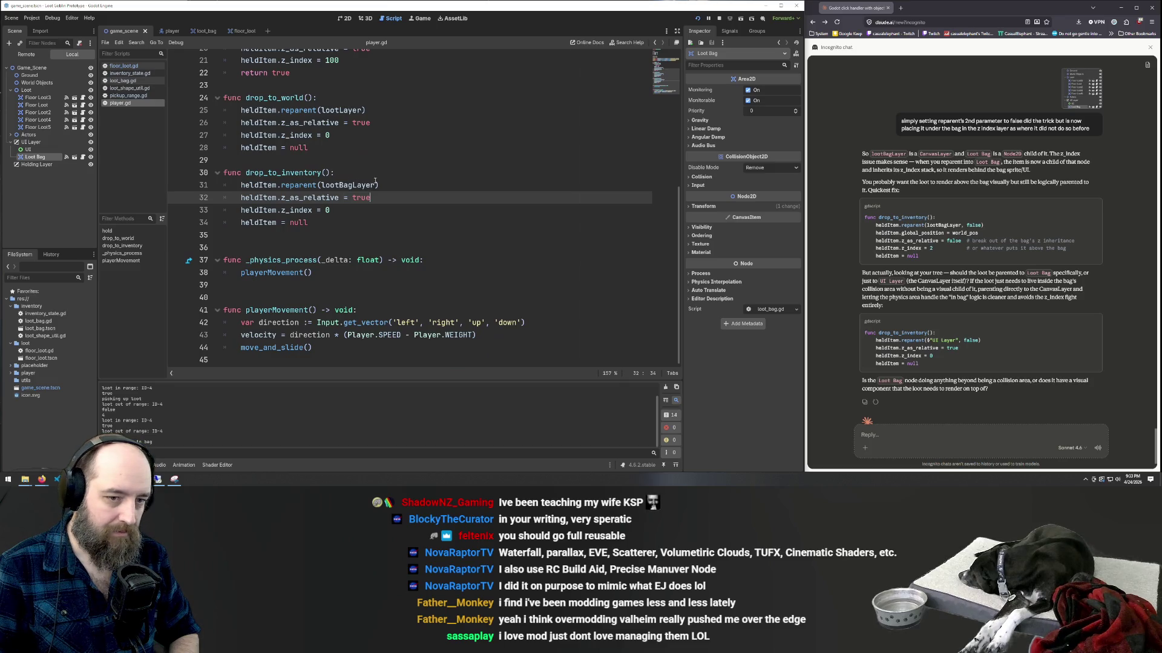
pyautogui.click(375, 182)
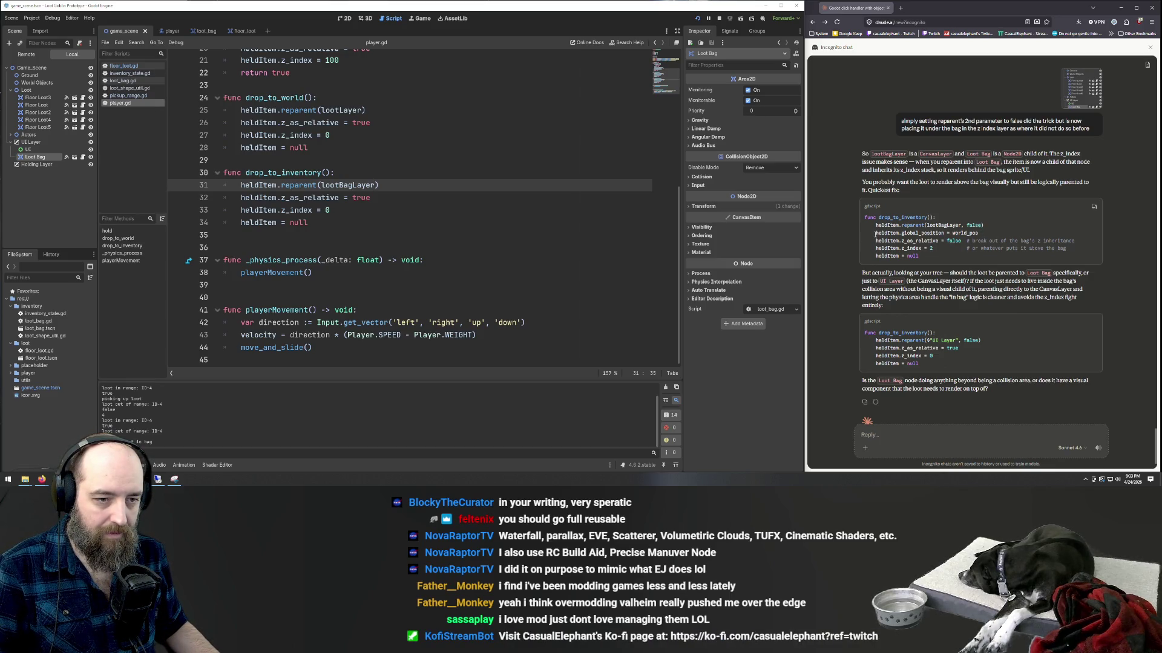
pyautogui.moveTo(874, 234); pyautogui.dragTo(979, 234)
pyautogui.click(916, 257)
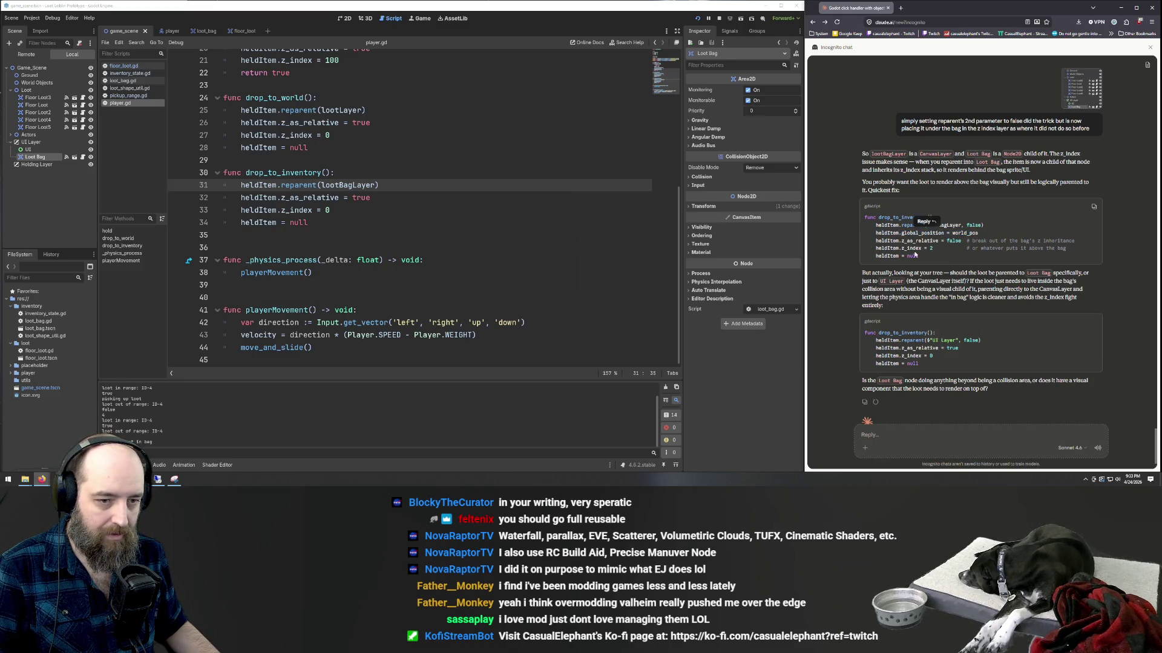
pyautogui.scroll(-1, 968, 326)
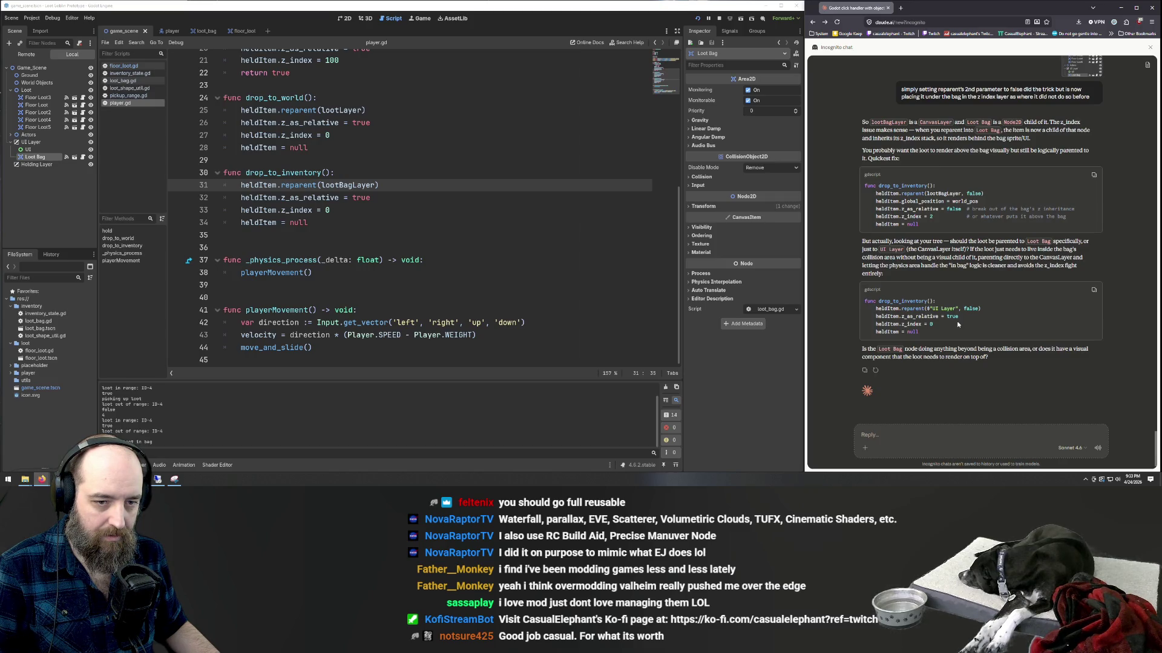
pyautogui.click(1095, 290)
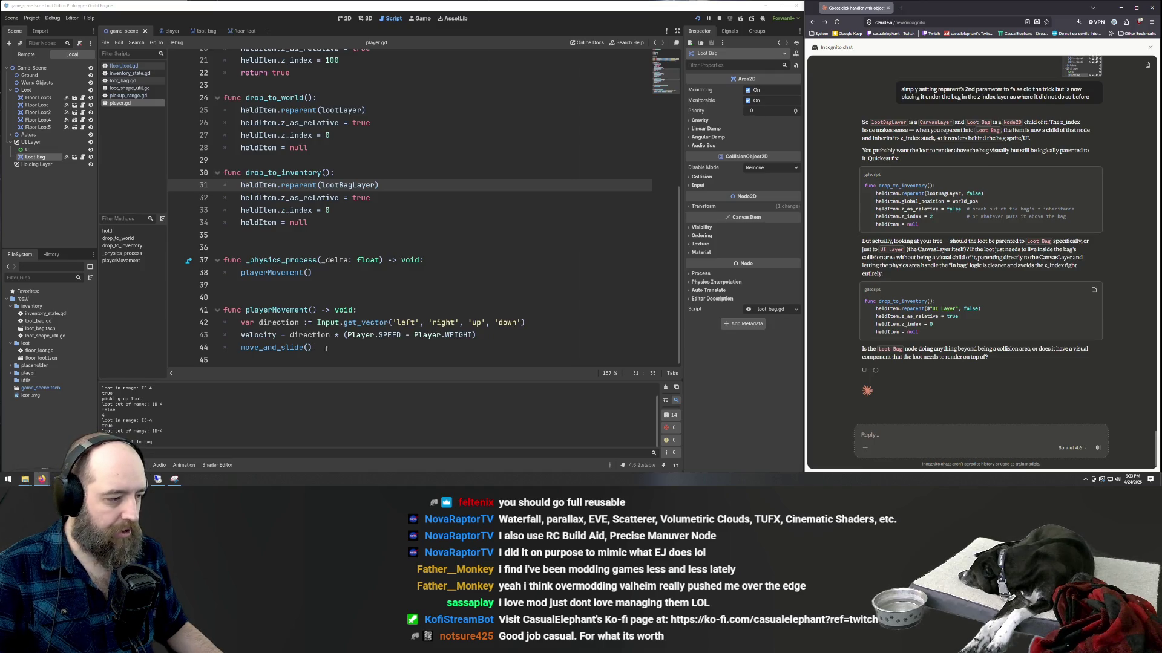
pyautogui.moveTo(325, 348)
pyautogui.mouseDown()
pyautogui.moveTo(526, 324)
pyautogui.moveTo(146, 310)
pyautogui.mouseUp()
pyautogui.click(290, 236)
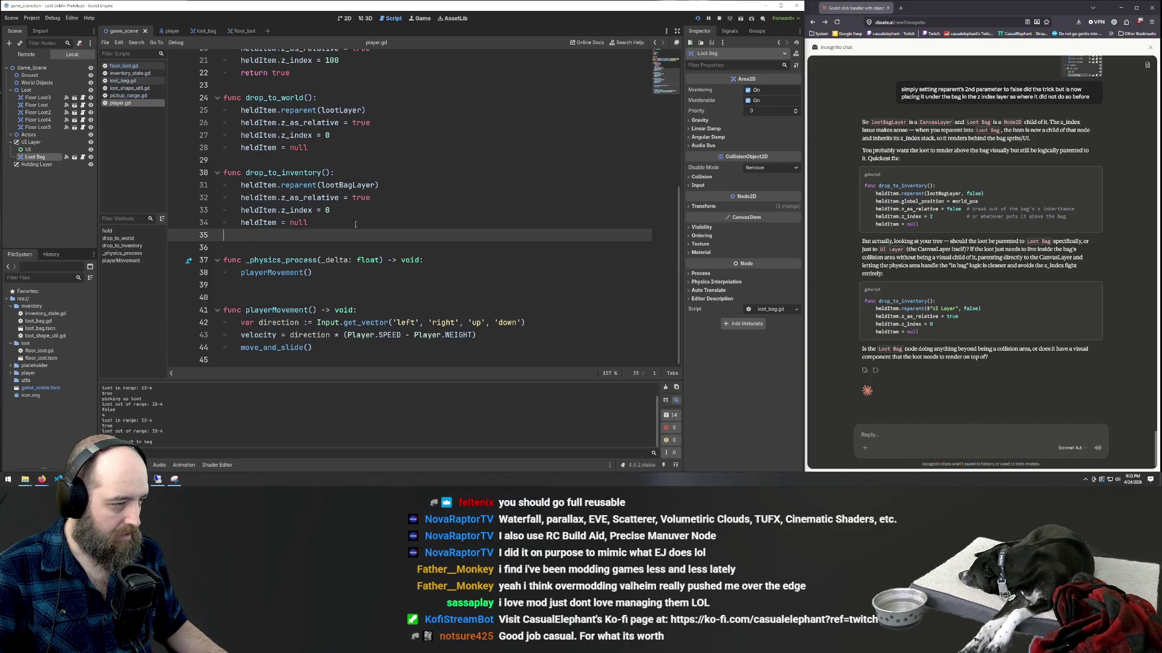
pyautogui.moveTo(981, 308); pyautogui.dragTo(875, 308)
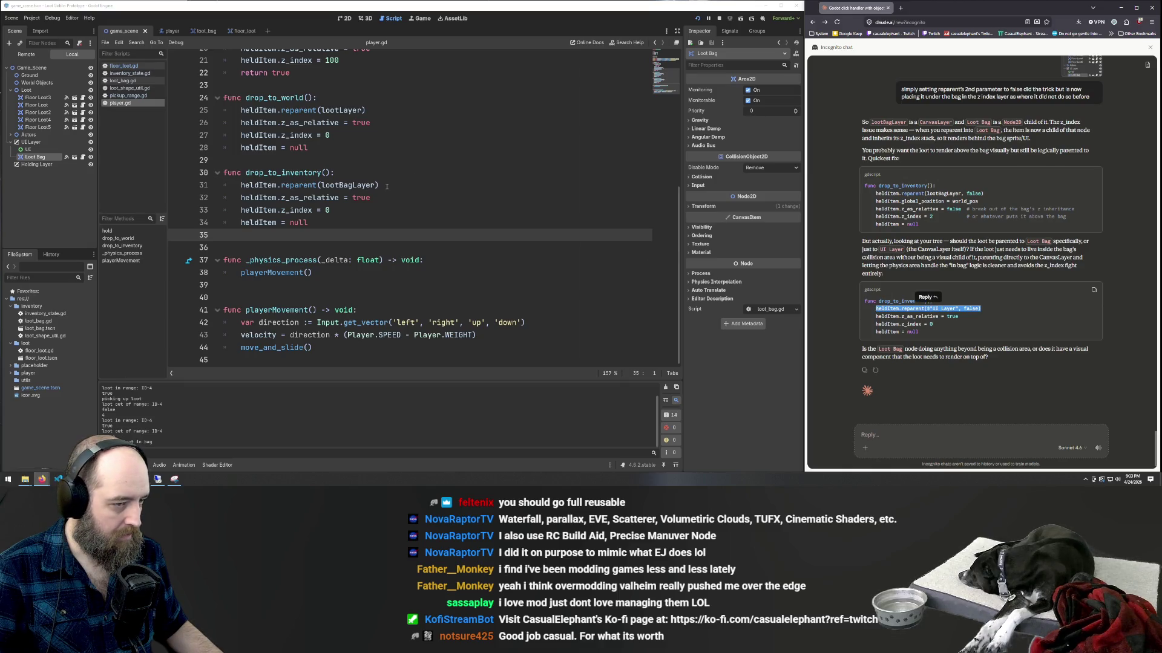
# - Replace line 31 with heldItem.reparent($"UI Layer", false)
pyautogui.moveTo(381, 185); pyautogui.dragTo(241, 185)
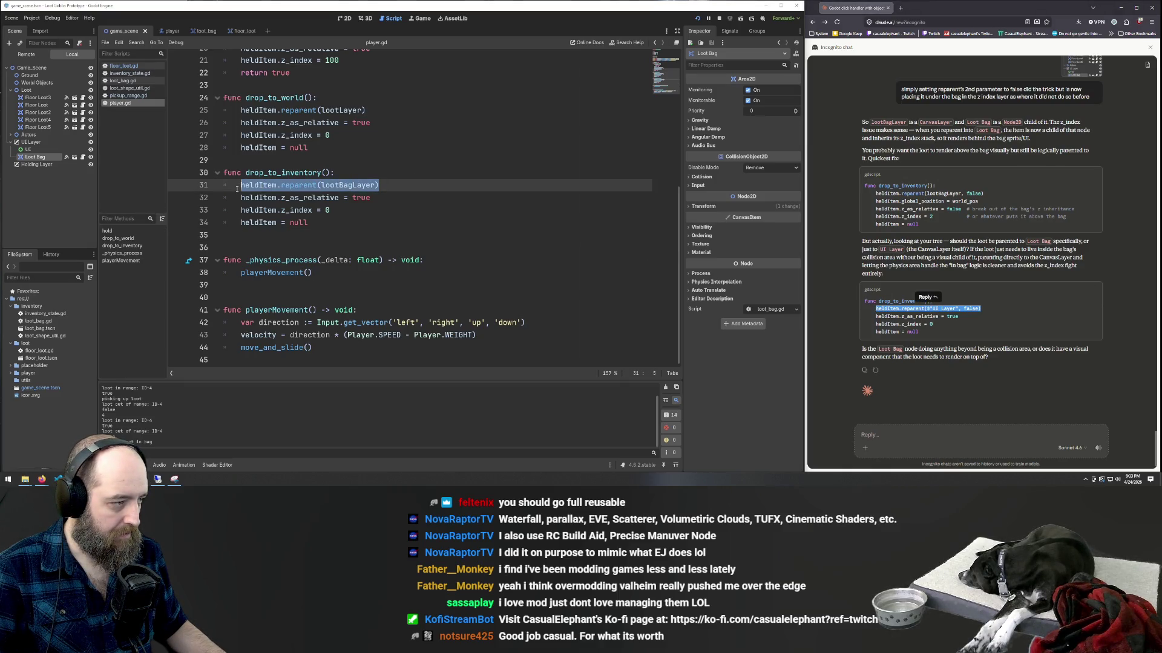
pyautogui.hotkey('ctrl', 'v')
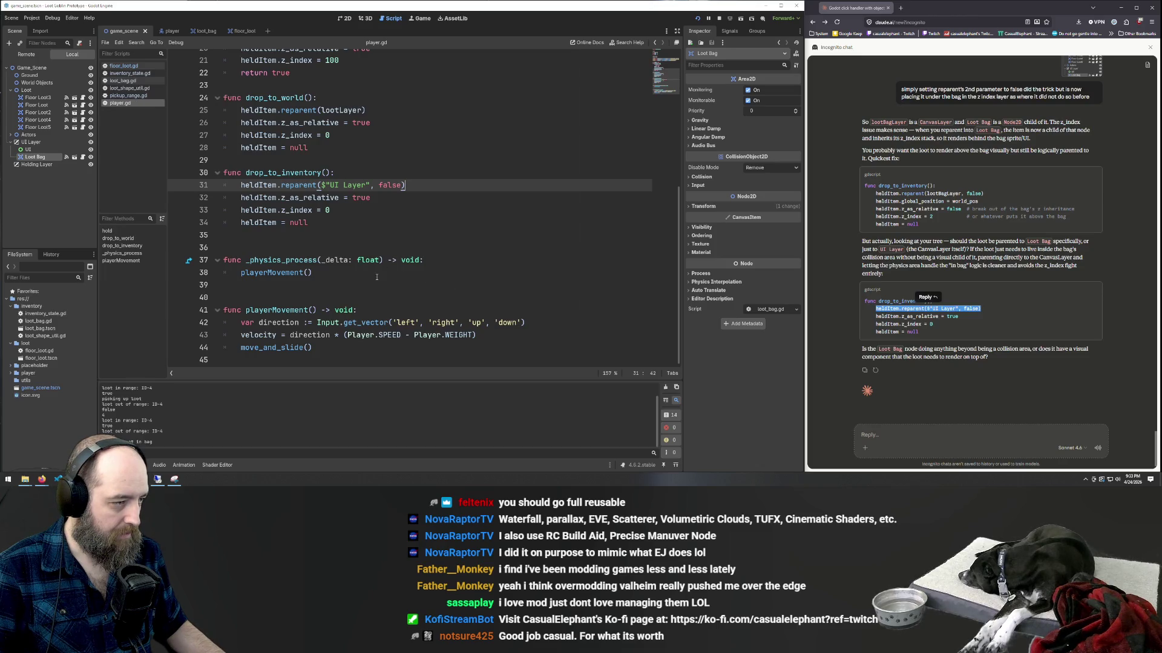
pyautogui.scroll(5, 513, 240)
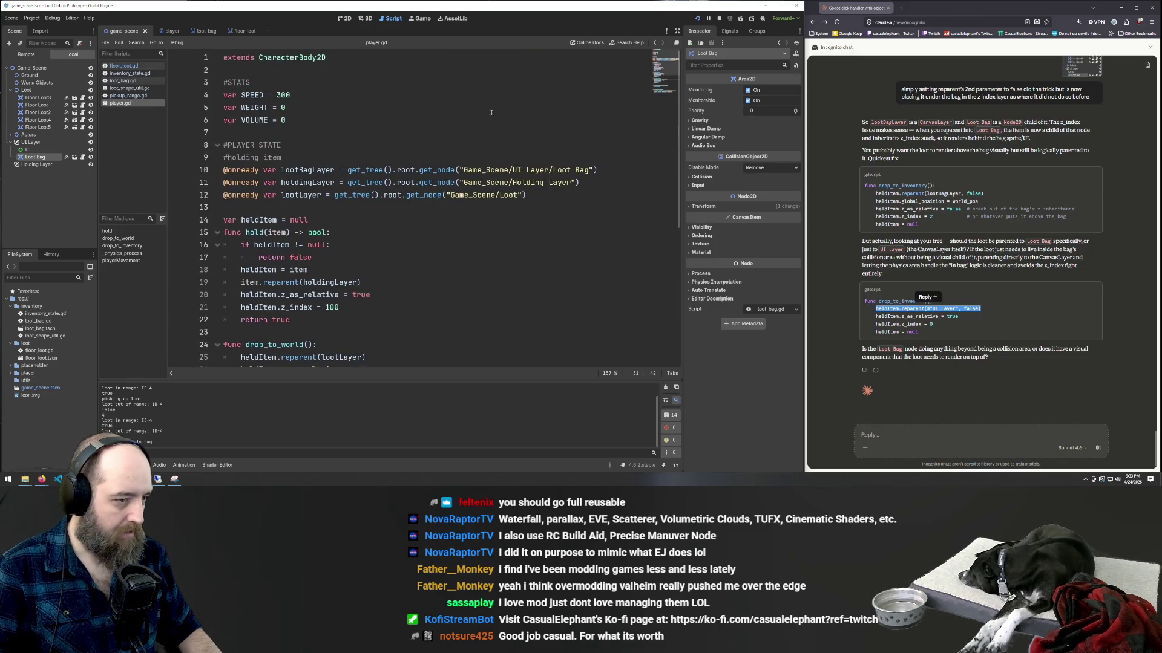
pyautogui.scroll(-5, 555, 214)
# - Run the game, pick up a loot item and drop it onto the Loot Bag
pyautogui.press('Down')
pyautogui.press('F5')
pyautogui.click(605, 242)
pyautogui.press('d')
pyautogui.press('w')
pyautogui.click(660, 248)
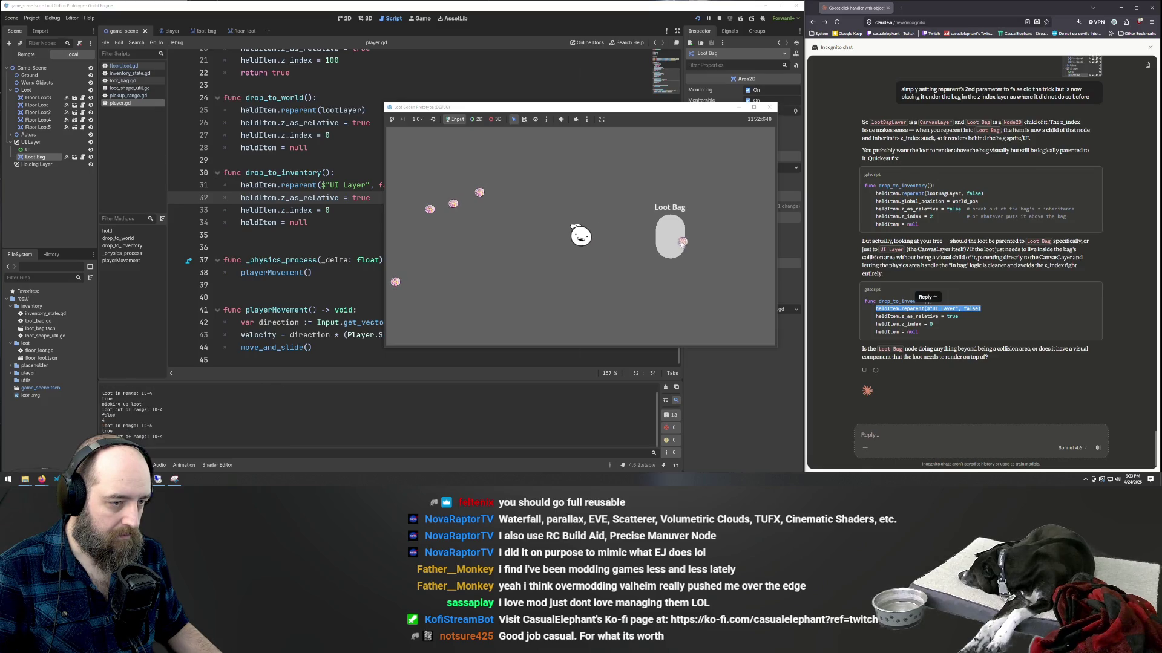
pyautogui.press('d')
pyautogui.press('a')
pyautogui.press('s')
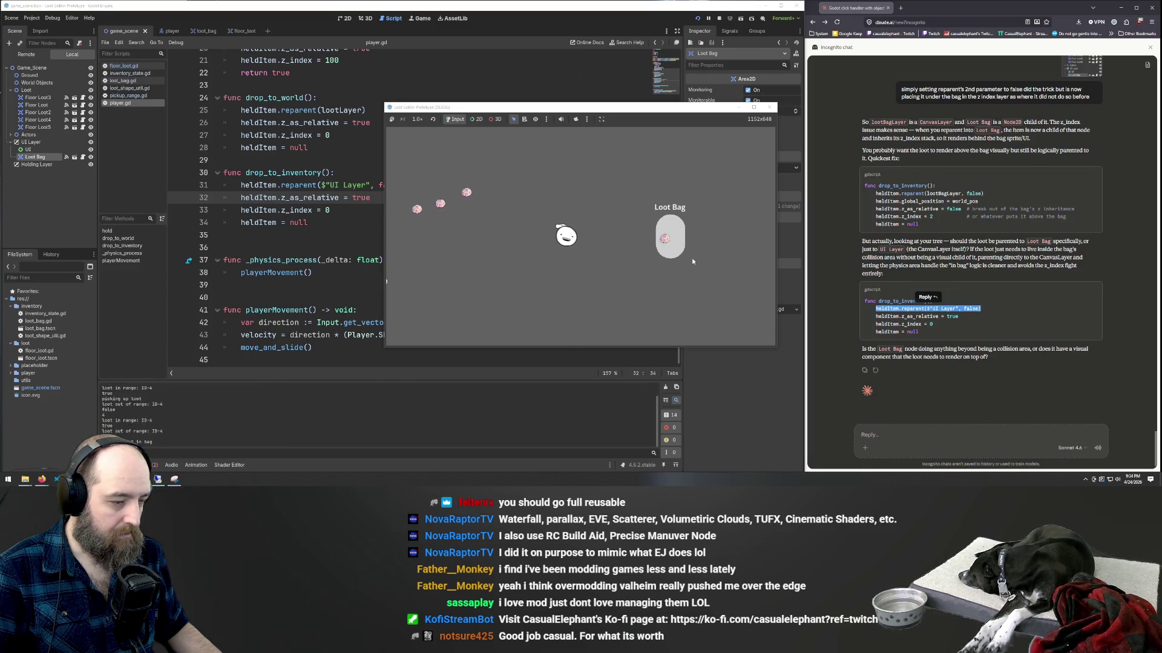
pyautogui.press('w')
pyautogui.press('a')
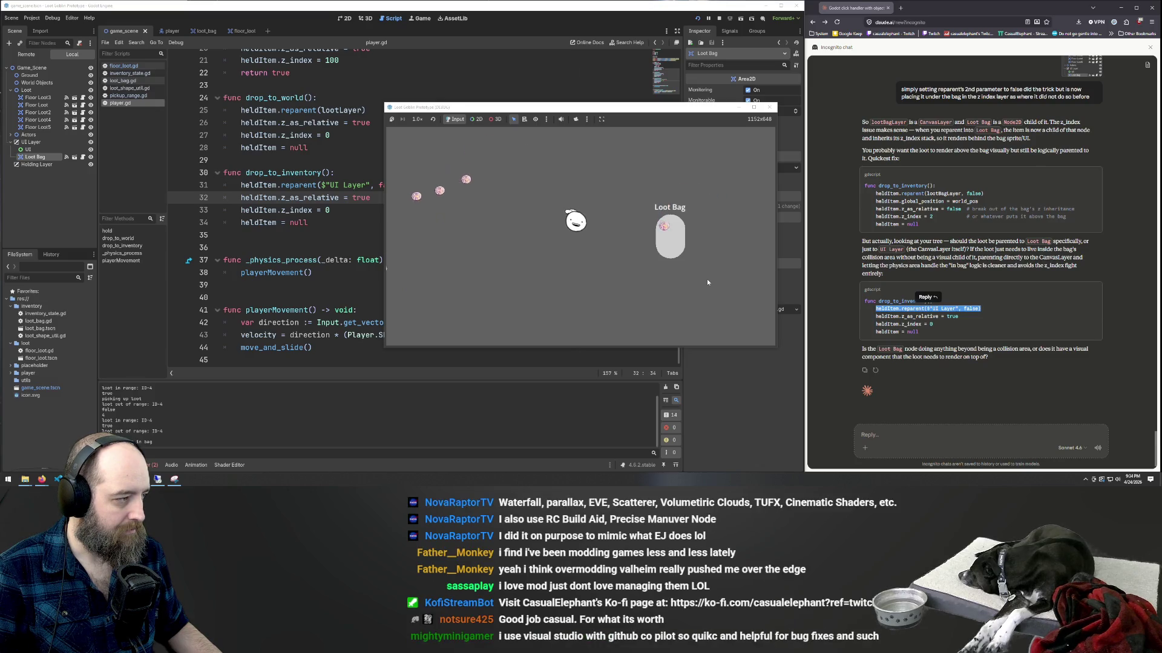
# - Stop the game and review the UI Layer node-not-found error in the Debugger's Errors list
pyautogui.press('F8')
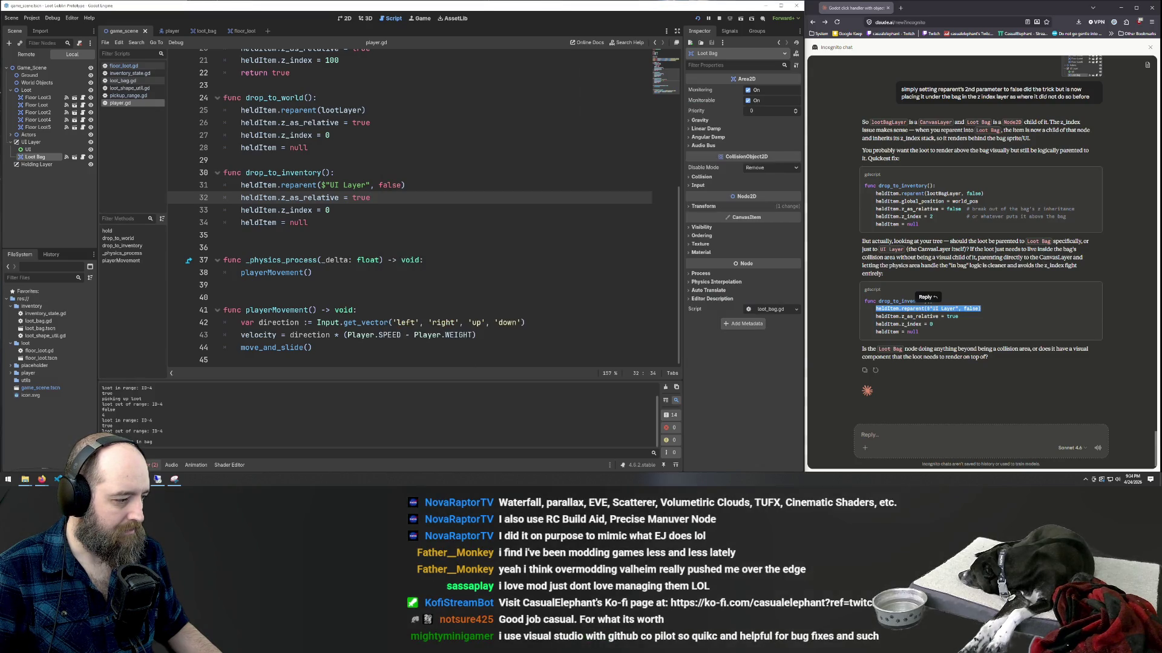
pyautogui.click(154, 464)
pyautogui.click(154, 382)
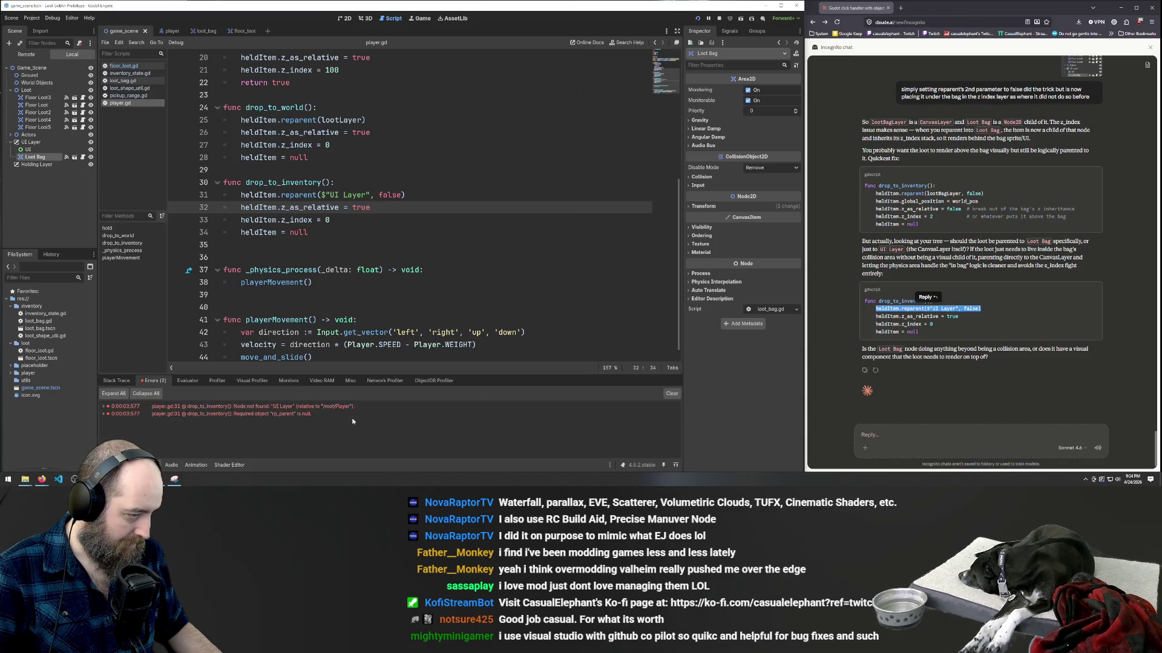
pyautogui.click(393, 282)
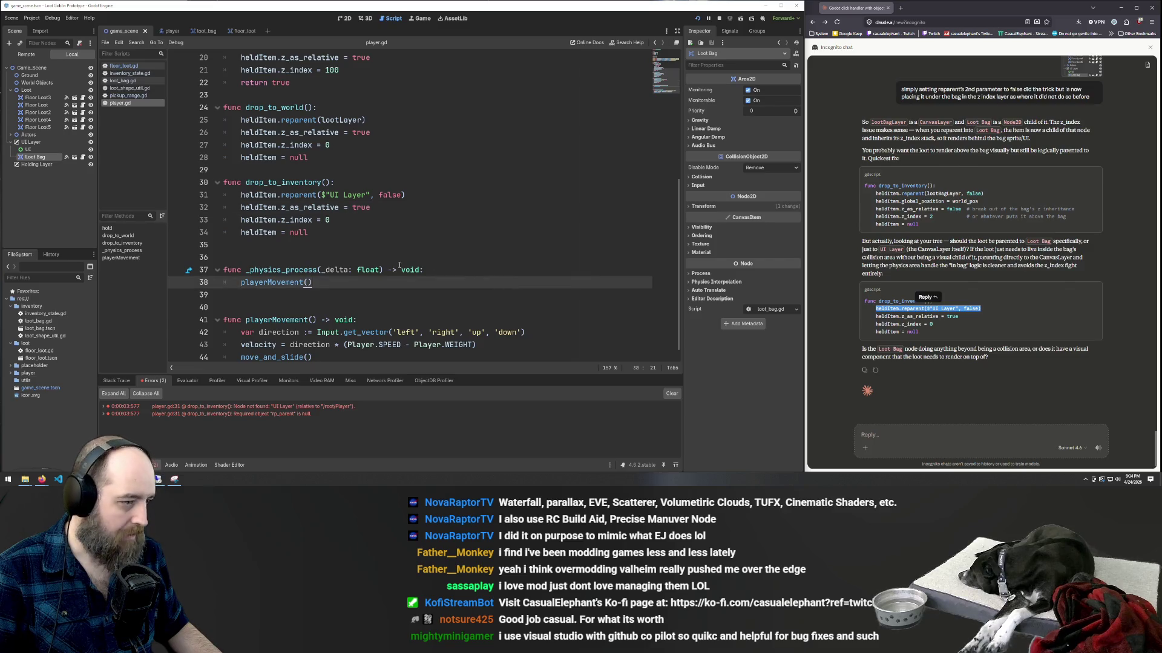
pyautogui.scroll(-1, 402, 267)
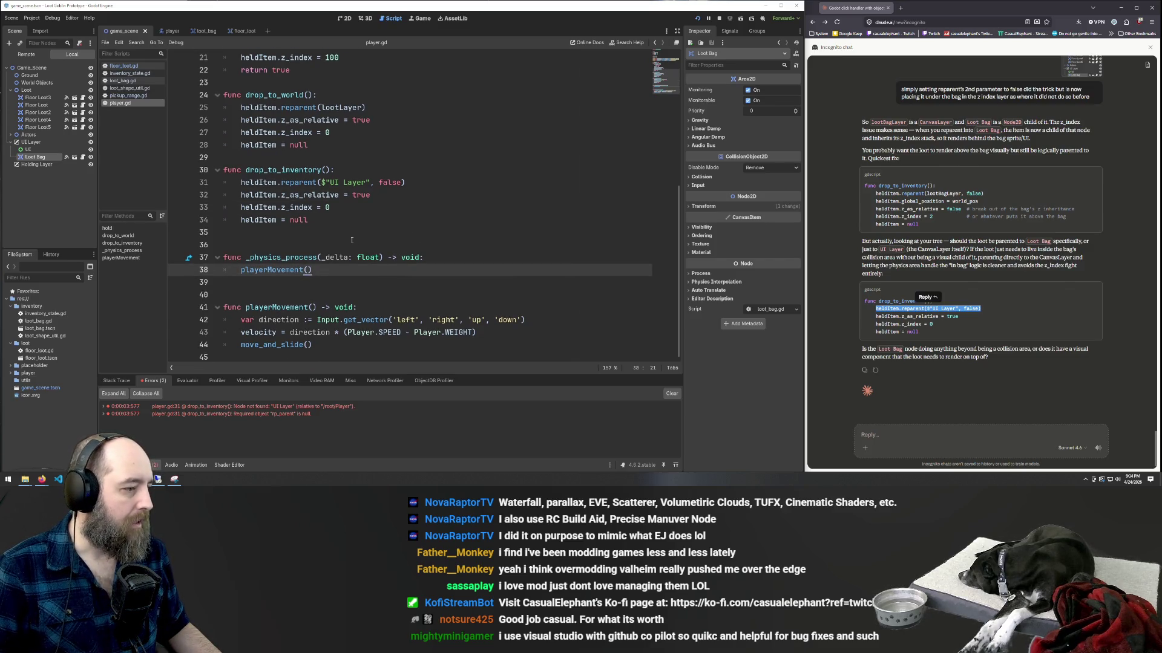